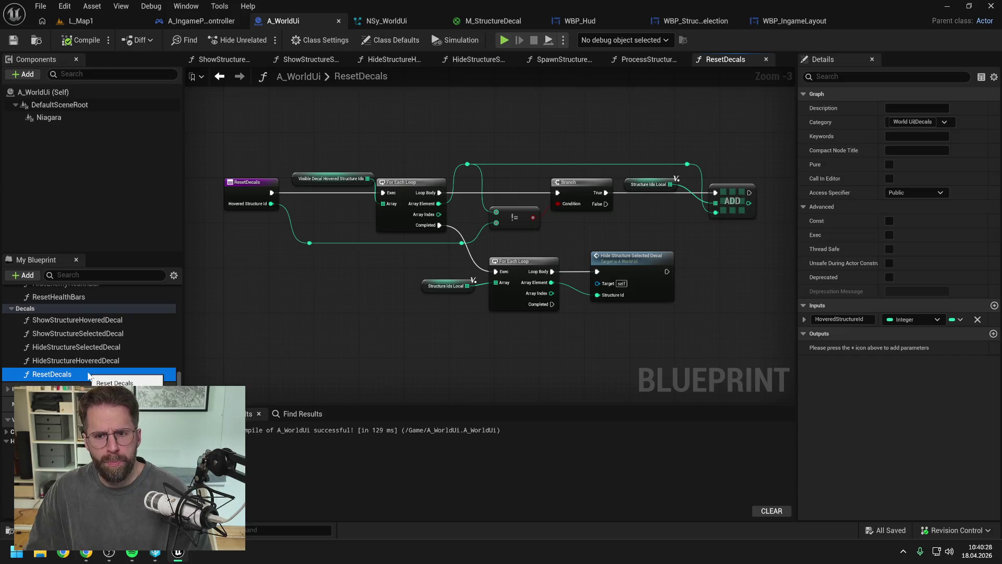
Rename A_WorldUi's ResetDecals function to ResetSturctureSelectedDecals.
{"action": "key", "text": "shift+End"}
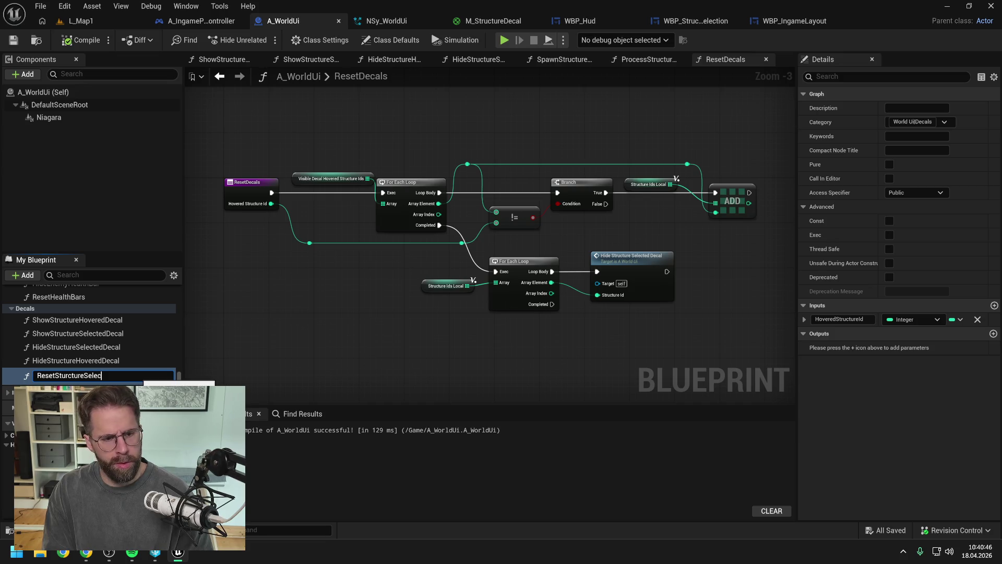
{"action": "key", "text": "Return"}
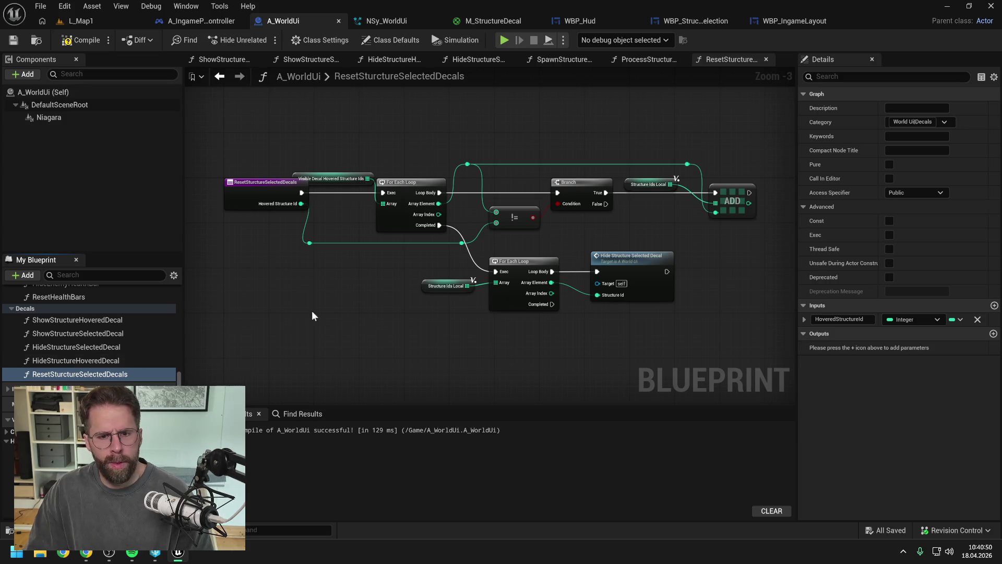
Nudge the function entry node left and save the blueprint.
{"action": "left_click_drag", "start_coordinate": [330, 197], "coordinate": [291, 197]}
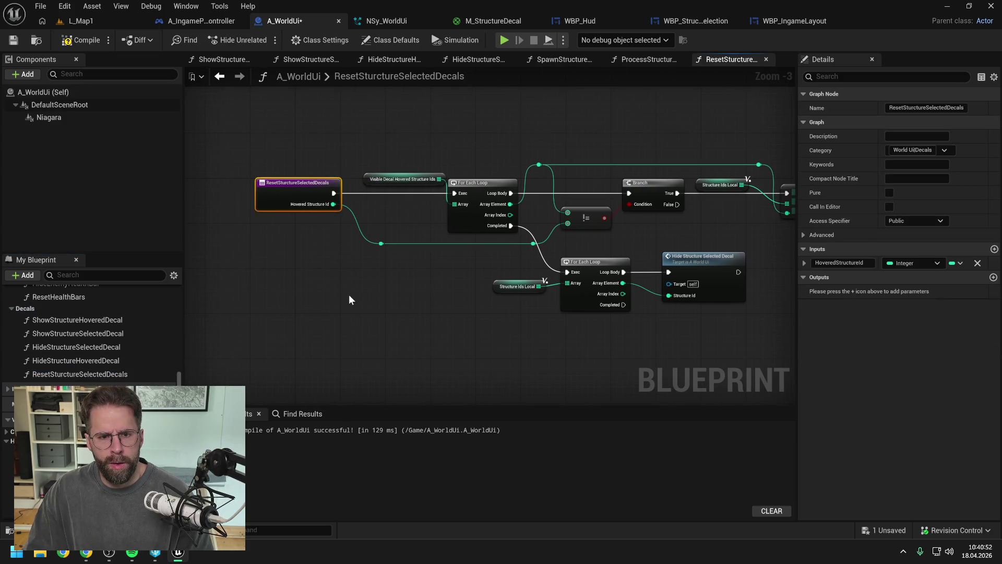
{"action": "left_click", "coordinate": [349, 294]}
{"action": "scroll", "coordinate": [88, 334], "scroll_direction": "down", "scroll_amount": 4}
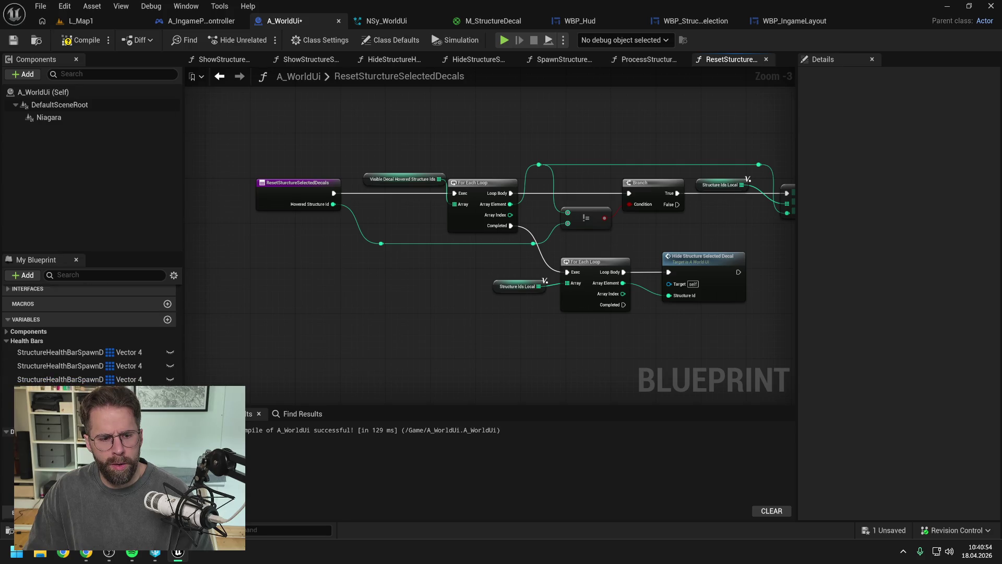
{"action": "key", "text": "ctrl+s"}
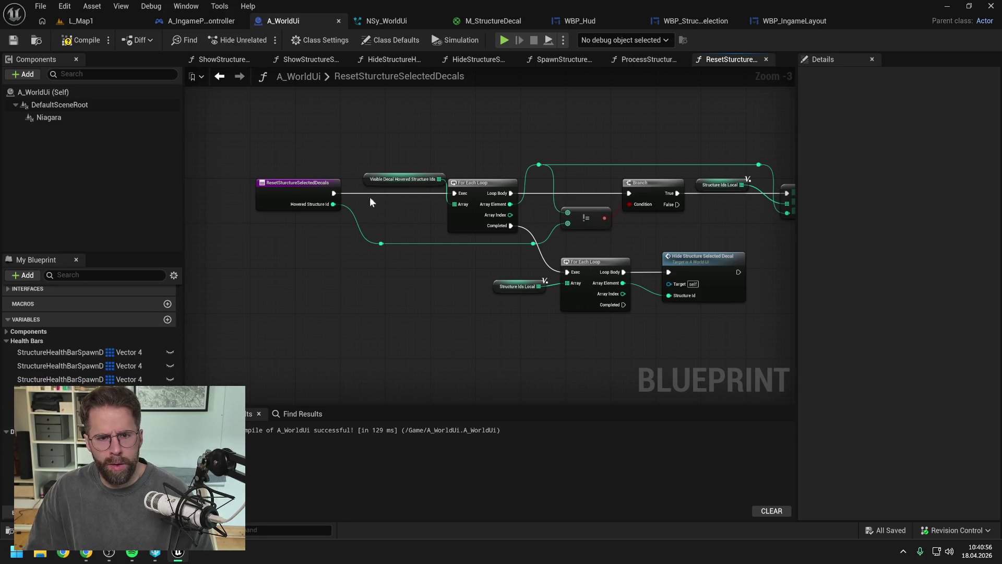
Inspect the Visible Decal Hovered Structure Ids node and its variable declaration.
{"action": "right_click", "coordinate": [369, 182]}
{"action": "mouse_move", "coordinate": [421, 297]}
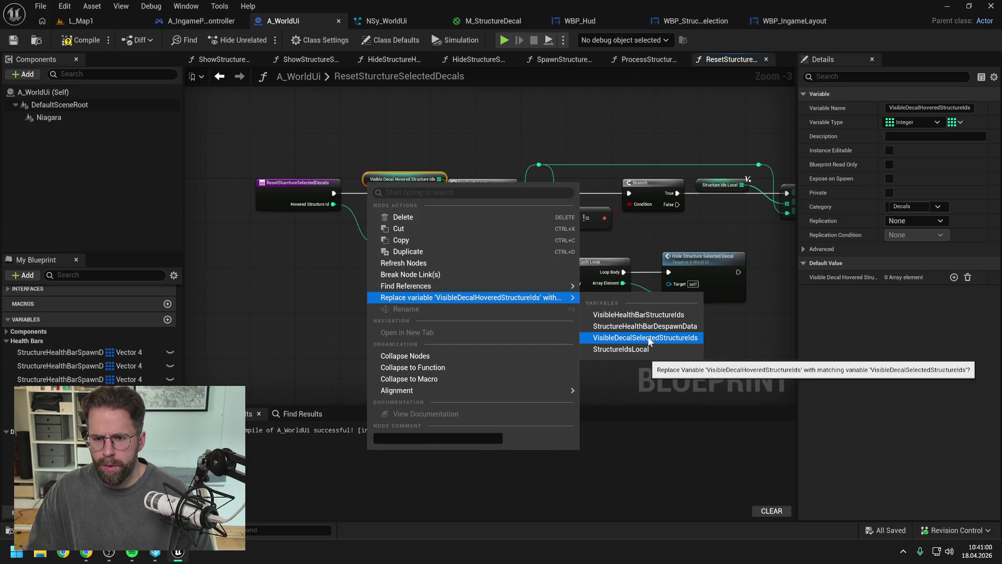
{"action": "left_click", "coordinate": [295, 298]}
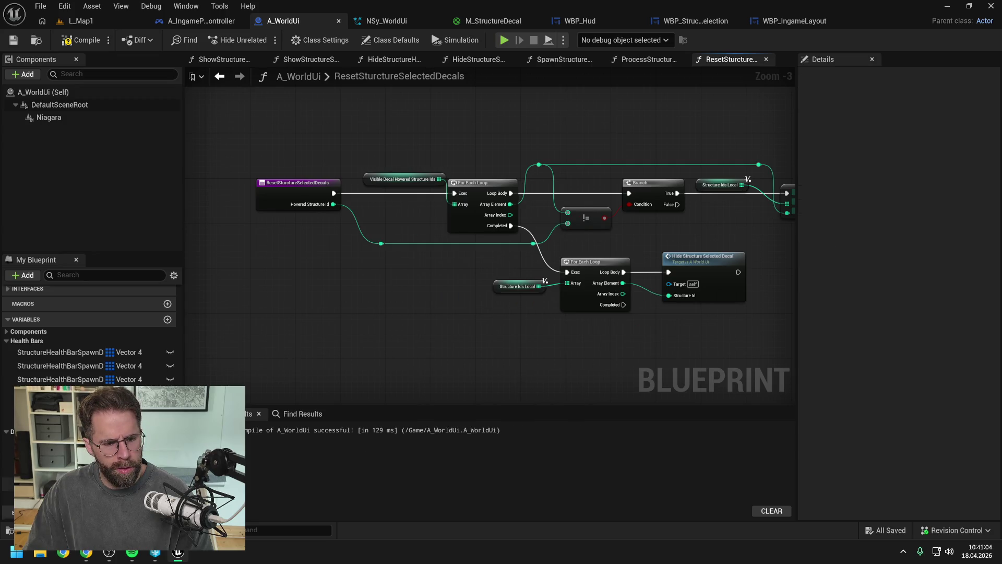
{"action": "left_click", "coordinate": [52, 443]}
{"action": "scroll", "coordinate": [104, 443], "scroll_direction": "down", "scroll_amount": 1}
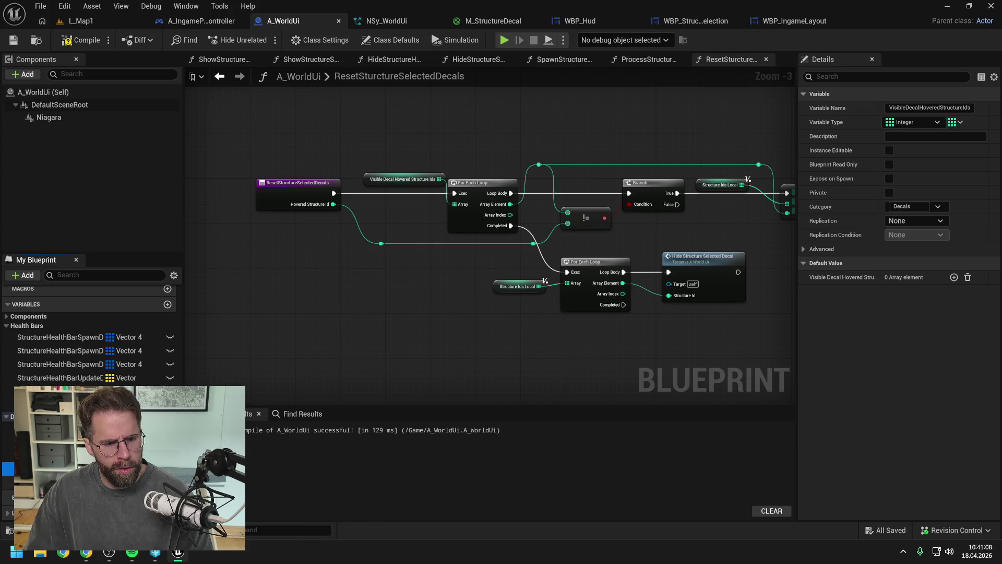
Replace the hovered-ids node with VisibleDecalSelectedStructureIds and compile A_WorldUi.
{"action": "right_click", "coordinate": [386, 184]}
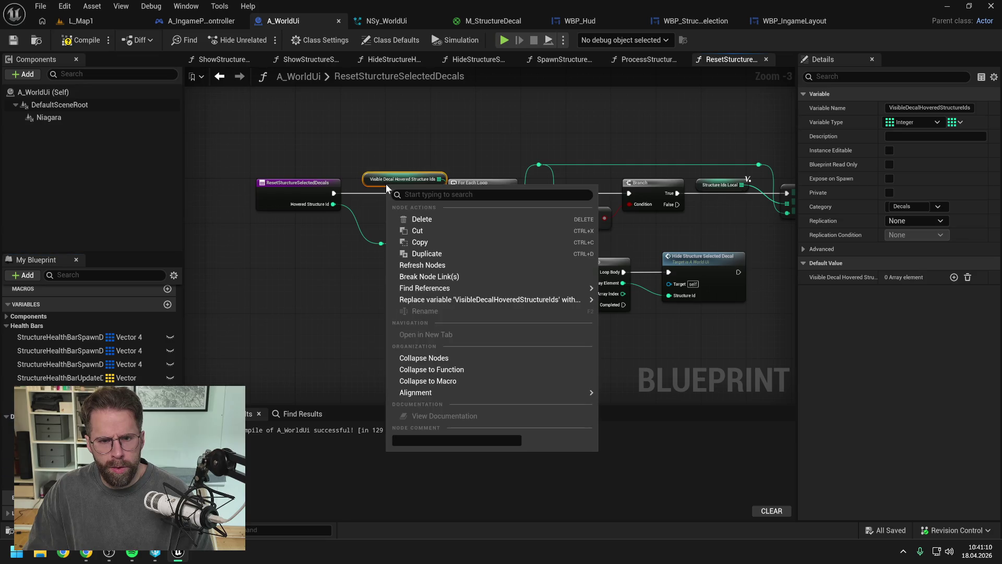
{"action": "mouse_move", "coordinate": [453, 300]}
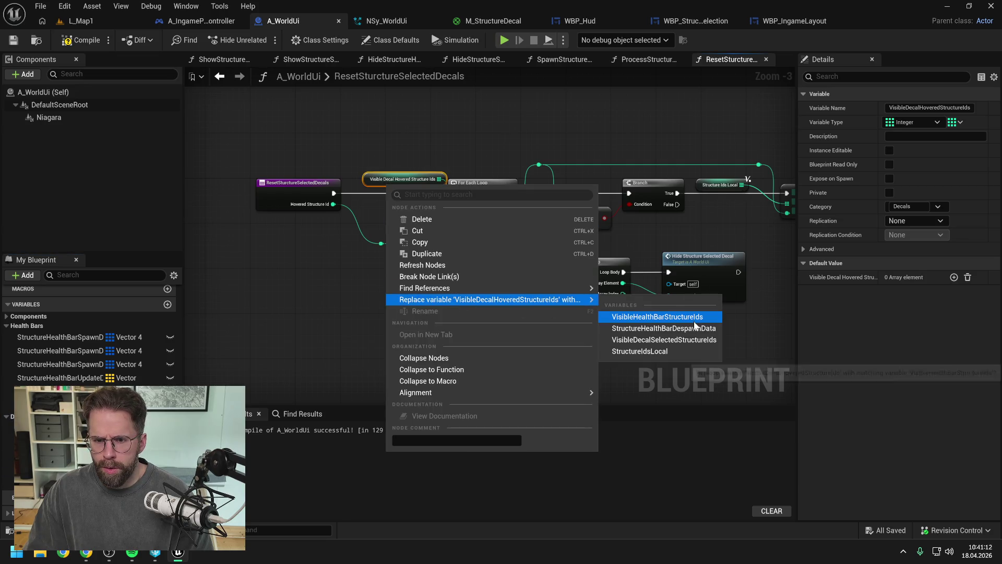
{"action": "left_click", "coordinate": [692, 339]}
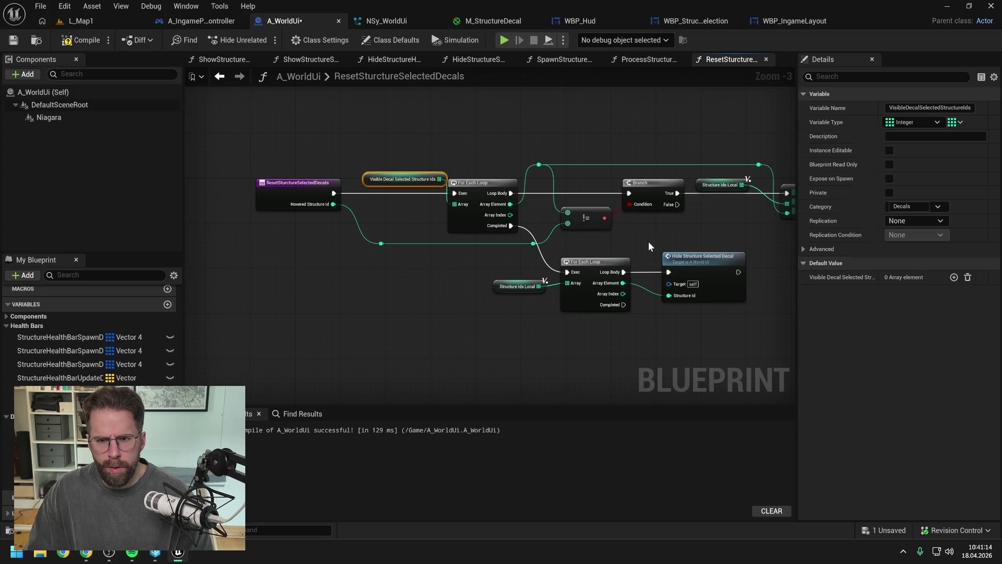
{"action": "left_click_drag", "start_coordinate": [649, 241], "coordinate": [524, 243]}
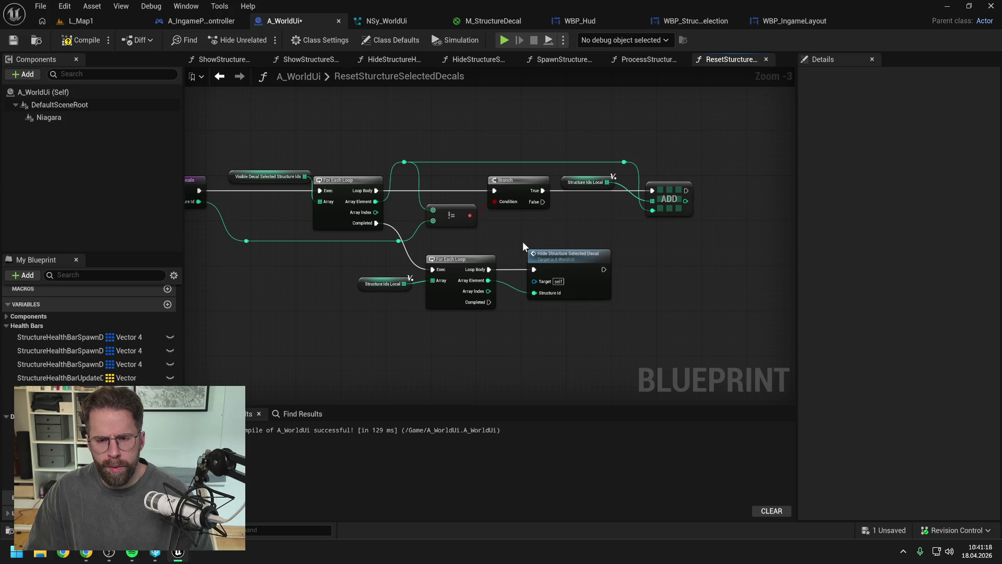
{"action": "left_click_drag", "start_coordinate": [522, 241], "coordinate": [568, 244]}
{"action": "left_click", "coordinate": [68, 42]}
Open Hide Structure Selected Decal and look over the HideStructureHoveredDecal and ResetSturctureSelectedDecals functions.
{"action": "double_click", "coordinate": [626, 263]}
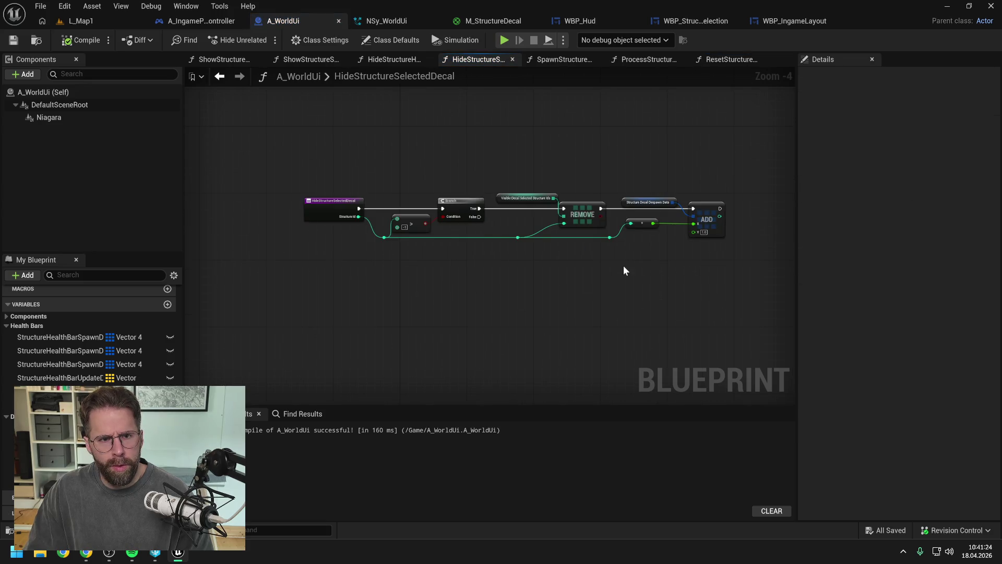
{"action": "scroll", "coordinate": [65, 375], "scroll_direction": "up", "scroll_amount": 5}
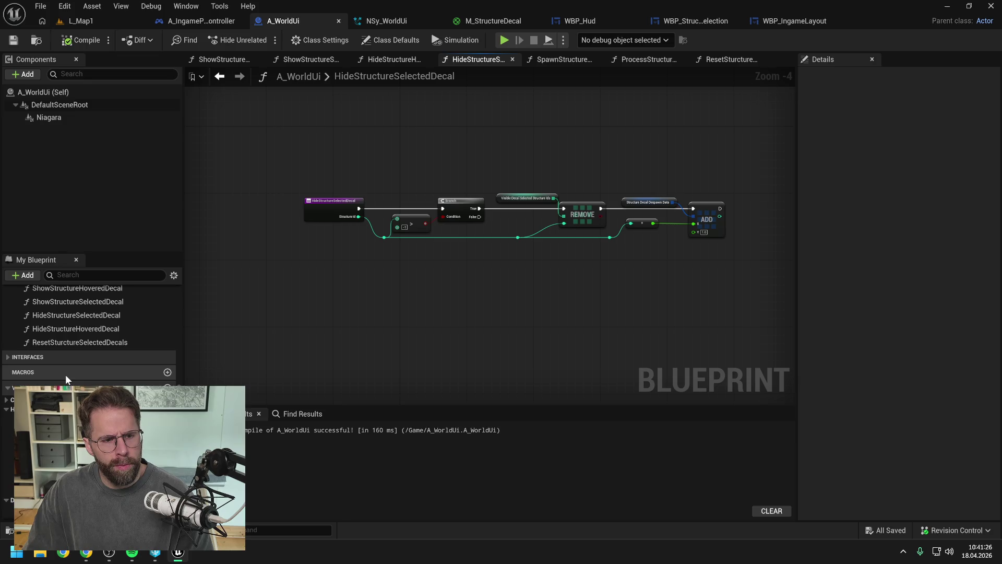
{"action": "left_click", "coordinate": [74, 346]}
{"action": "left_click", "coordinate": [128, 361]}
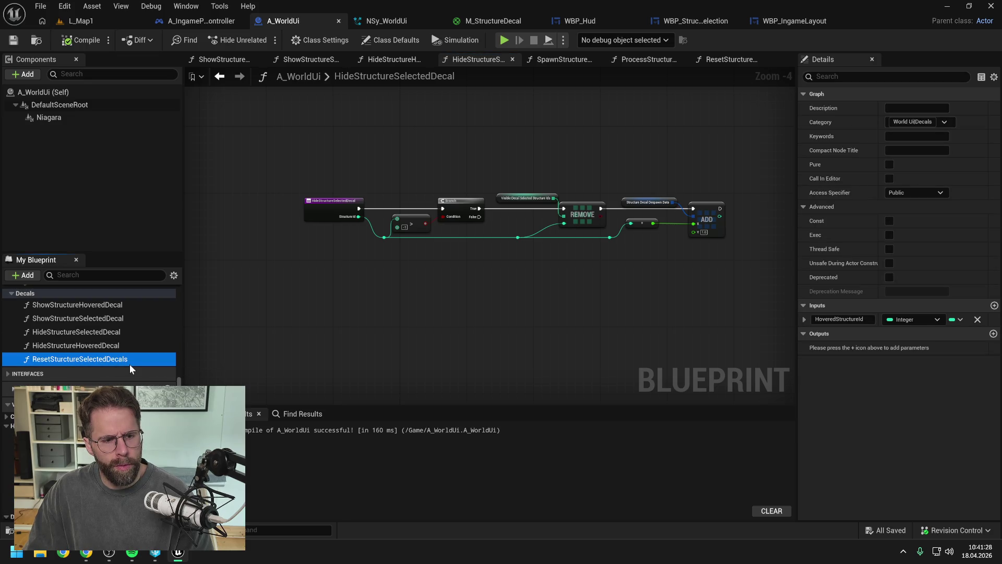
Play L_Map1, box-select a structure, stop play, and select the World Ui getter node.
{"action": "left_click", "coordinate": [86, 20]}
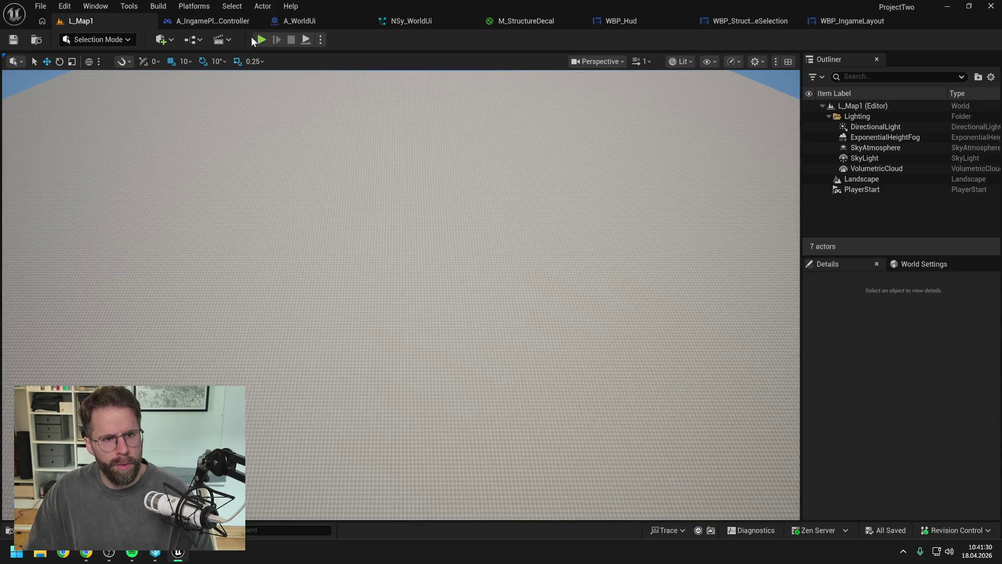
{"action": "key", "text": "alt+p"}
{"action": "left_click_drag", "start_coordinate": [273, 173], "coordinate": [696, 423]}
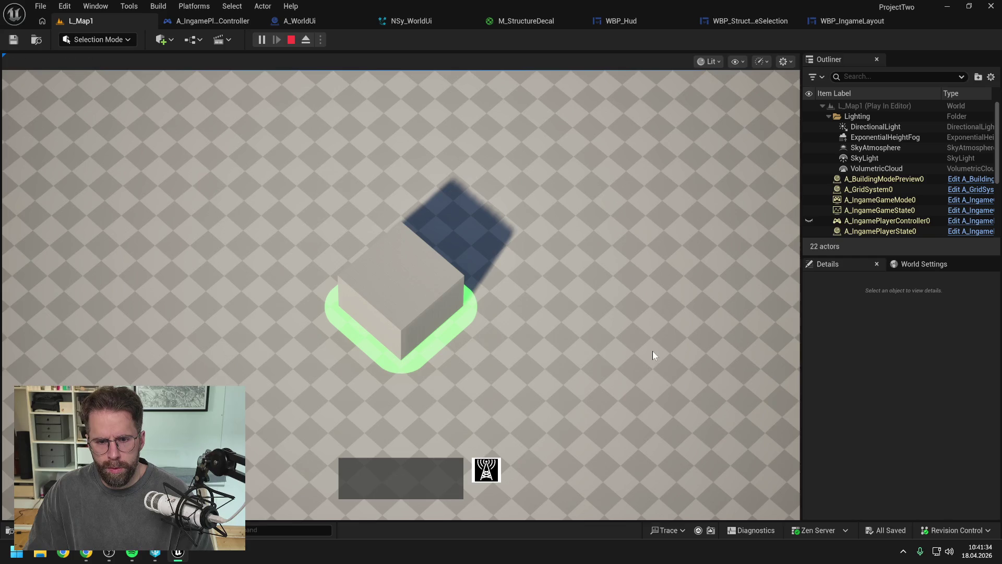
{"action": "key", "text": "Escape"}
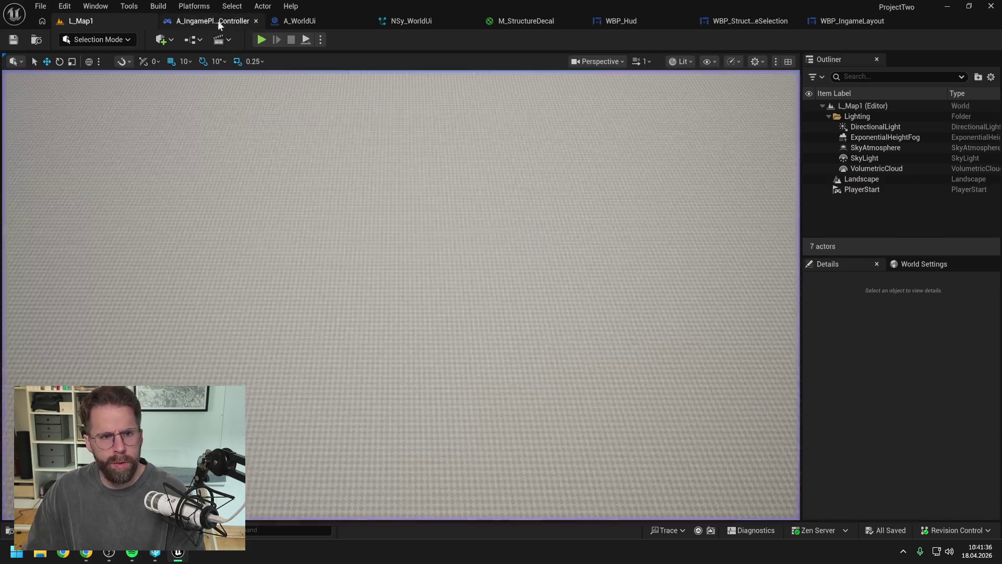
{"action": "left_click", "coordinate": [518, 227]}
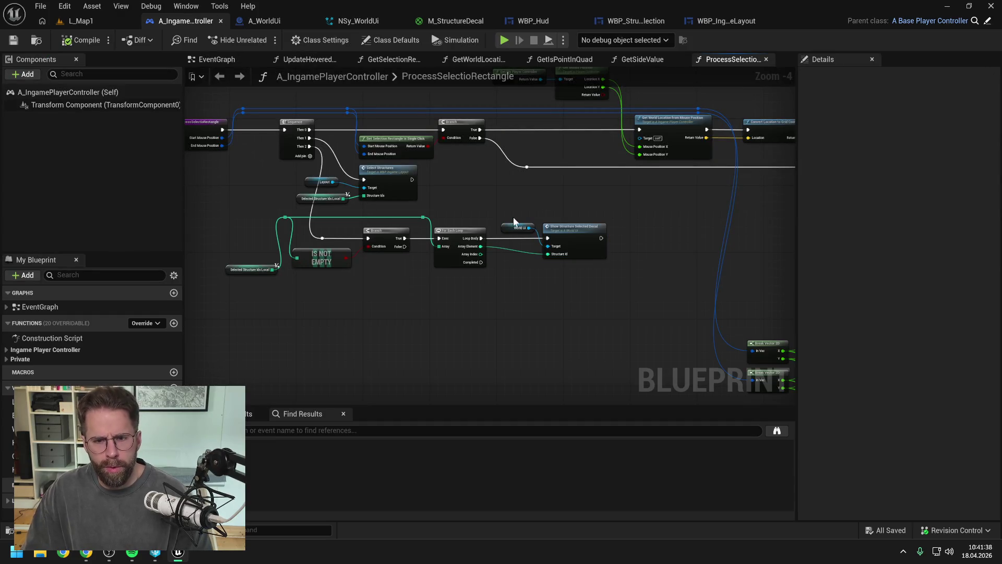
Paste a copy of the World Ui getter, add Reset Structure Selected Decals, and wire Branch False into it.
{"action": "key", "text": "ctrl+c"}
{"action": "key", "text": "ctrl+v"}
{"action": "left_click_drag", "start_coordinate": [460, 290], "coordinate": [481, 299]}
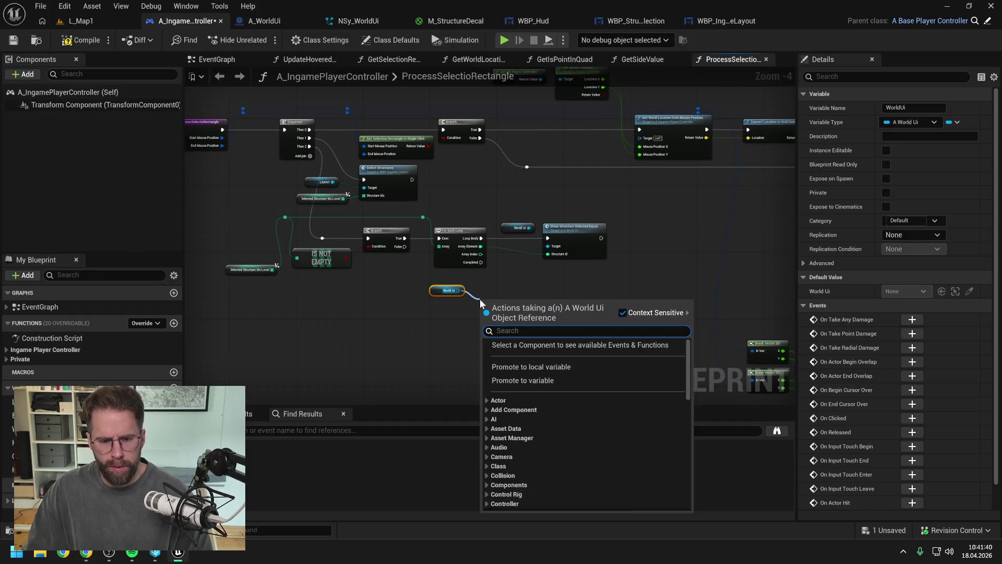
{"action": "type", "text": "reset sel"}
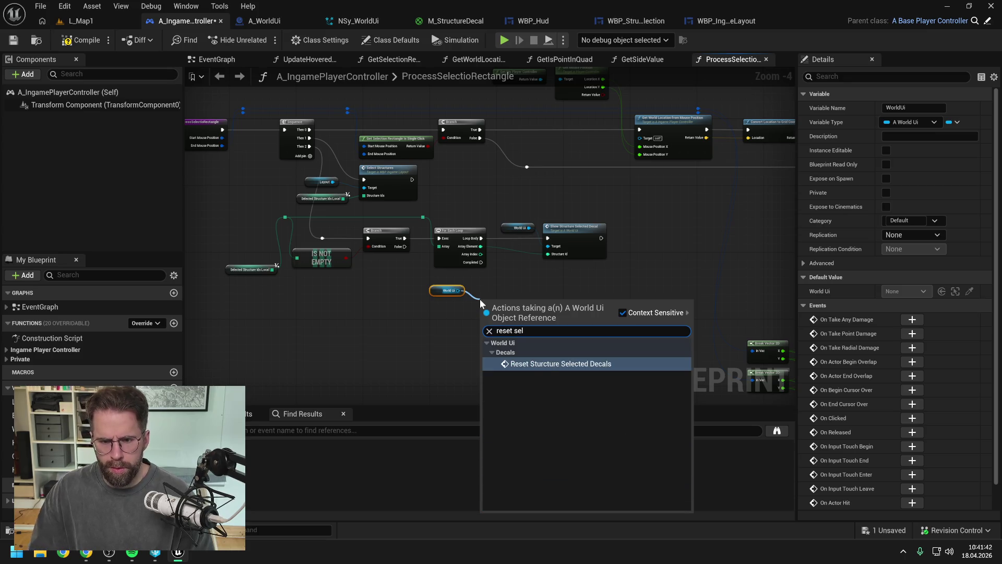
{"action": "left_click", "coordinate": [546, 364]}
{"action": "mouse_move", "coordinate": [406, 246]}
{"action": "left_mouse_down"}
{"action": "mouse_move", "coordinate": [479, 309]}
{"action": "mouse_move", "coordinate": [453, 296]}
{"action": "mouse_move", "coordinate": [460, 285]}
{"action": "left_mouse_up"}
{"action": "key", "text": "Escape"}
{"action": "left_click_drag", "start_coordinate": [406, 246], "coordinate": [447, 290]}
{"action": "double_click", "coordinate": [447, 290]}
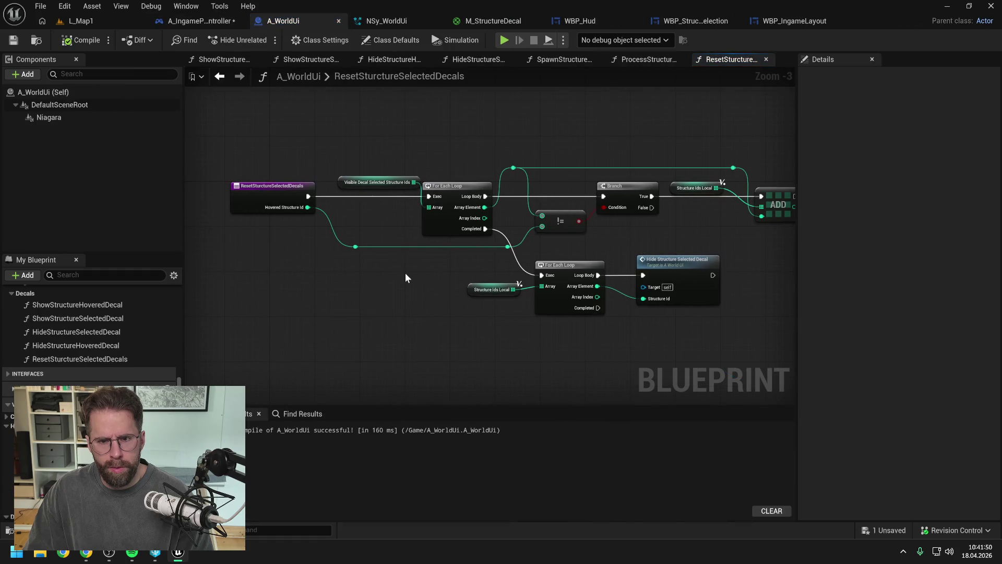
Compare with the ResetHealthBars graph, then return to ResetSturctureSelectedDecals.
{"action": "scroll", "coordinate": [406, 273], "scroll_direction": "down", "scroll_amount": 1}
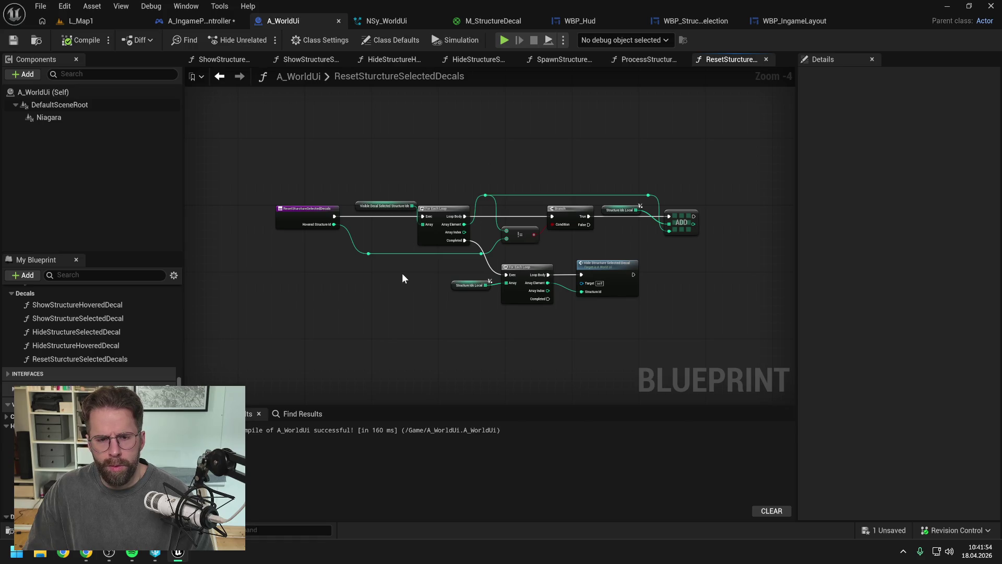
{"action": "scroll", "coordinate": [97, 360], "scroll_direction": "up", "scroll_amount": 2}
{"action": "scroll", "coordinate": [97, 360], "scroll_direction": "up", "scroll_amount": 1}
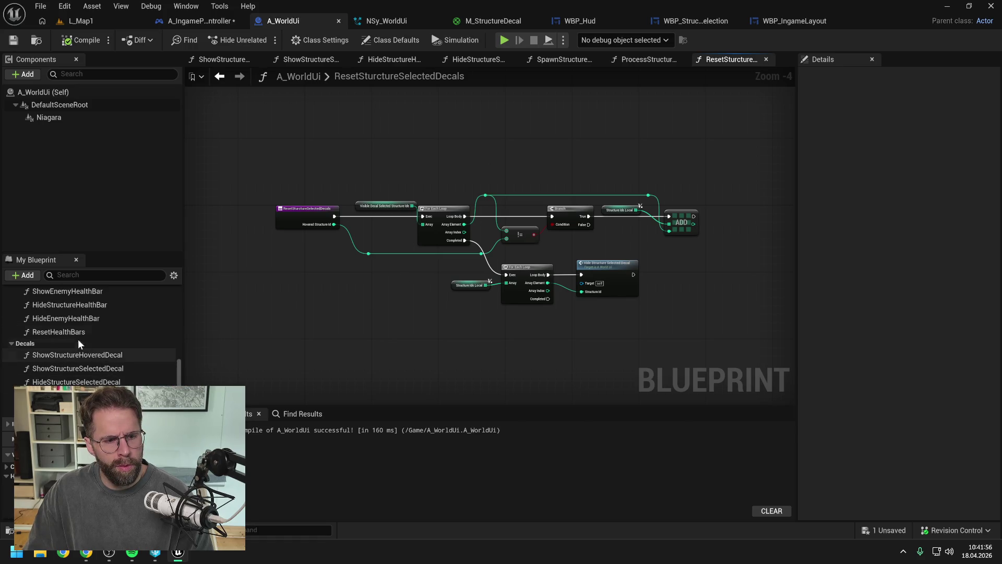
{"action": "double_click", "coordinate": [70, 331]}
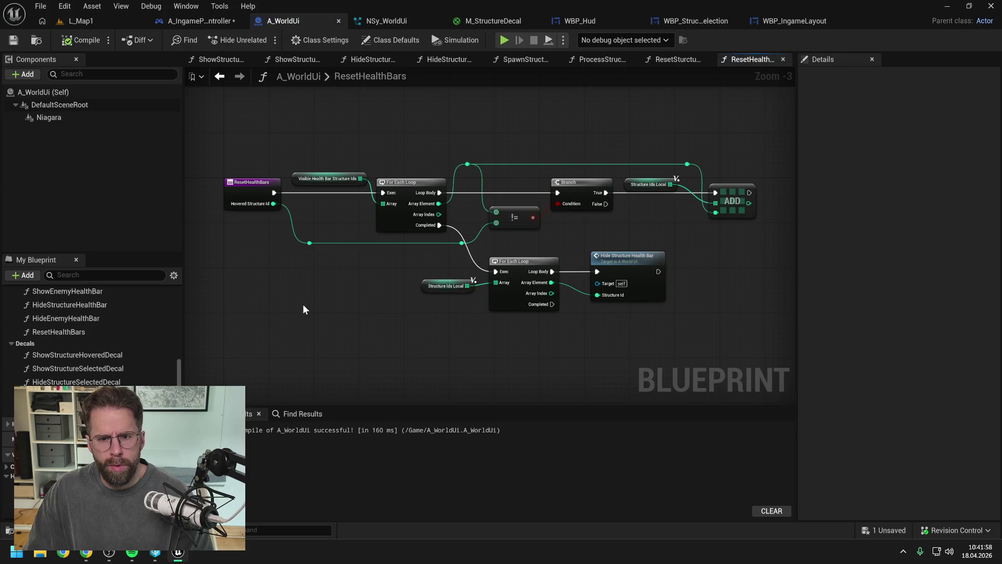
{"action": "left_click", "coordinate": [220, 76]}
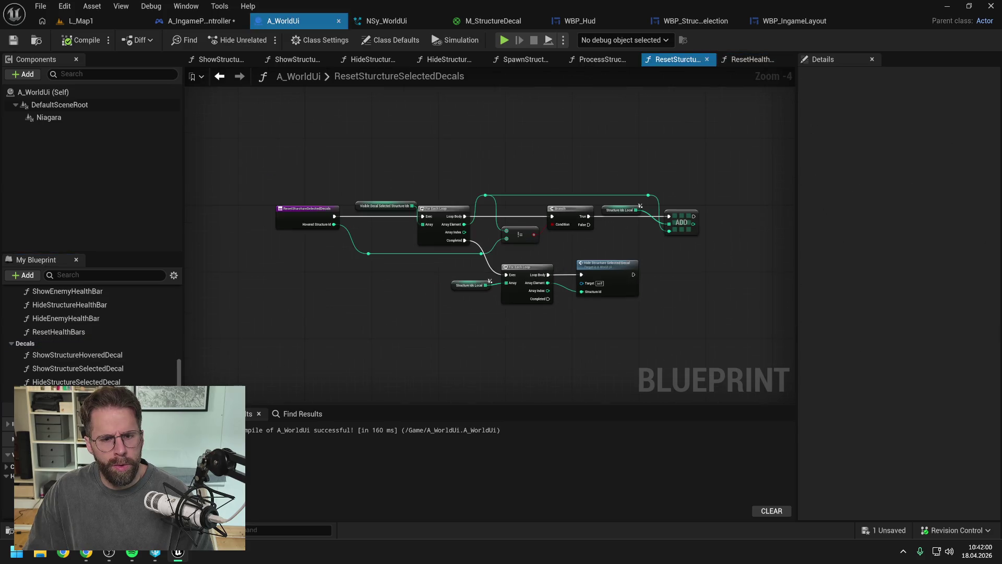
{"action": "left_click", "coordinate": [292, 223]}
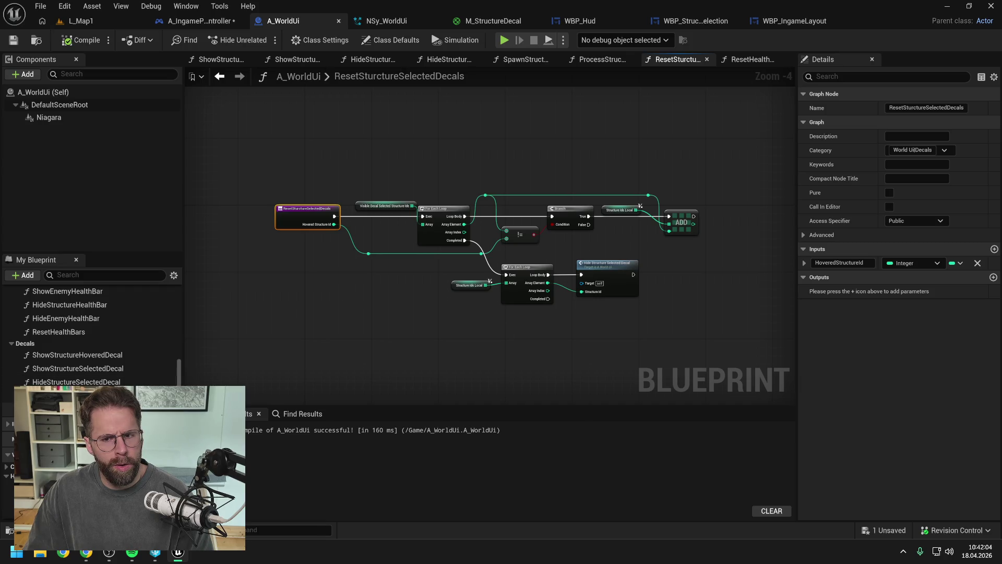
{"action": "left_click", "coordinate": [334, 326]}
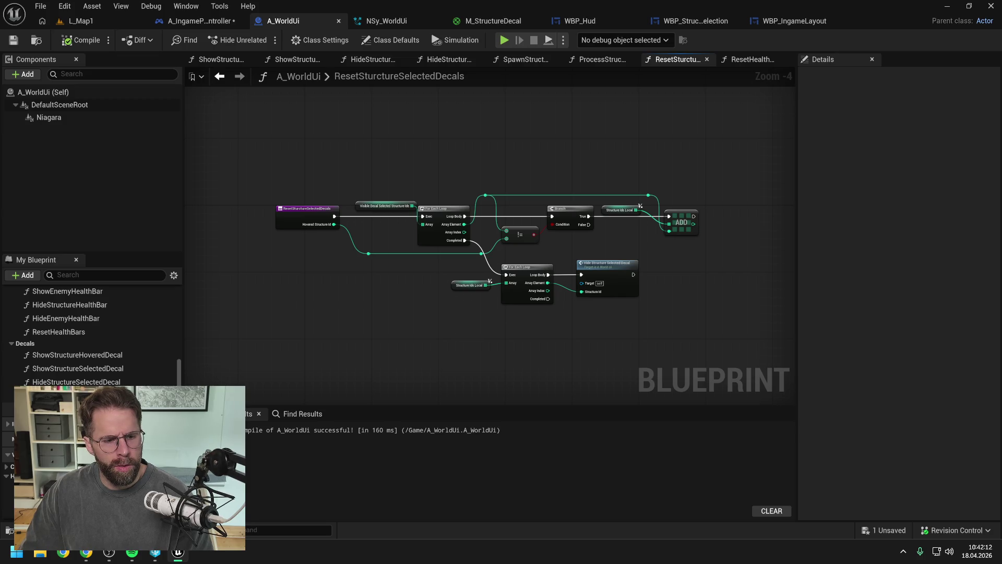
Remove the HoveredStructureId input, delete the Branch and comparison nodes, and save all assets.
{"action": "left_click", "coordinate": [285, 223]}
{"action": "left_click", "coordinate": [978, 263]}
{"action": "left_click", "coordinate": [408, 282]}
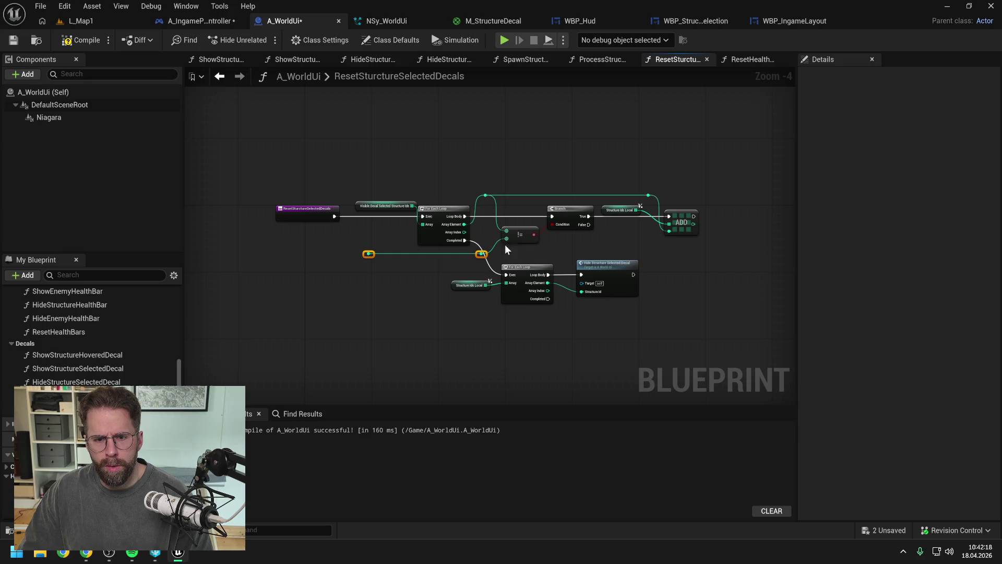
{"action": "left_click", "coordinate": [566, 214]}
{"action": "mouse_move", "coordinate": [484, 179]}
{"action": "left_mouse_down"}
{"action": "mouse_move", "coordinate": [656, 190]}
{"action": "mouse_move", "coordinate": [692, 242]}
{"action": "left_mouse_up"}
{"action": "key", "text": "Delete"}
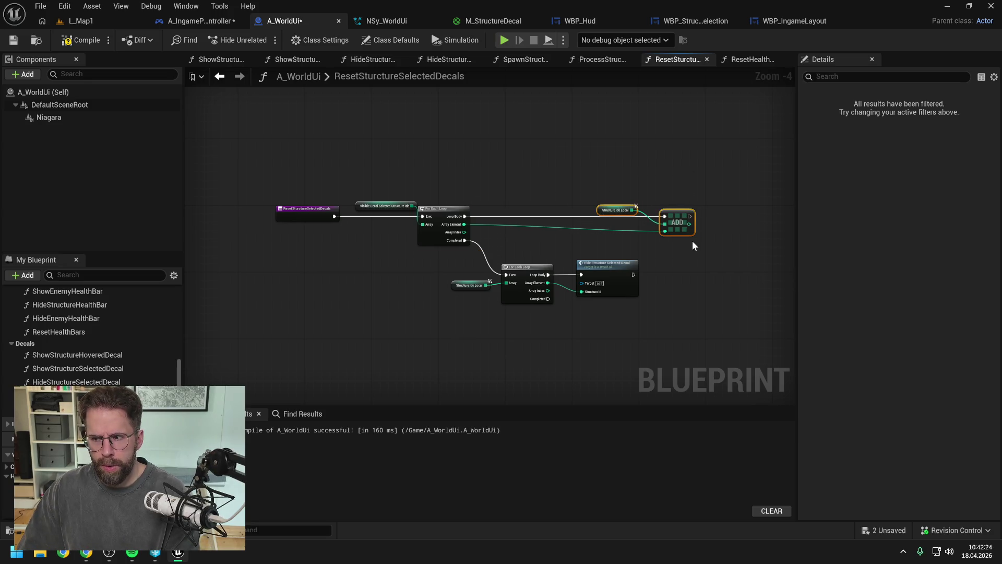
{"action": "key", "text": "Left"}
{"action": "key", "text": "Left"}
{"action": "key", "text": "Left"}
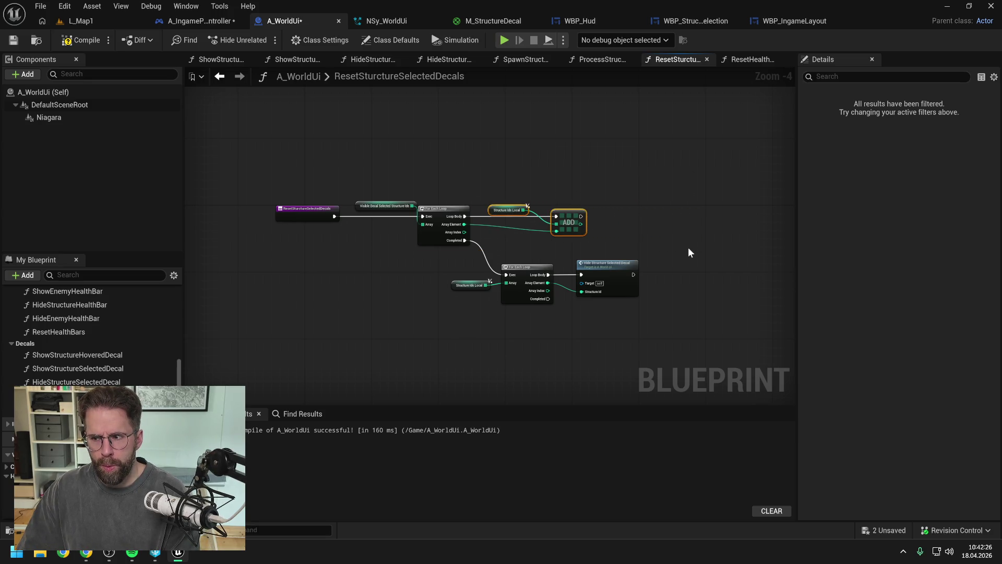
{"action": "left_click", "coordinate": [688, 246]}
{"action": "key", "text": "ctrl+shift+s"}
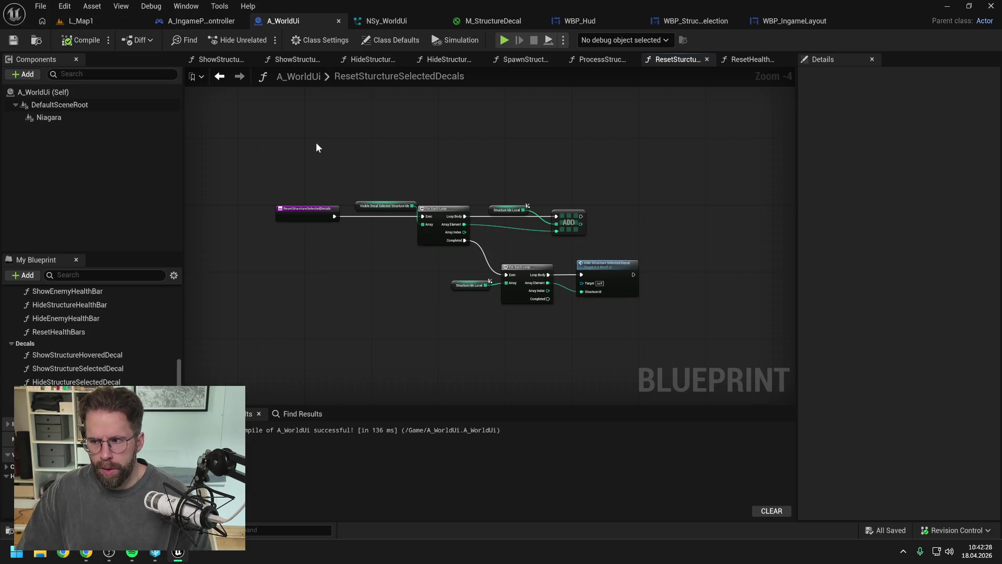
In the running L_Map1 game, box-select the Main Hall building and clear the selection.
{"action": "left_click", "coordinate": [89, 22]}
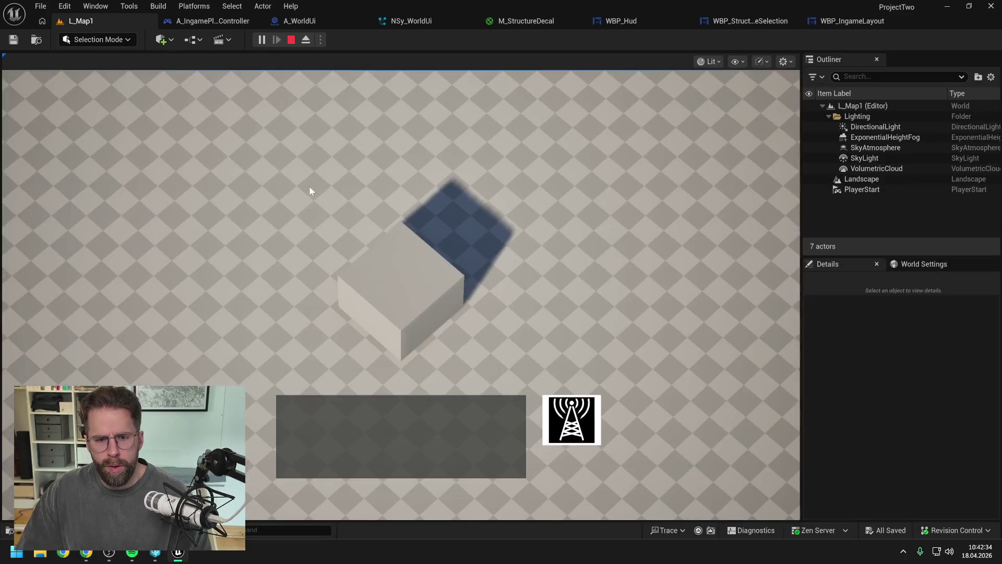
{"action": "scroll", "coordinate": [632, 308], "scroll_direction": "down", "scroll_amount": 3}
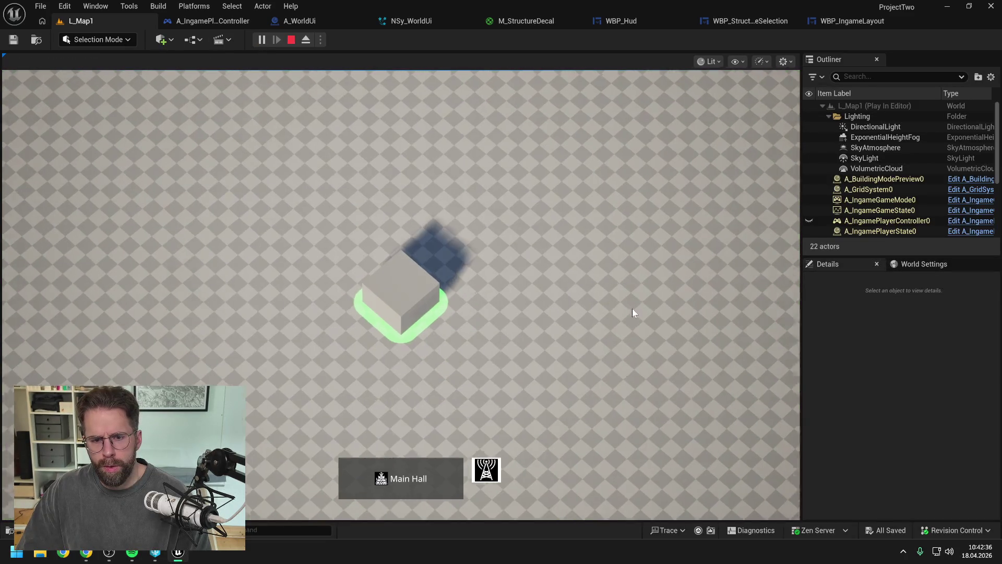
{"action": "left_click", "coordinate": [628, 308]}
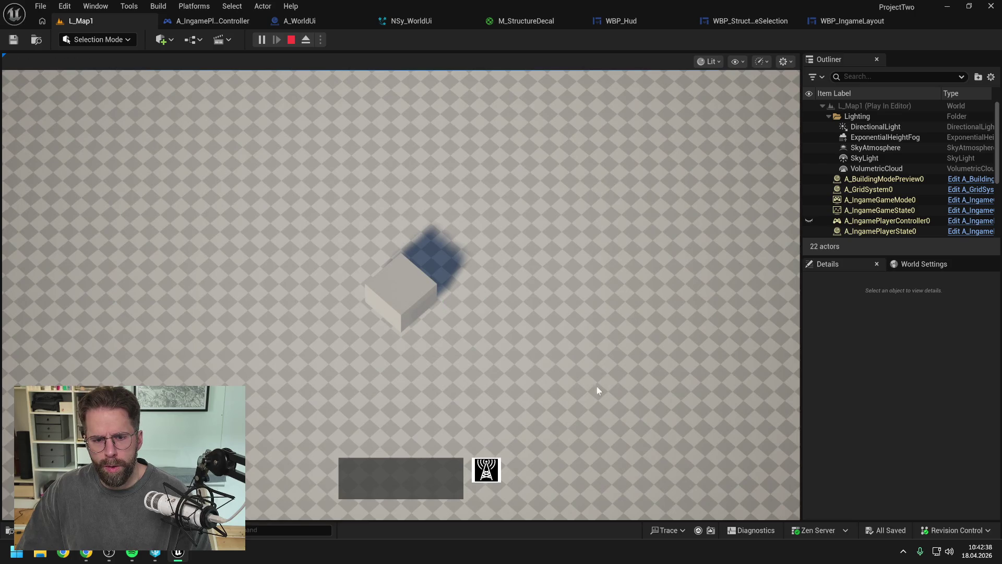
{"action": "left_click_drag", "start_coordinate": [597, 390], "coordinate": [194, 172]}
{"action": "left_click", "coordinate": [590, 190]}
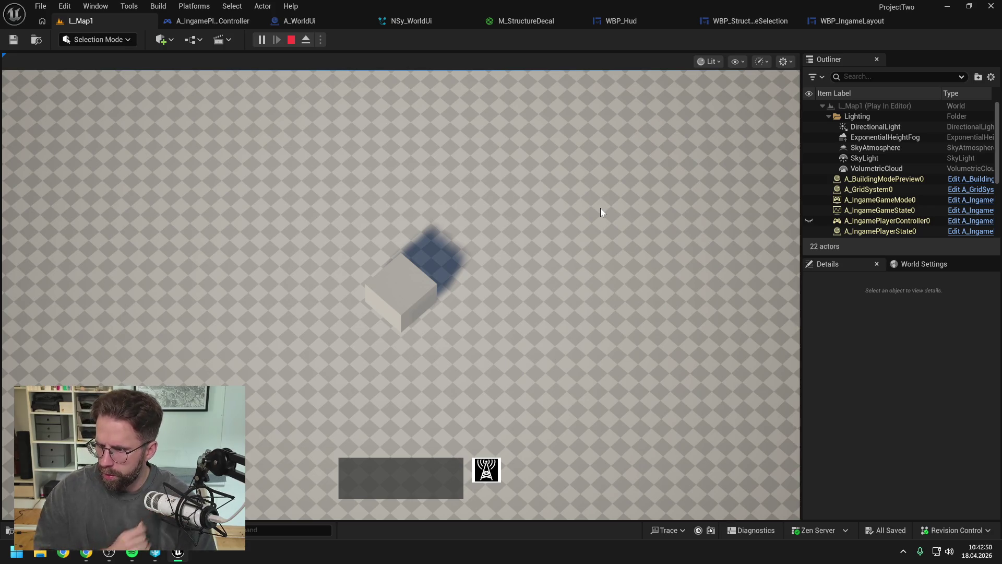
Place three Power Grid Generator towers on the build grid.
{"action": "left_click", "coordinate": [487, 472]}
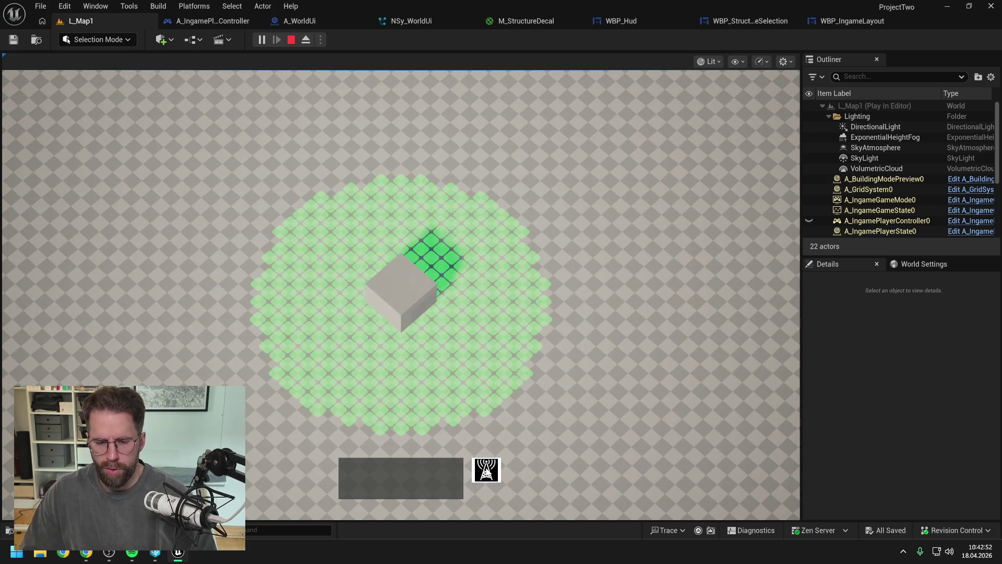
{"action": "left_click", "coordinate": [531, 339]}
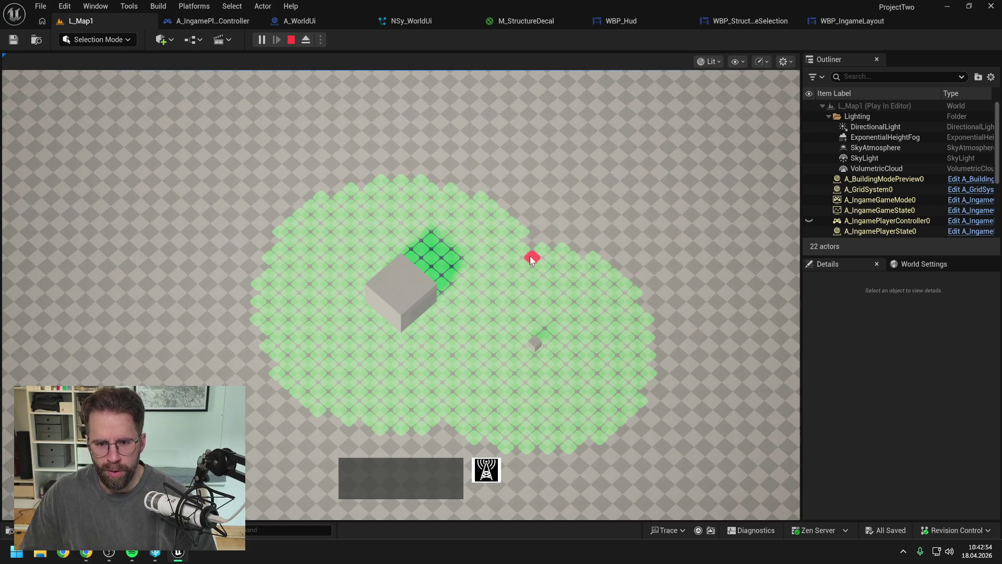
{"action": "left_click", "coordinate": [524, 249]}
{"action": "left_click", "coordinate": [454, 201]}
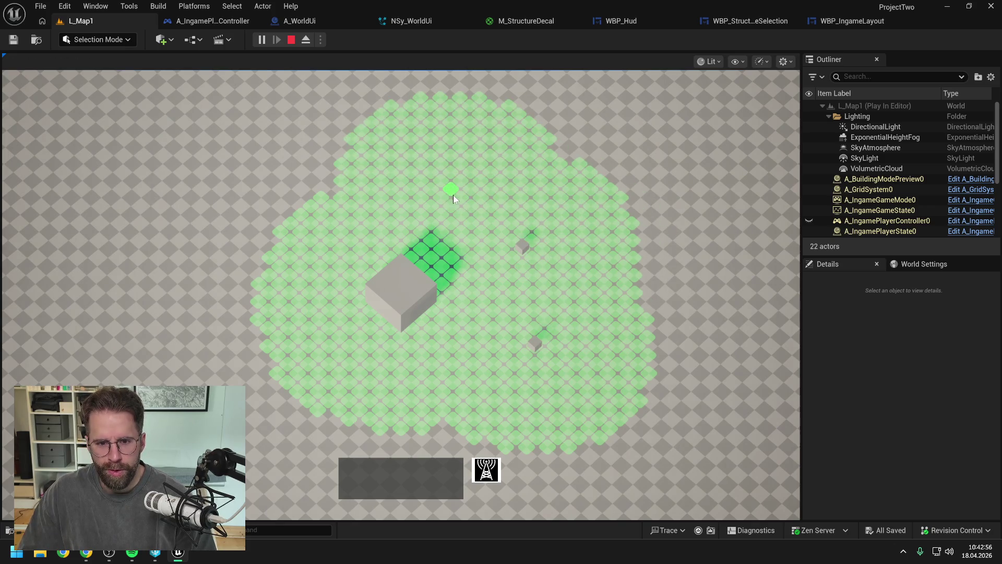
{"action": "right_click", "coordinate": [459, 192]}
Box-select the towers several times, clearing the selection between attempts.
{"action": "left_click_drag", "start_coordinate": [387, 130], "coordinate": [609, 255]}
{"action": "left_click", "coordinate": [637, 278]}
{"action": "left_click_drag", "start_coordinate": [655, 415], "coordinate": [466, 221]}
{"action": "left_click", "coordinate": [466, 221]}
{"action": "mouse_move", "coordinate": [300, 144]}
{"action": "left_mouse_down"}
{"action": "mouse_move", "coordinate": [626, 320]}
{"action": "mouse_move", "coordinate": [675, 405]}
{"action": "left_mouse_up"}
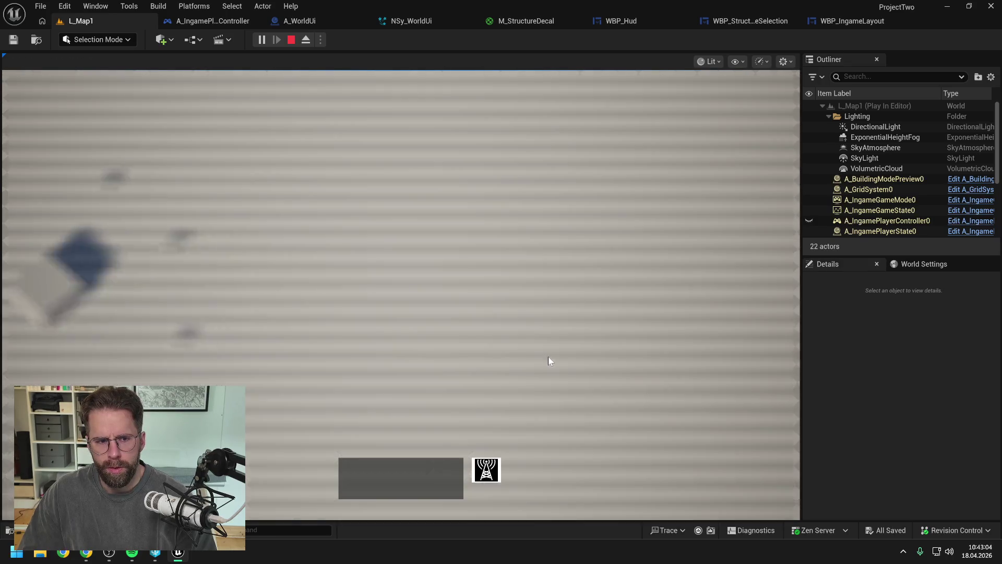
{"action": "mouse_move", "coordinate": [249, 140]}
{"action": "left_mouse_down"}
{"action": "mouse_move", "coordinate": [546, 341]}
{"action": "mouse_move", "coordinate": [600, 415]}
{"action": "mouse_move", "coordinate": [259, 241]}
{"action": "mouse_move", "coordinate": [241, 210]}
{"action": "left_mouse_up"}
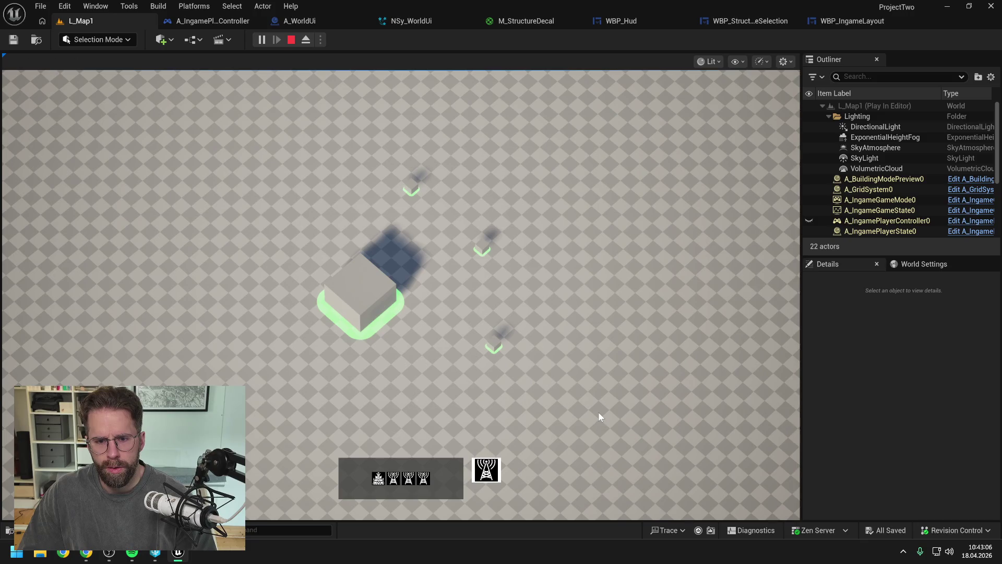
{"action": "left_click", "coordinate": [600, 415]}
{"action": "left_click", "coordinate": [188, 226]}
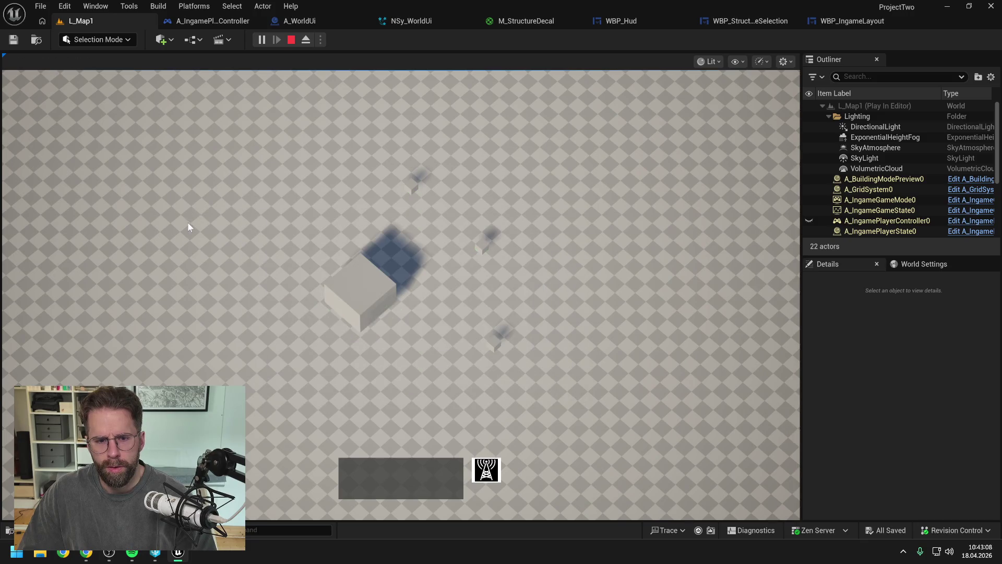
Select the Main Hall and individual Power Grid Generator towers, then stop play and return to A_WorldUi.
{"action": "left_click", "coordinate": [361, 303]}
{"action": "left_click_drag", "start_coordinate": [444, 406], "coordinate": [549, 180]}
{"action": "mouse_move", "coordinate": [575, 304]}
{"action": "left_mouse_down"}
{"action": "mouse_move", "coordinate": [459, 209]}
{"action": "mouse_move", "coordinate": [449, 214]}
{"action": "mouse_move", "coordinate": [372, 167]}
{"action": "left_mouse_up"}
{"action": "left_click", "coordinate": [433, 224]}
{"action": "left_click", "coordinate": [350, 194]}
{"action": "scroll", "coordinate": [409, 185], "scroll_direction": "up", "scroll_amount": 4}
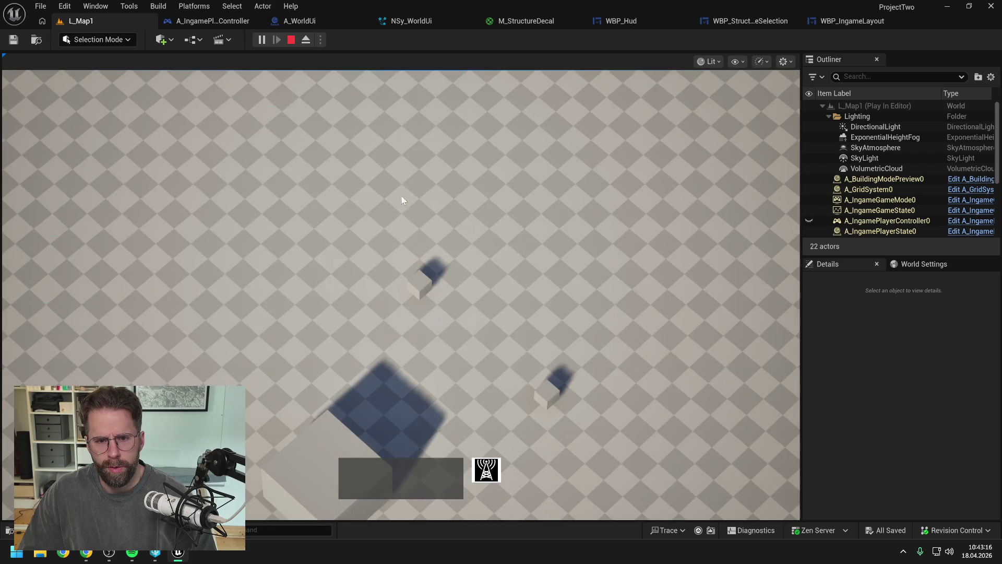
{"action": "left_click", "coordinate": [424, 288]}
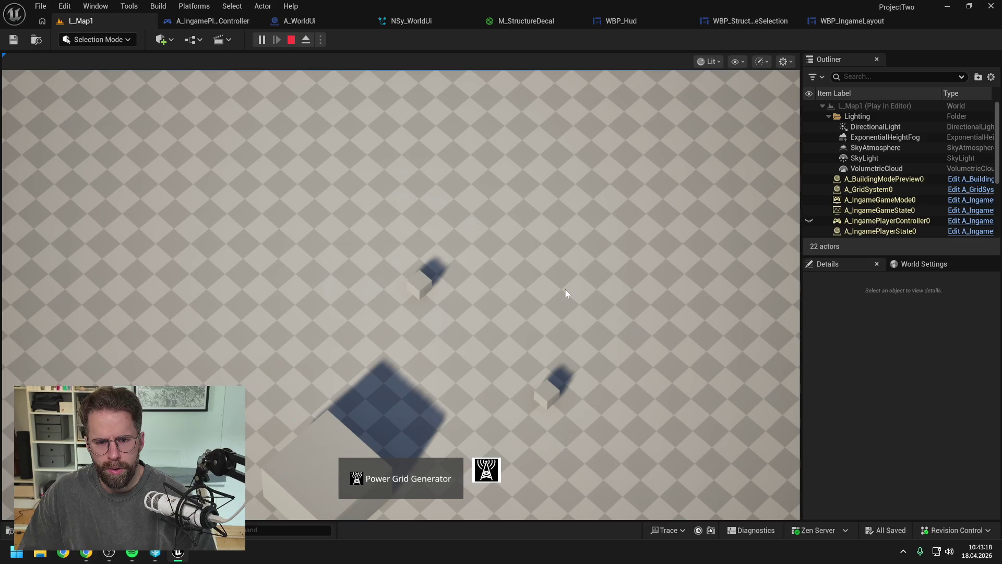
{"action": "key", "text": "s"}
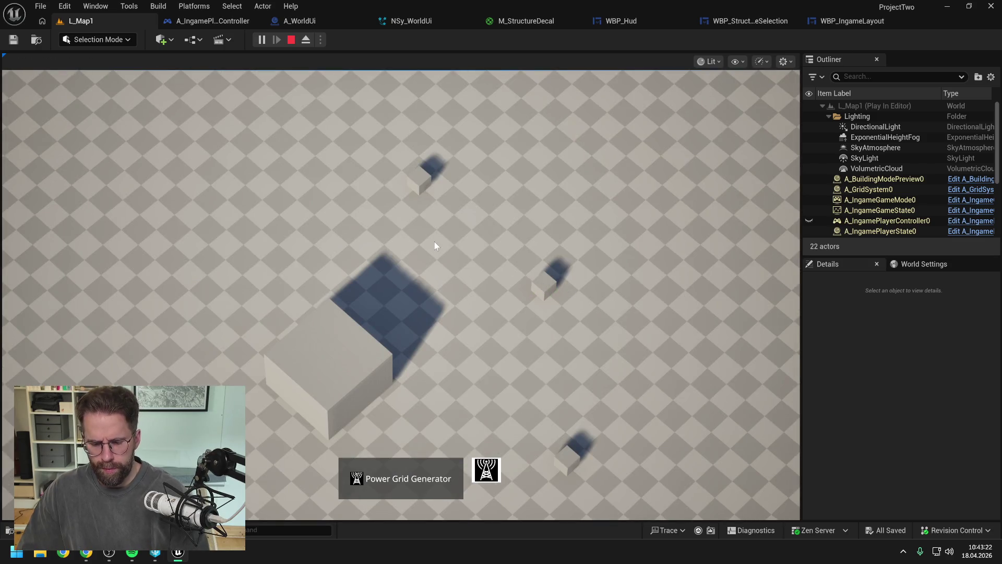
{"action": "key", "text": "Escape"}
{"action": "left_click", "coordinate": [300, 22]}
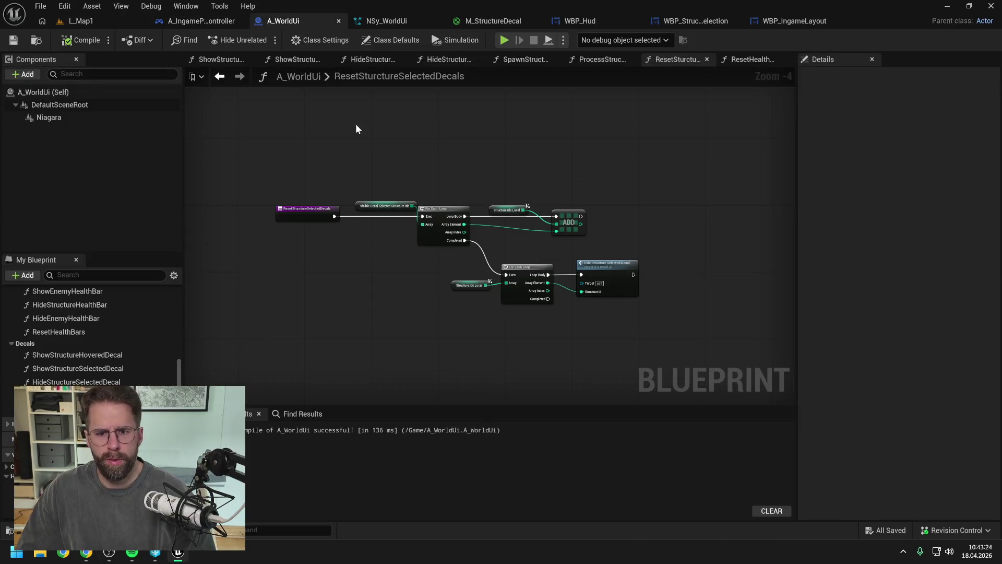
Select the Branch node in A_IngamePlayerController's ProcessSelectionRectangle graph to set a breakpoint.
{"action": "left_click", "coordinate": [185, 21]}
{"action": "left_click", "coordinate": [449, 198]}
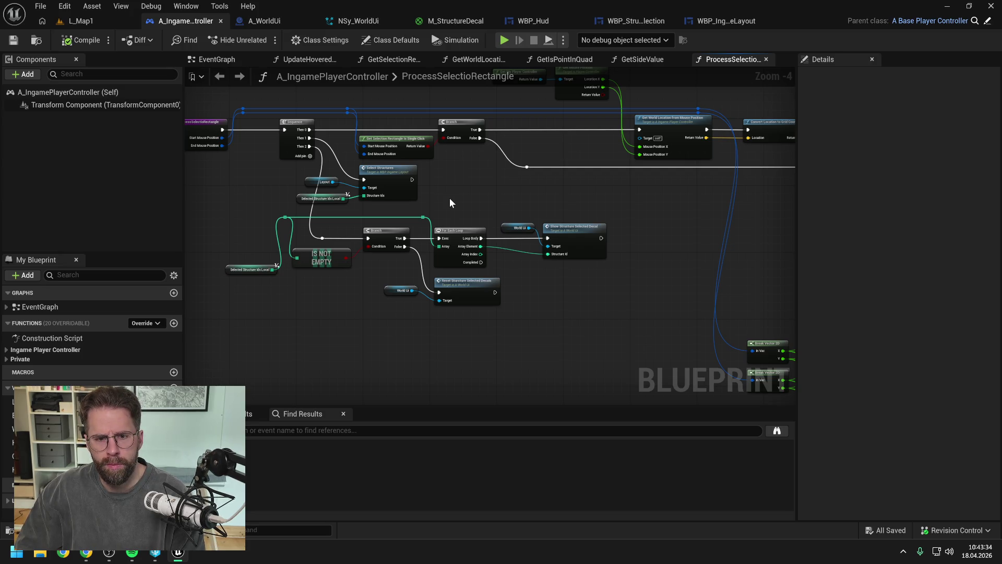
{"action": "left_click", "coordinate": [384, 234]}
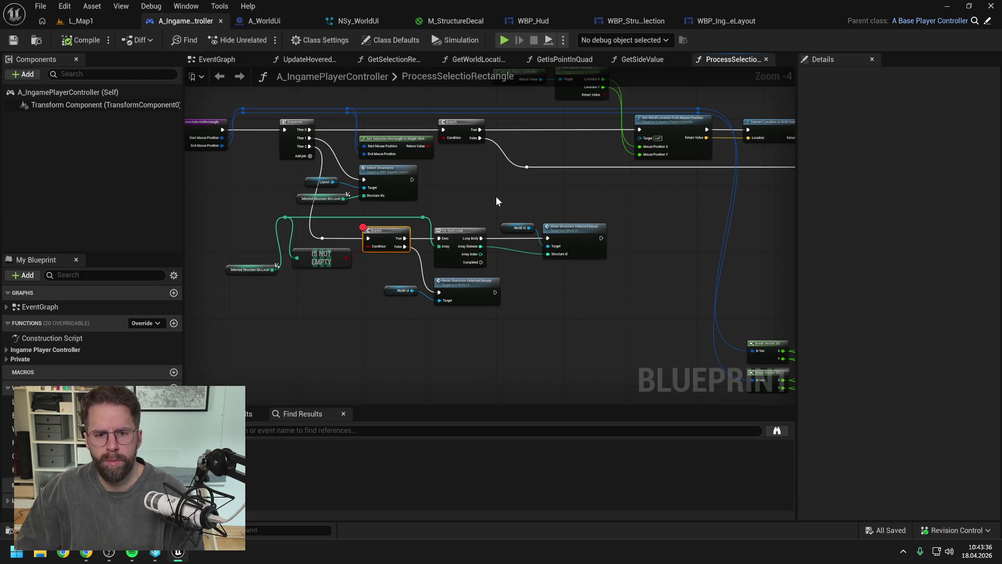
{"action": "left_click", "coordinate": [79, 22]}
Play the level and select a structure to trigger the Branch breakpoint.
{"action": "left_click", "coordinate": [259, 40]}
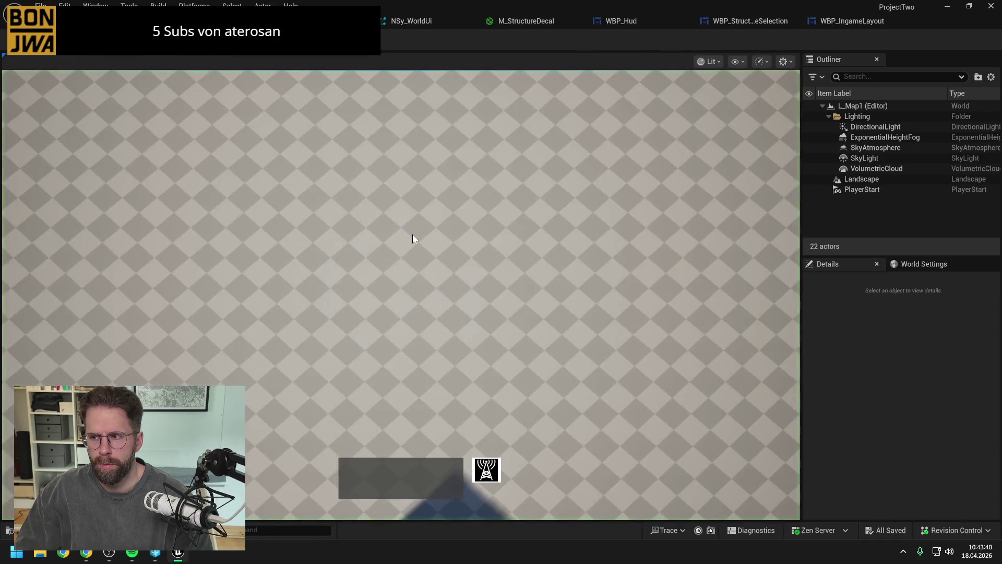
{"action": "left_click", "coordinate": [398, 271]}
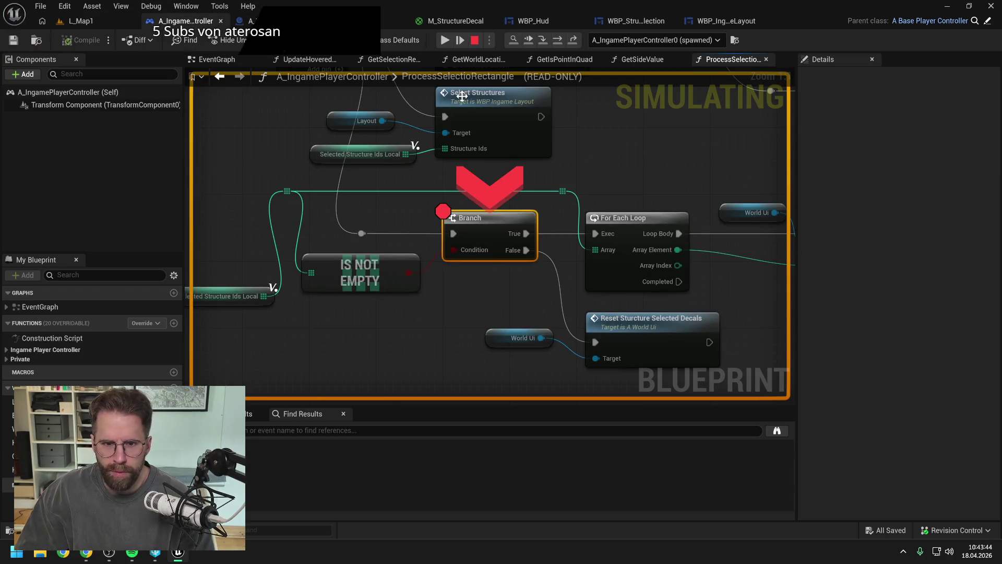
{"action": "left_click", "coordinate": [443, 41]}
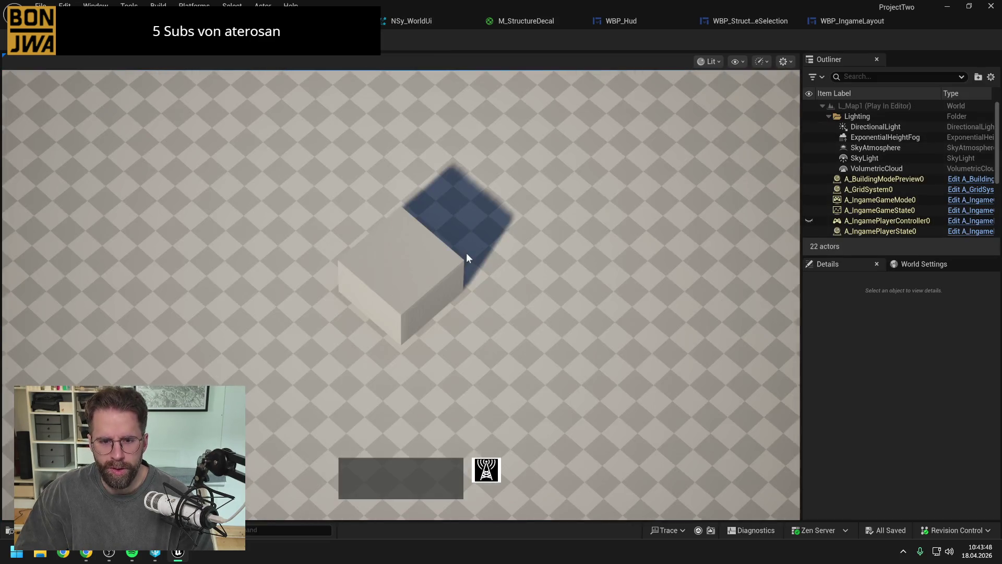
{"action": "left_click", "coordinate": [409, 282]}
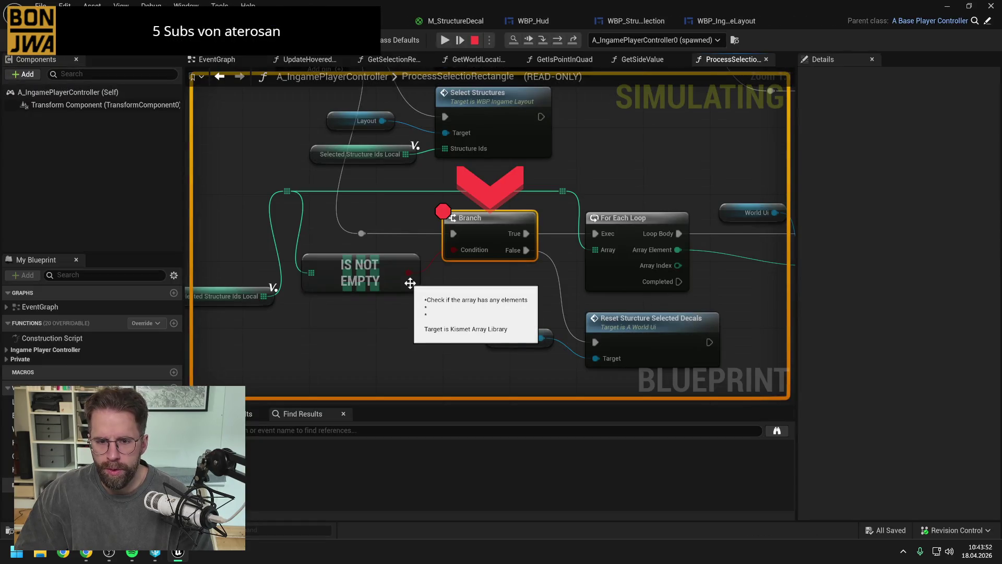
{"action": "mouse_move", "coordinate": [266, 298]}
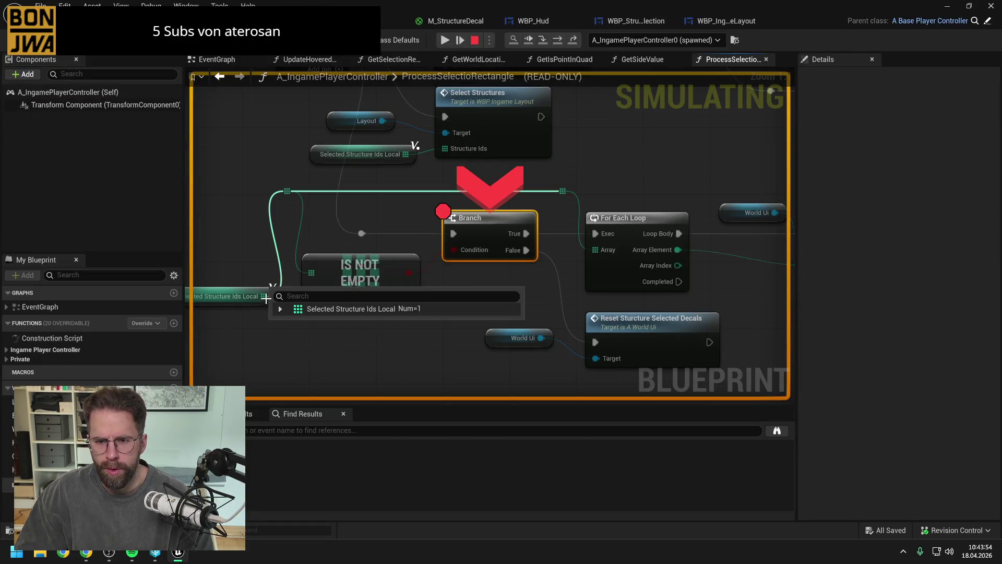
Step over to Show Structure Selected Decal, remove the Branch breakpoint, and step into that function.
{"action": "left_click_drag", "start_coordinate": [703, 139], "coordinate": [585, 148]}
{"action": "scroll", "coordinate": [585, 142], "scroll_direction": "down", "scroll_amount": 1}
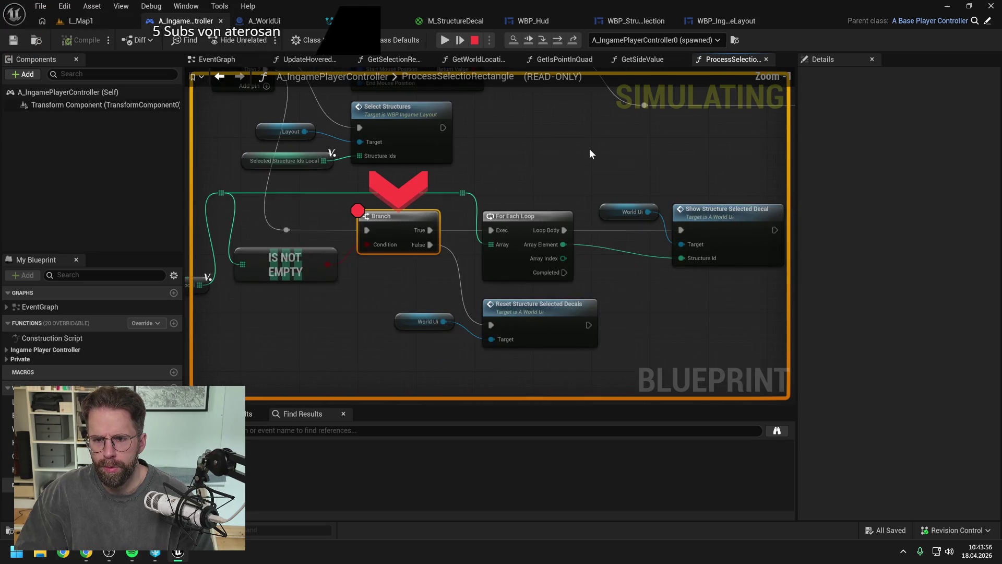
{"action": "left_click", "coordinate": [559, 39]}
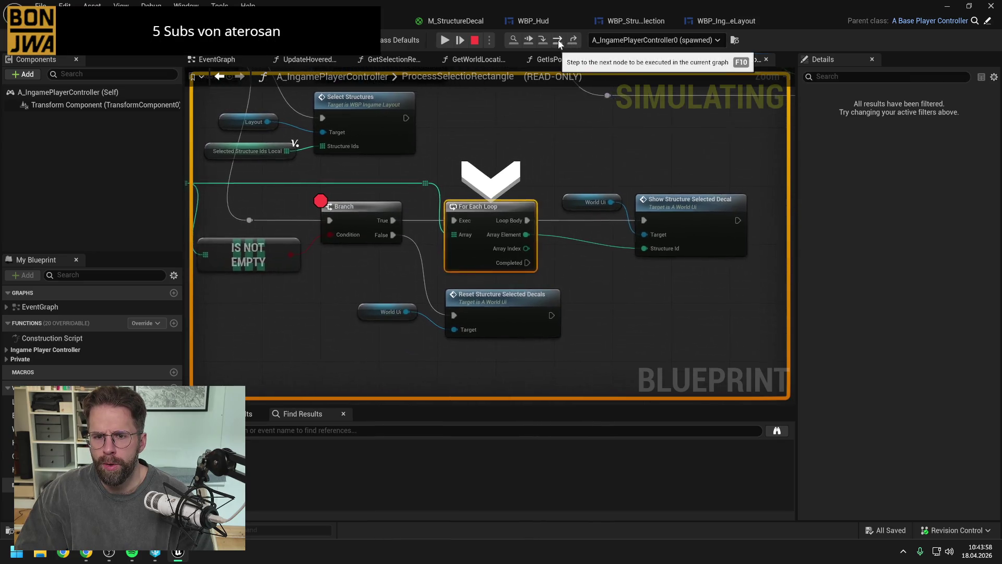
{"action": "left_click", "coordinate": [558, 39]}
{"action": "left_click", "coordinate": [328, 217]}
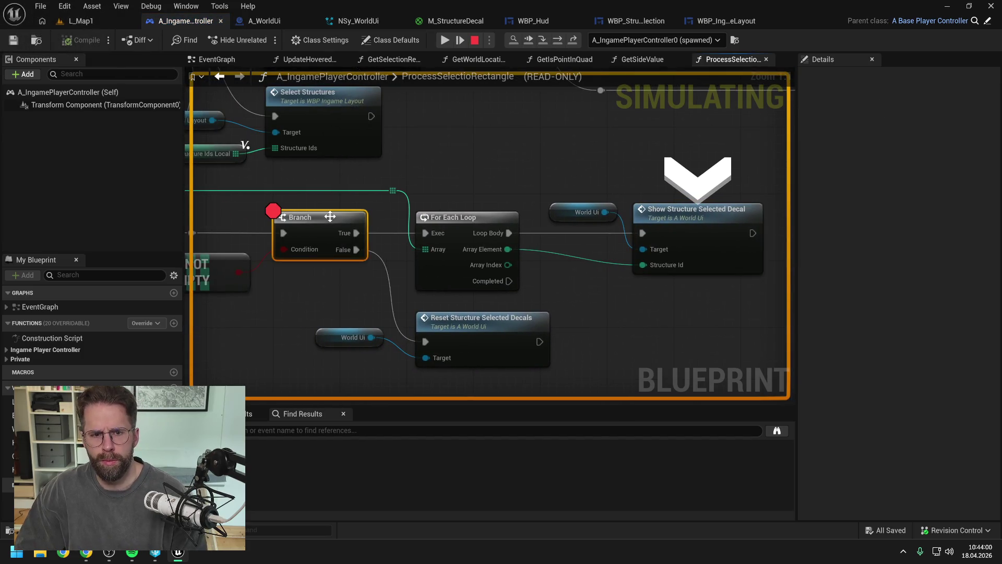
{"action": "key", "text": "F9"}
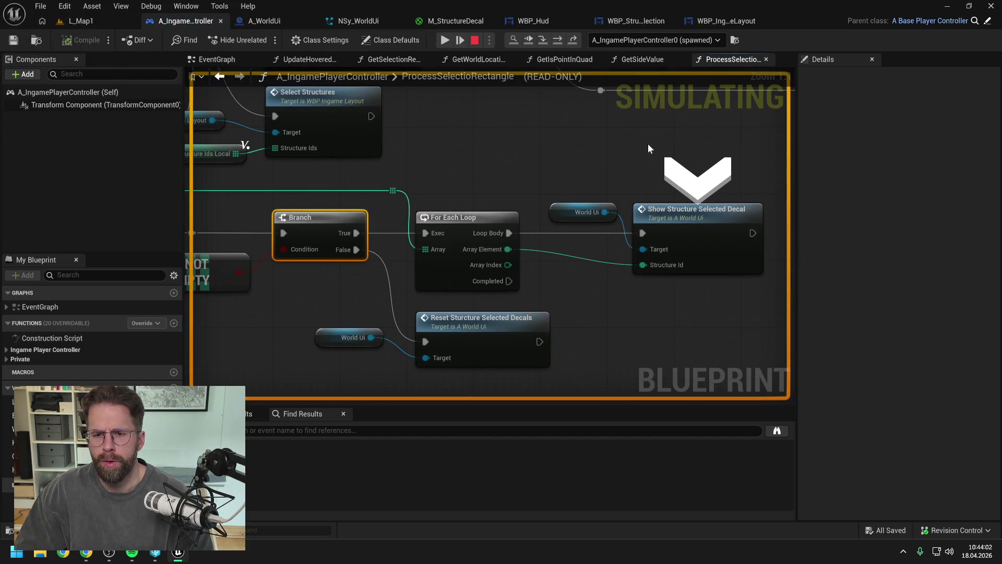
{"action": "left_click", "coordinate": [544, 39]}
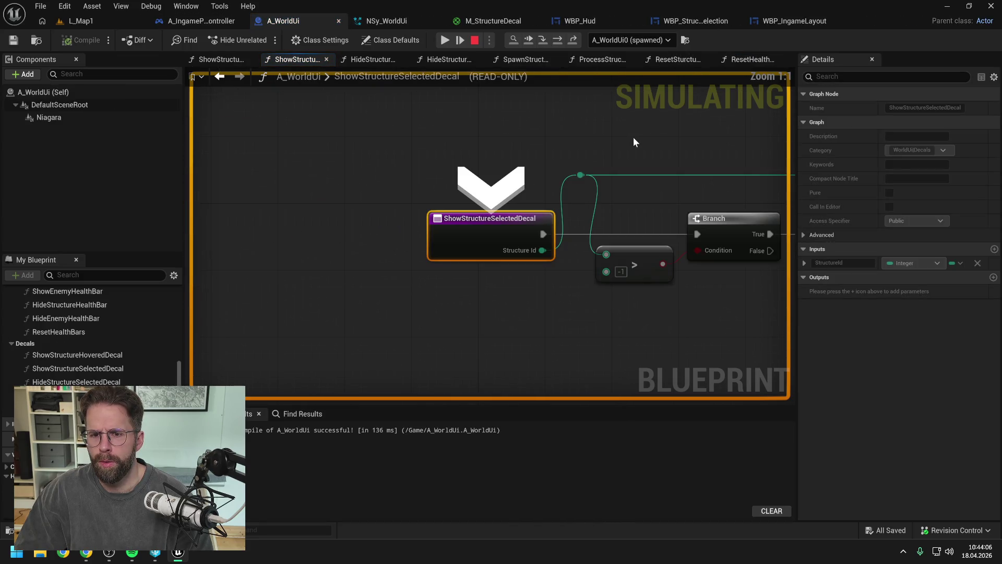
Step through ShowStructureSelectedDecal's Branch nodes, review the graph, and stop the simulation.
{"action": "left_click_drag", "start_coordinate": [711, 129], "coordinate": [543, 118]}
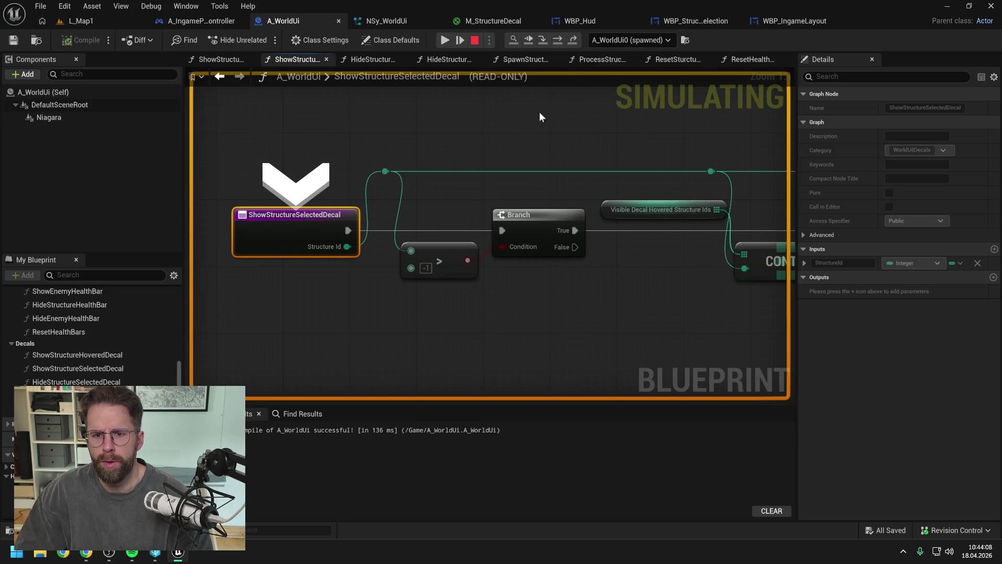
{"action": "left_click", "coordinate": [560, 39]}
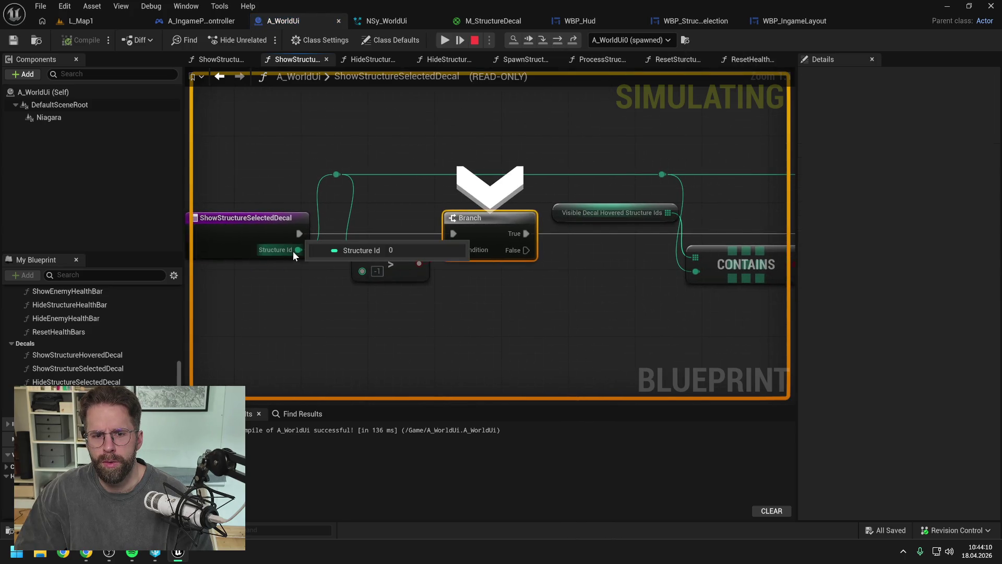
{"action": "left_click", "coordinate": [557, 40]}
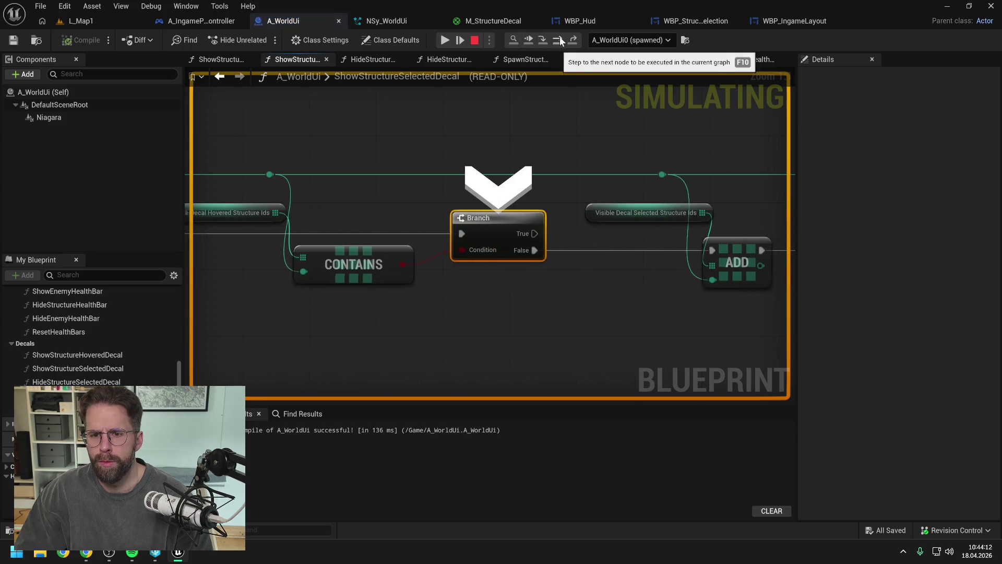
{"action": "mouse_move", "coordinate": [375, 211]}
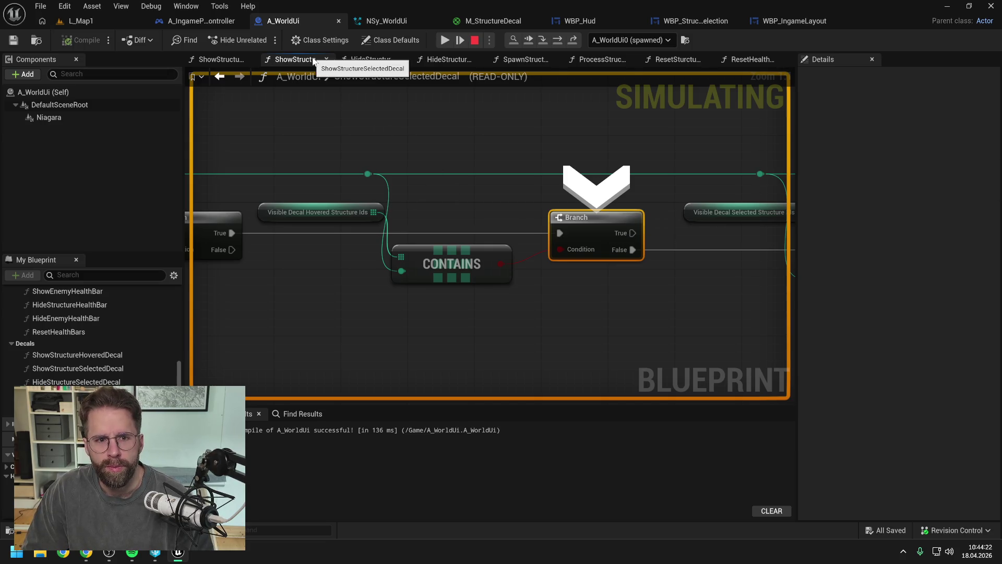
{"action": "scroll", "coordinate": [370, 141], "scroll_direction": "down", "scroll_amount": 1}
{"action": "mouse_move", "coordinate": [369, 141]}
{"action": "left_mouse_down"}
{"action": "mouse_move", "coordinate": [581, 139]}
{"action": "mouse_move", "coordinate": [547, 140]}
{"action": "left_mouse_up"}
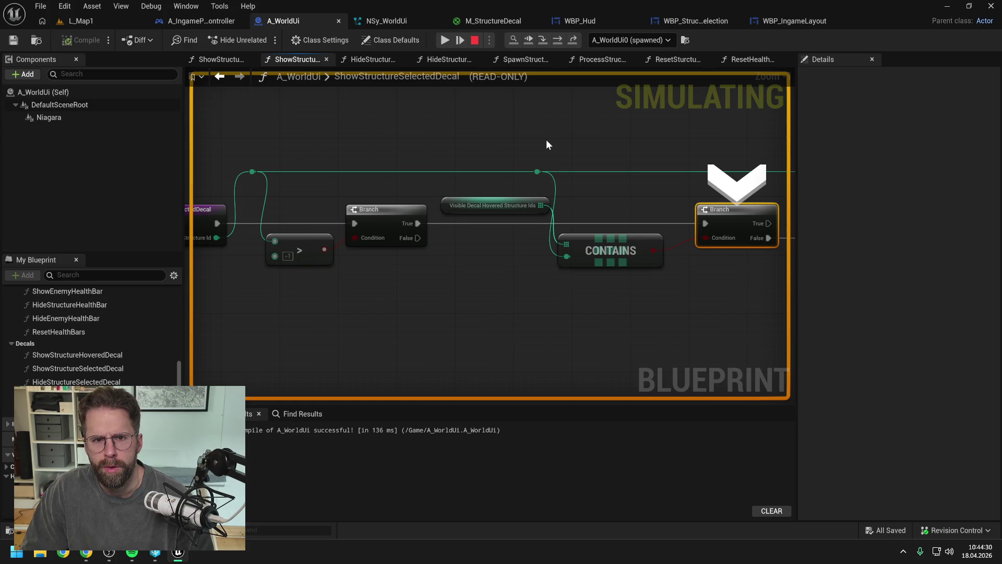
{"action": "left_click_drag", "start_coordinate": [547, 140], "coordinate": [617, 138]}
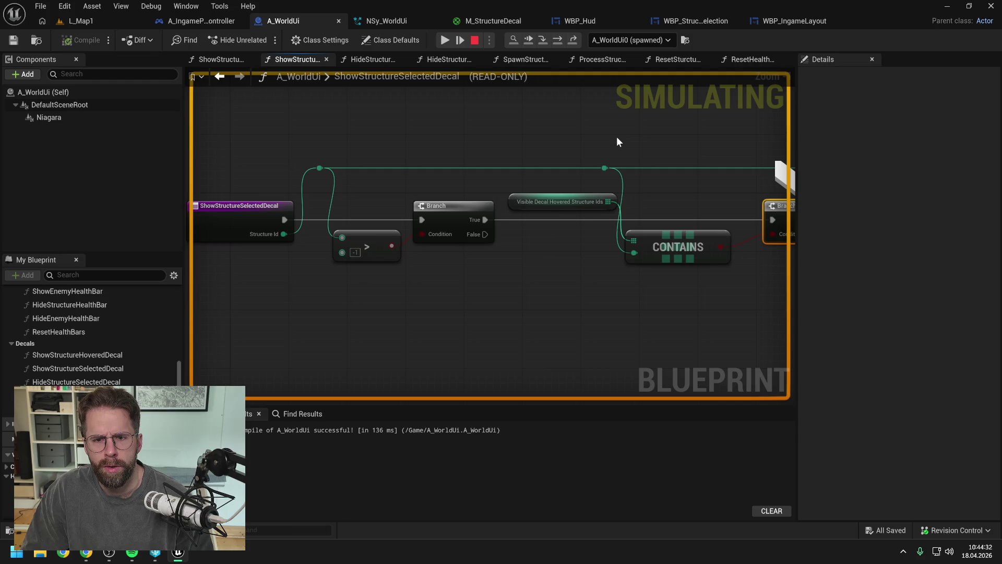
{"action": "left_click", "coordinate": [475, 41]}
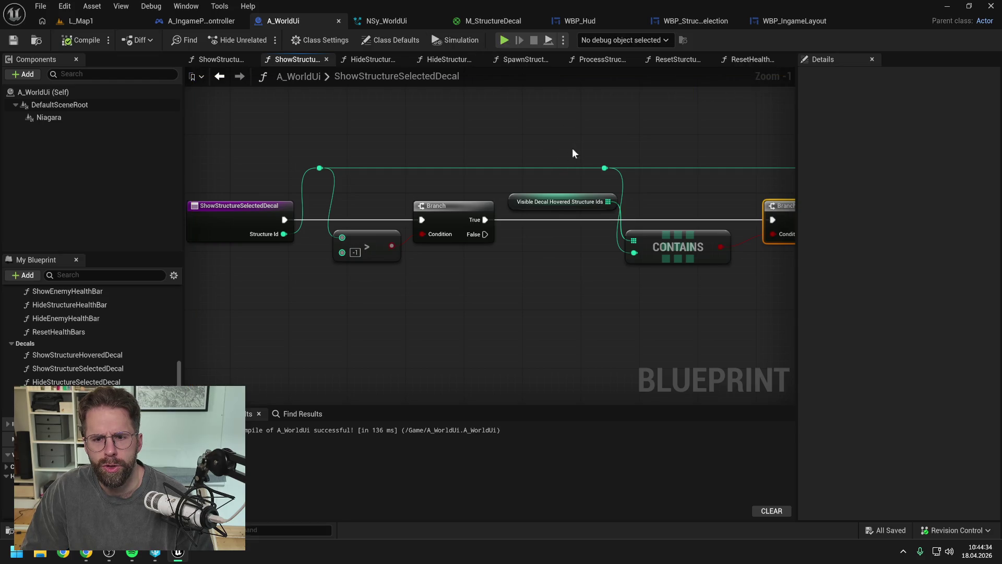
Replace ShowStructureSelectedDecal's hovered-ids node with VisibleDecalSelectedStructureIds.
{"action": "left_click_drag", "start_coordinate": [572, 149], "coordinate": [474, 140]}
{"action": "left_click", "coordinate": [457, 237]}
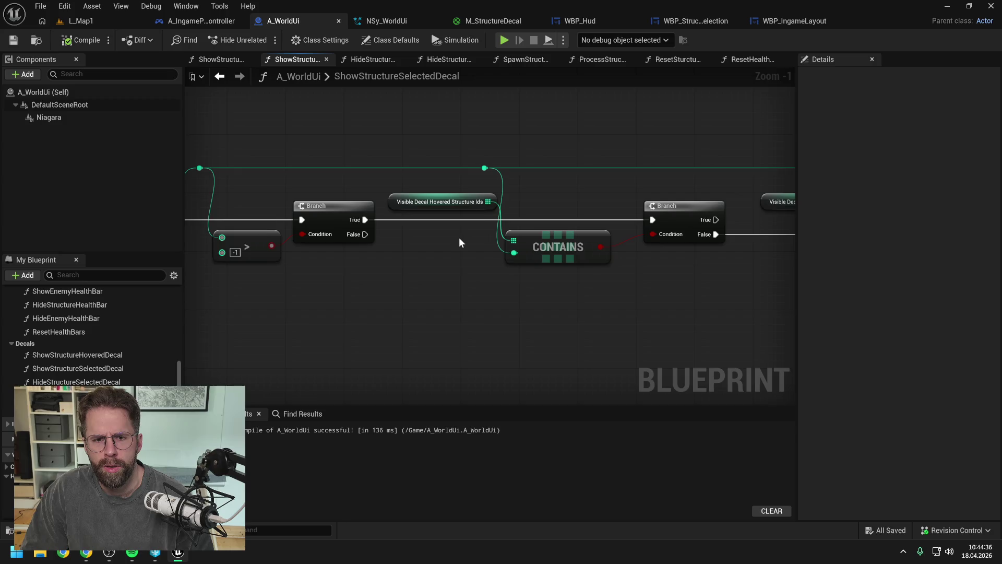
{"action": "left_click_drag", "start_coordinate": [459, 237], "coordinate": [584, 239]}
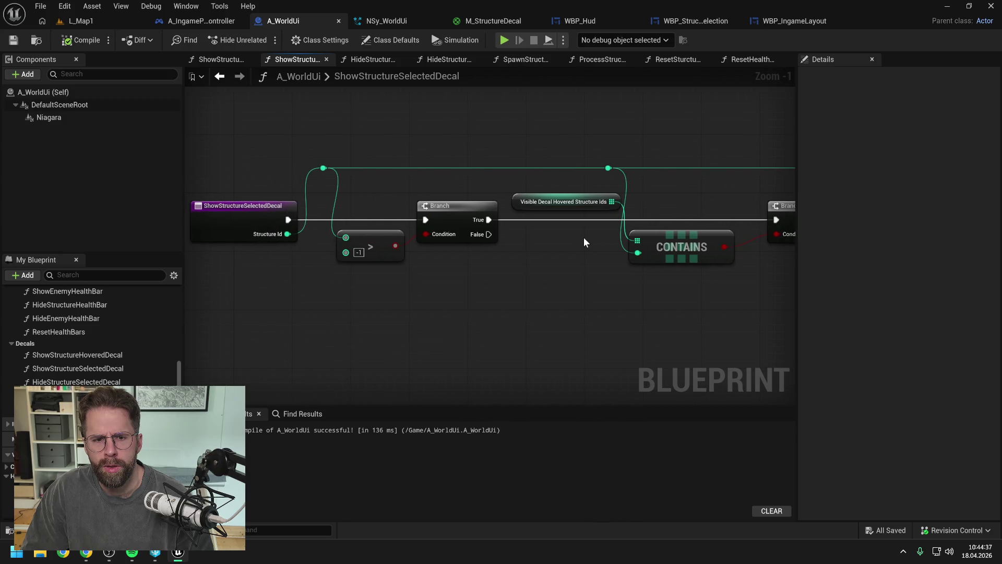
{"action": "right_click", "coordinate": [555, 205]}
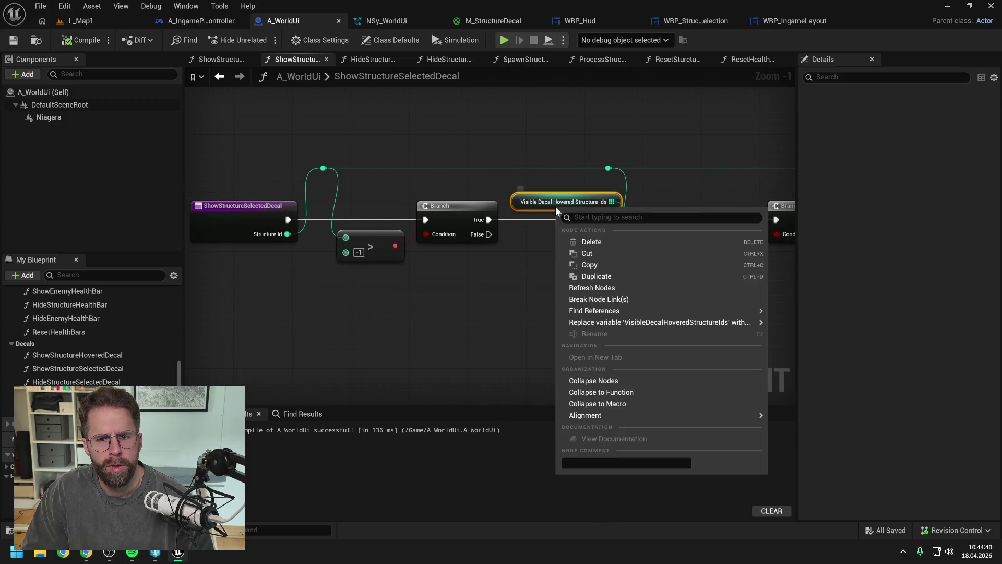
{"action": "mouse_move", "coordinate": [731, 322]}
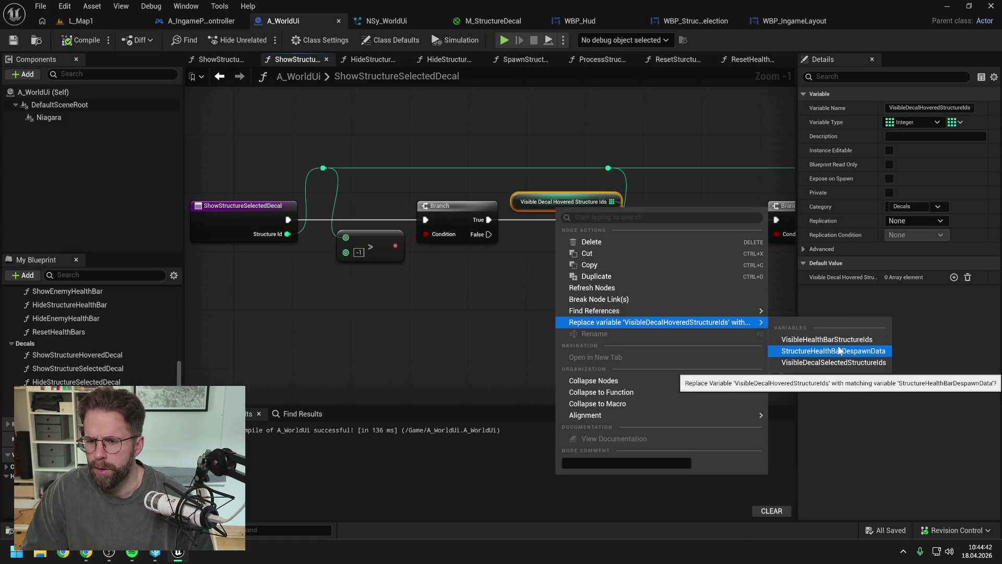
{"action": "left_click", "coordinate": [830, 363]}
{"action": "left_click", "coordinate": [596, 290]}
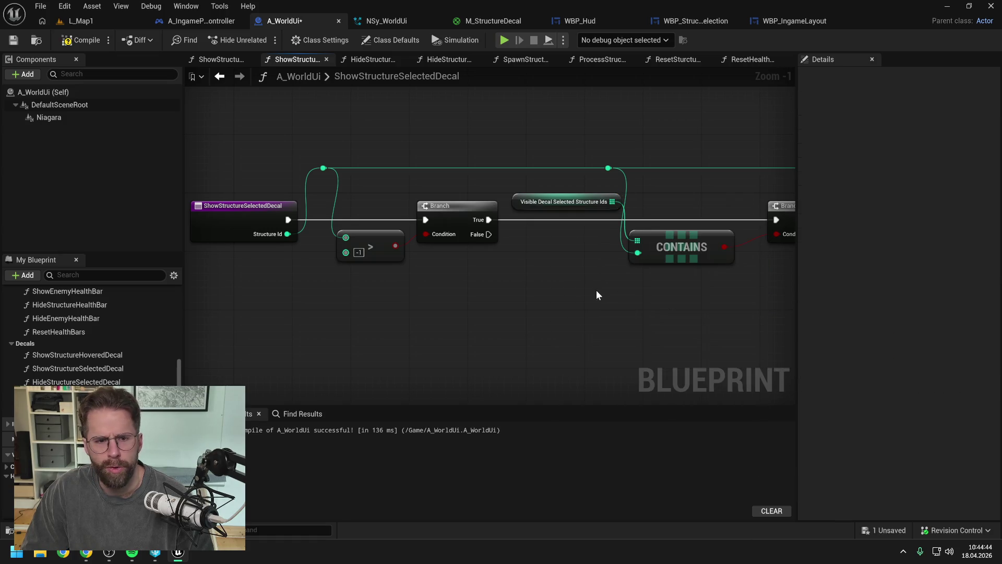
Review the downstream ADD, Get Structure Grid Size, Make Vector 4 and Break Vector nodes.
{"action": "left_click_drag", "start_coordinate": [600, 290], "coordinate": [416, 284]}
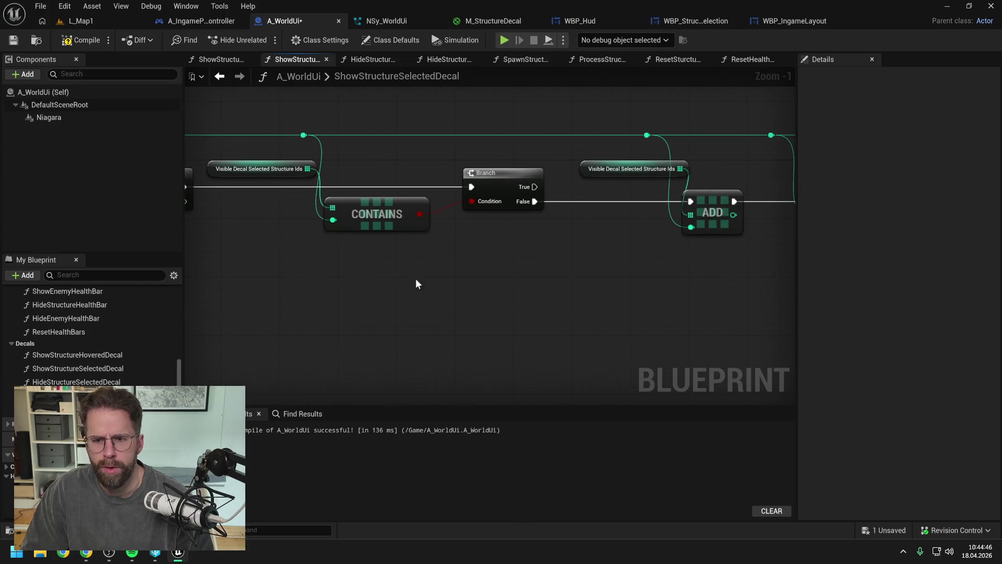
{"action": "left_click_drag", "start_coordinate": [633, 271], "coordinate": [493, 290]}
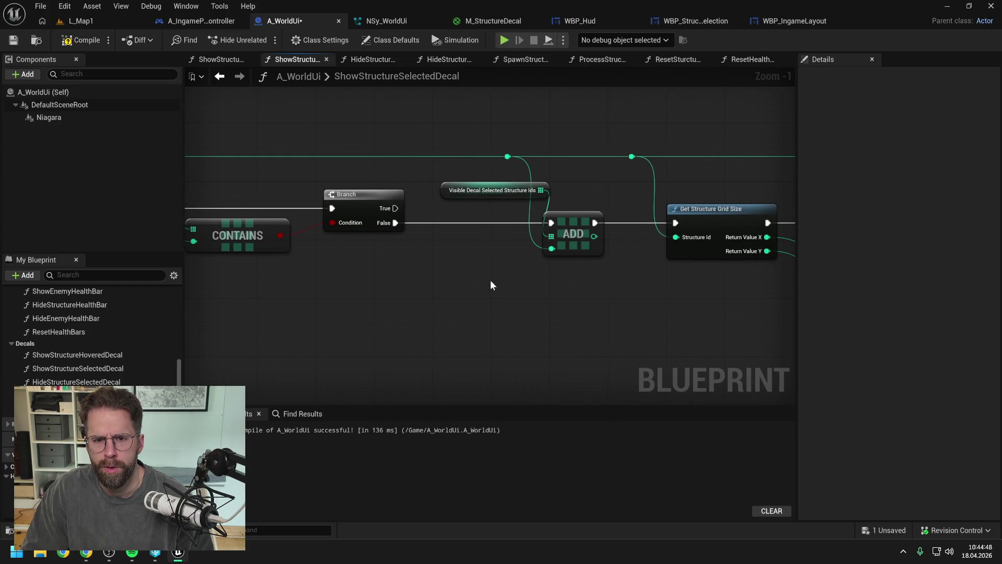
{"action": "left_click", "coordinate": [497, 194]}
{"action": "mouse_move", "coordinate": [497, 194]}
{"action": "left_mouse_down"}
{"action": "mouse_move", "coordinate": [589, 192]}
{"action": "mouse_move", "coordinate": [419, 190]}
{"action": "left_mouse_up"}
{"action": "left_click", "coordinate": [556, 184]}
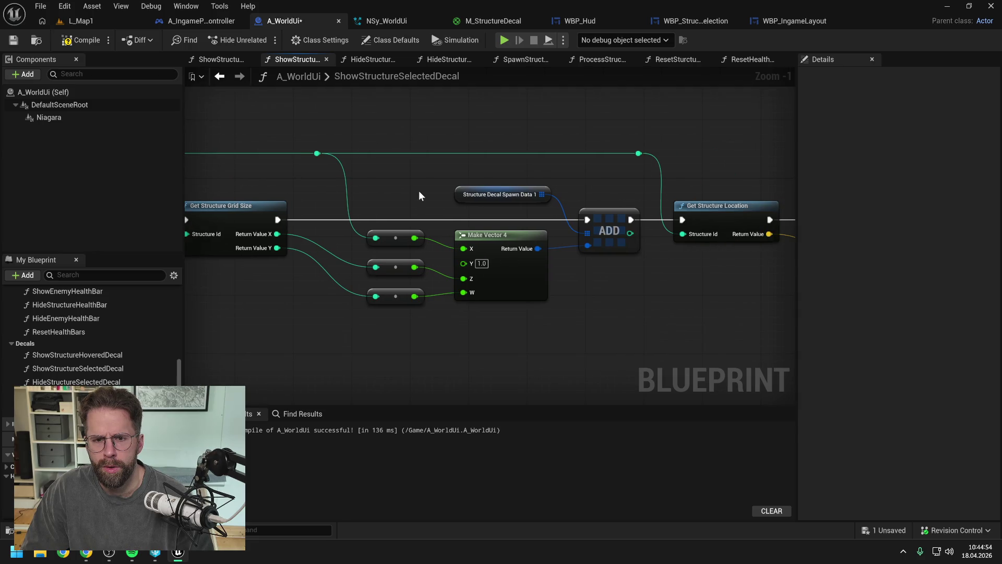
{"action": "mouse_move", "coordinate": [625, 174]}
{"action": "left_mouse_down"}
{"action": "mouse_move", "coordinate": [439, 183]}
{"action": "mouse_move", "coordinate": [511, 164]}
{"action": "left_mouse_up"}
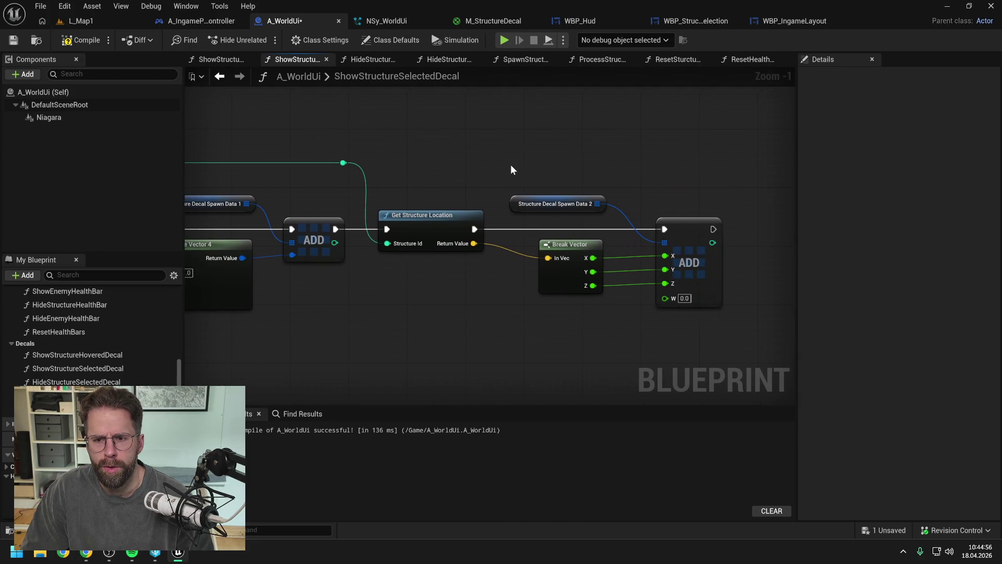
Compile and save A_WorldUi, then look over the CONTAINS and Branch nodes again.
{"action": "key", "text": "F7"}
{"action": "key", "text": "ctrl+s"}
{"action": "left_click_drag", "start_coordinate": [411, 161], "coordinate": [552, 165]}
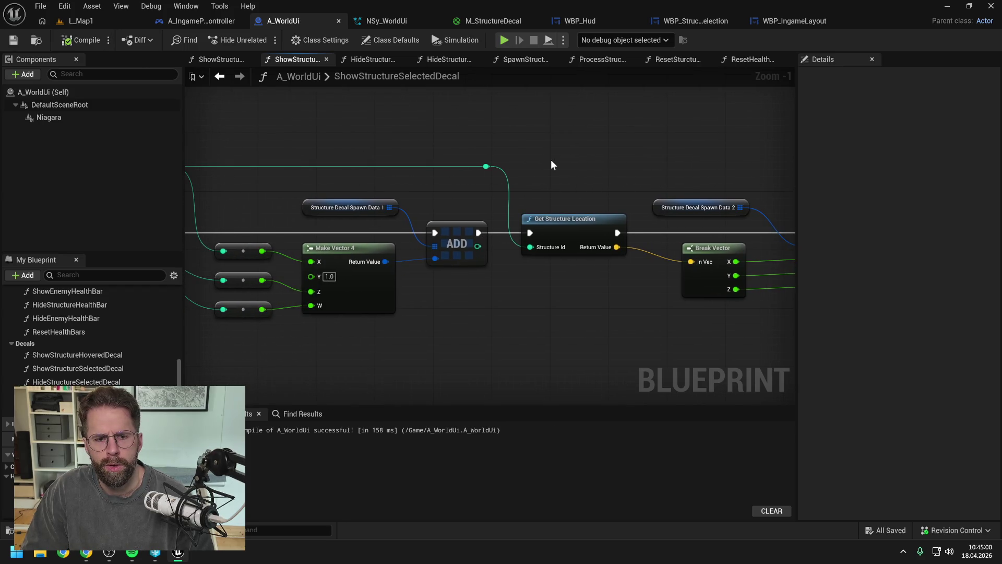
{"action": "scroll", "coordinate": [552, 164], "scroll_direction": "down", "scroll_amount": 2}
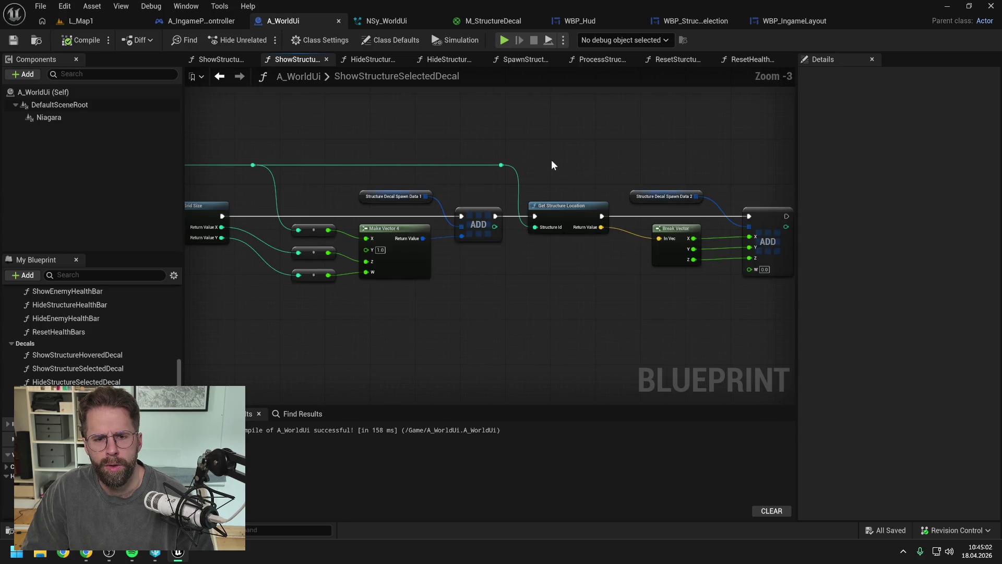
{"action": "left_click_drag", "start_coordinate": [381, 146], "coordinate": [634, 136]}
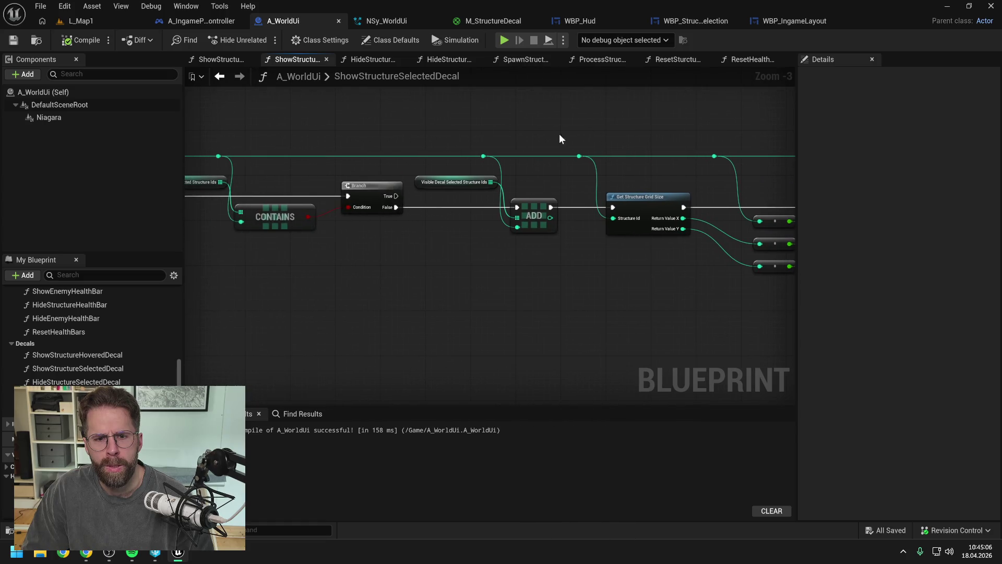
{"action": "left_click_drag", "start_coordinate": [559, 135], "coordinate": [602, 146]}
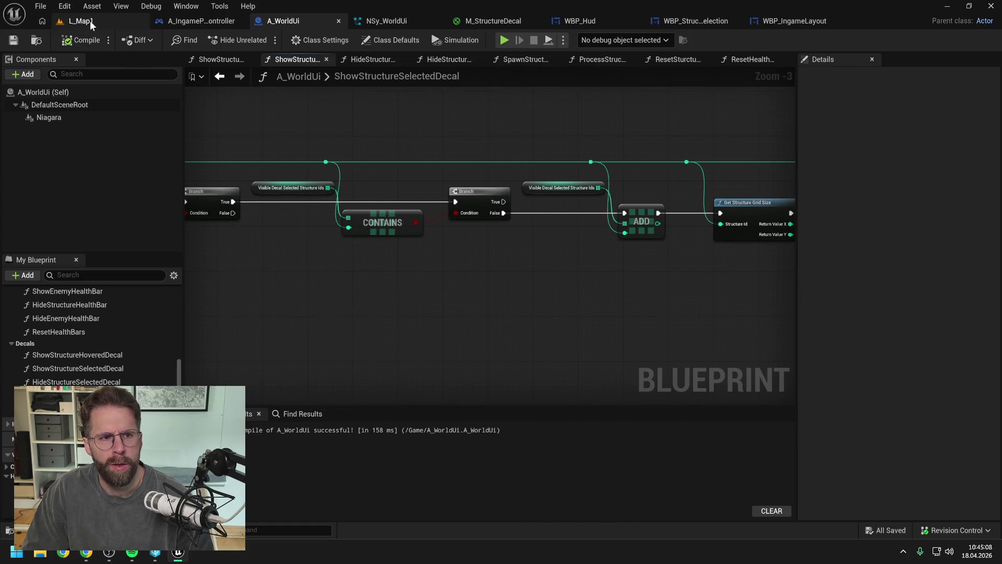
Play-test L_Map1 and pan the camera right to view Main Hall's green decal, then stop.
{"action": "left_click", "coordinate": [87, 20]}
{"action": "key", "text": "alt+p"}
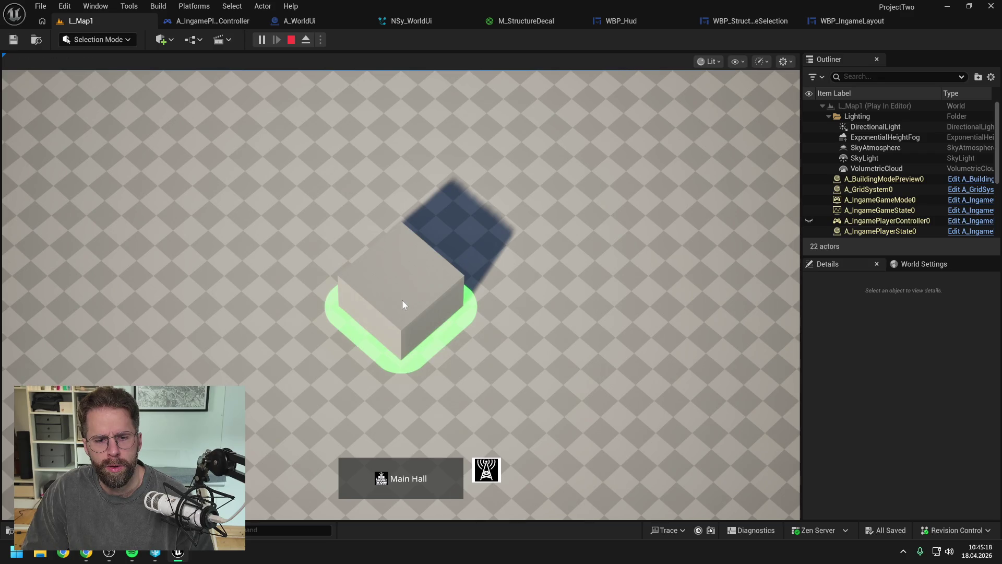
{"action": "key", "text": "d"}
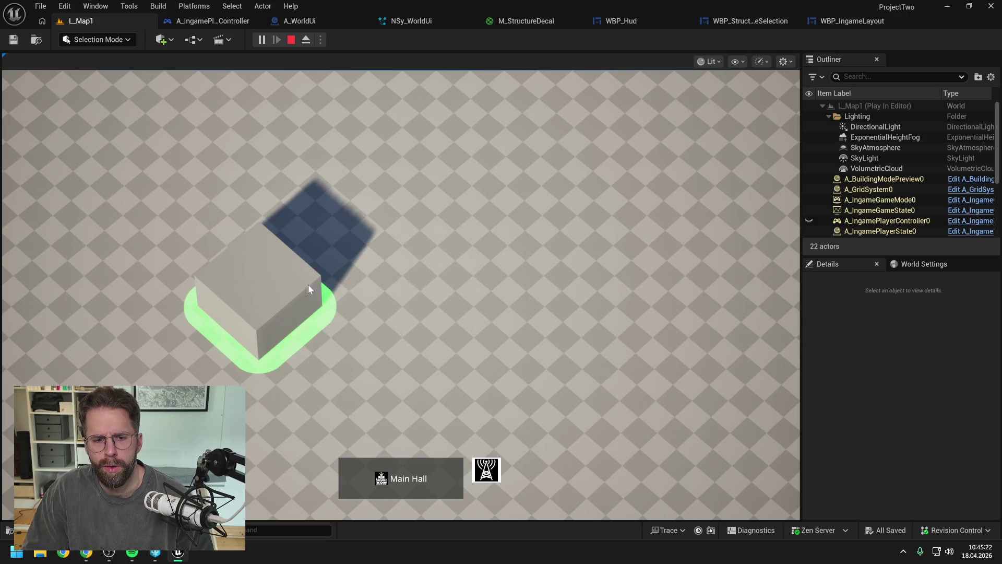
{"action": "key", "text": "Escape"}
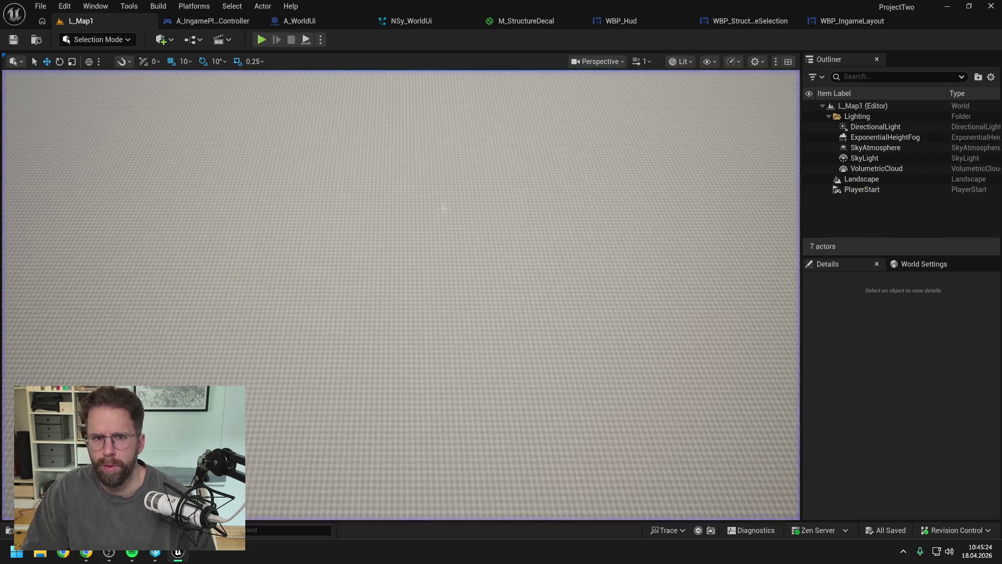
Open MI_HoveredStructureDecal and the M_StructureDecal graph from the Content Drawer, ending on the hovered instance.
{"action": "key", "text": "ctrl+space"}
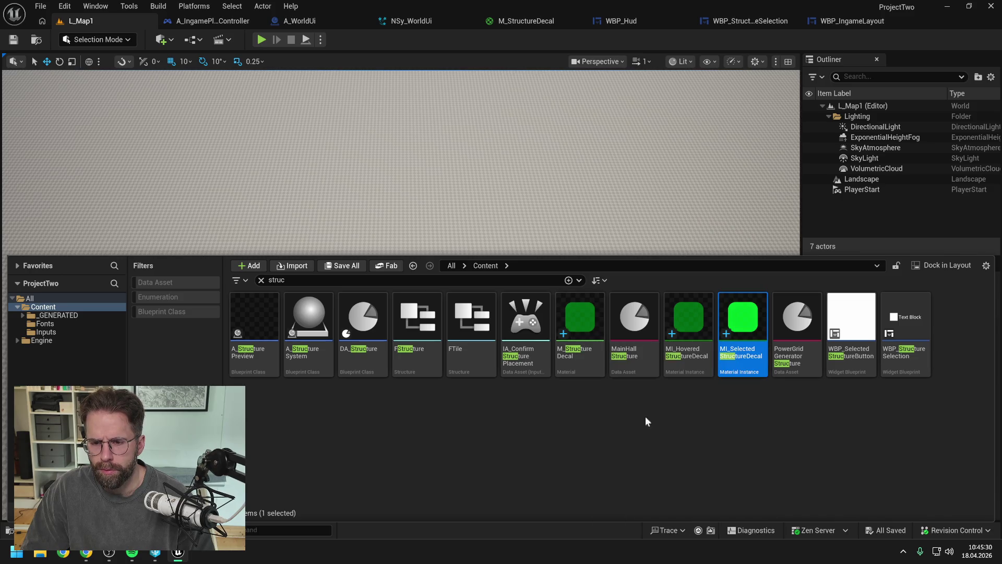
{"action": "double_click", "coordinate": [686, 359]}
{"action": "key", "text": "ctrl+space"}
{"action": "left_click", "coordinate": [574, 427]}
{"action": "double_click", "coordinate": [574, 427]}
{"action": "key", "text": "ctrl+space"}
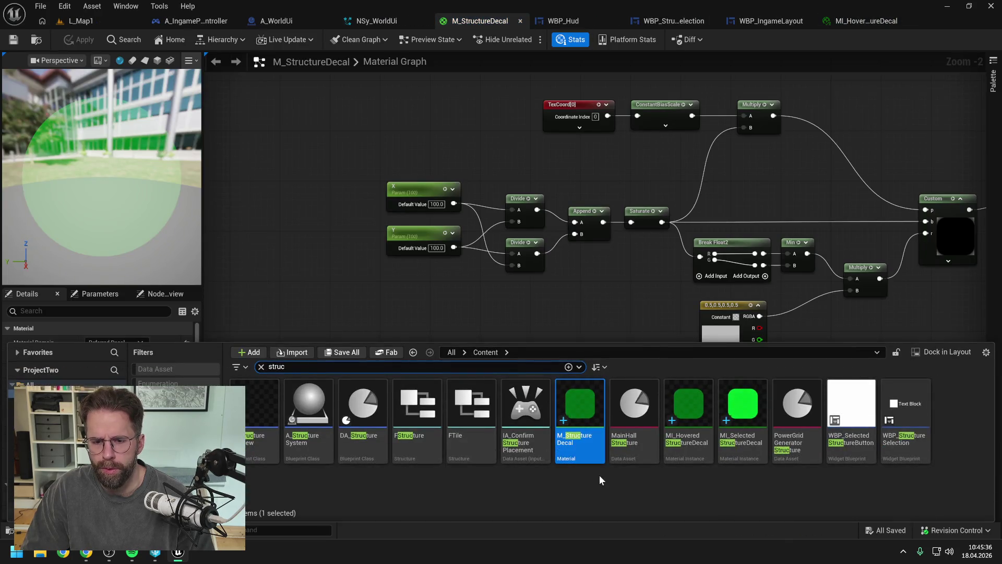
{"action": "double_click", "coordinate": [694, 455]}
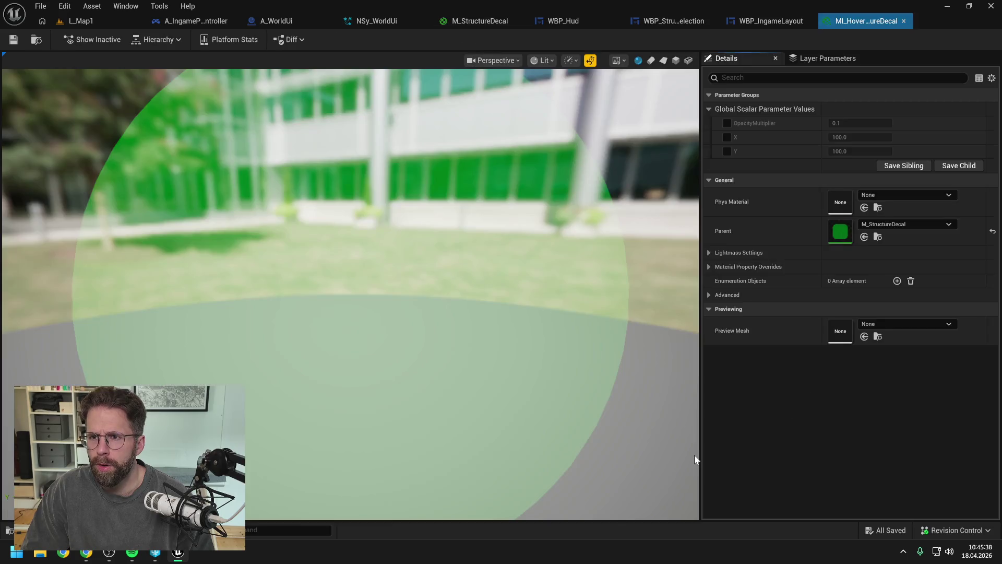
Set MI_SelectedStructureDecal's OpacityMultiplier to 0.4.
{"action": "key", "text": "ctrl+space"}
{"action": "double_click", "coordinate": [736, 433]}
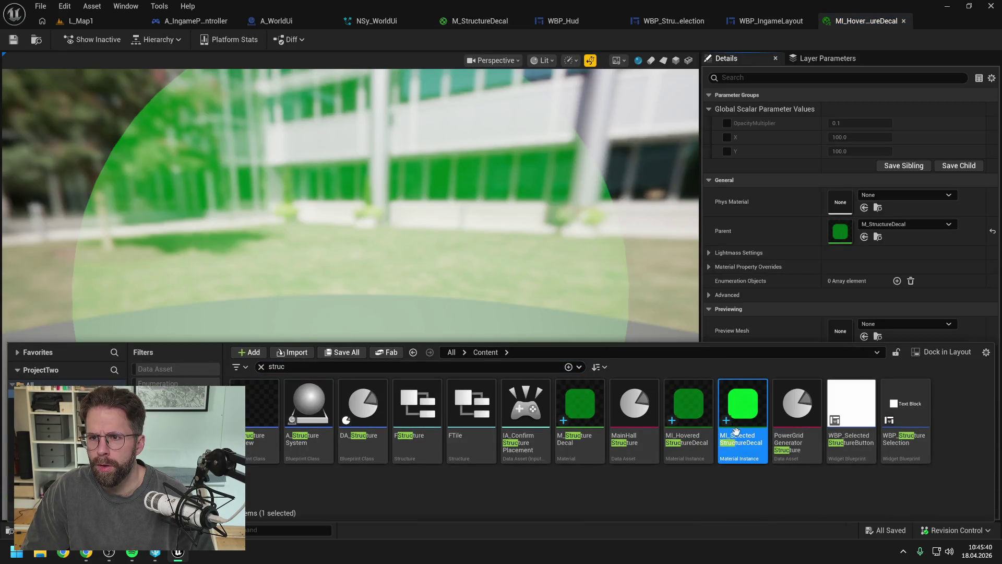
{"action": "left_click", "coordinate": [859, 123]}
{"action": "type", "text": "0.4"}
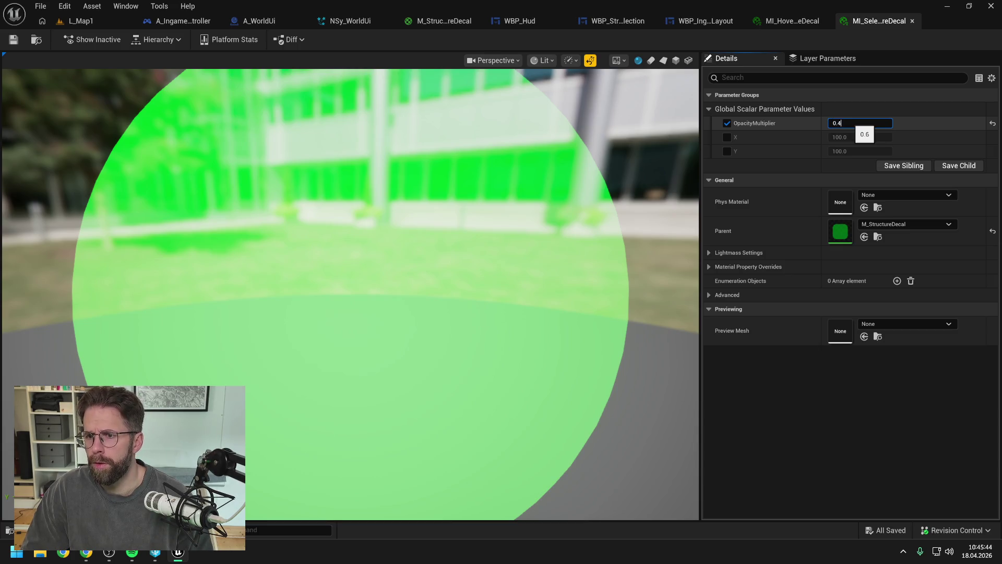
{"action": "key", "text": "Return"}
Enable the OpacityMultiplier override on MI_HoveredStructureDecal at 0.2, then return to L_Map1.
{"action": "left_click", "coordinate": [789, 20]}
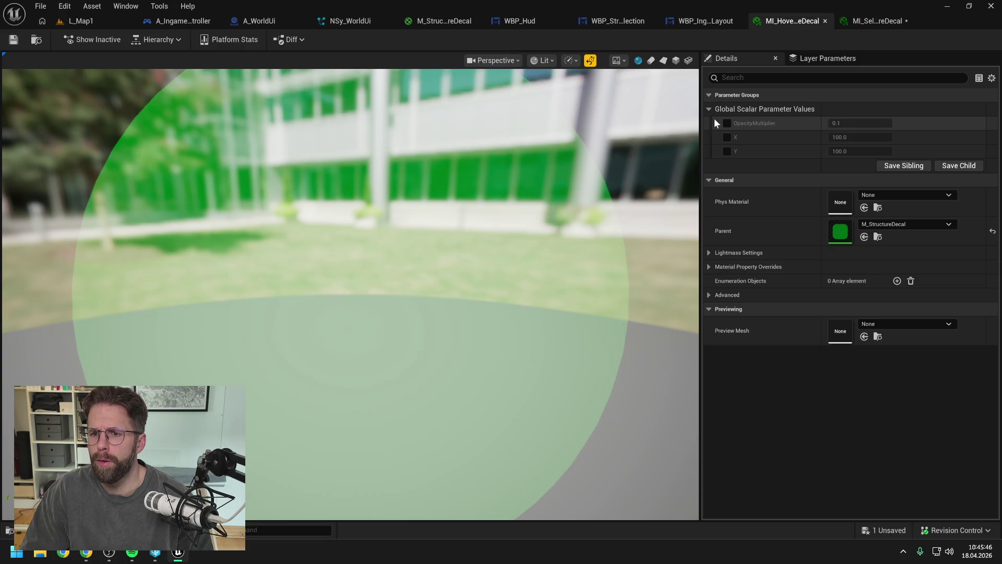
{"action": "left_click", "coordinate": [727, 124]}
{"action": "left_click", "coordinate": [860, 123]}
{"action": "type", "text": "0.2"}
{"action": "key", "text": "Return"}
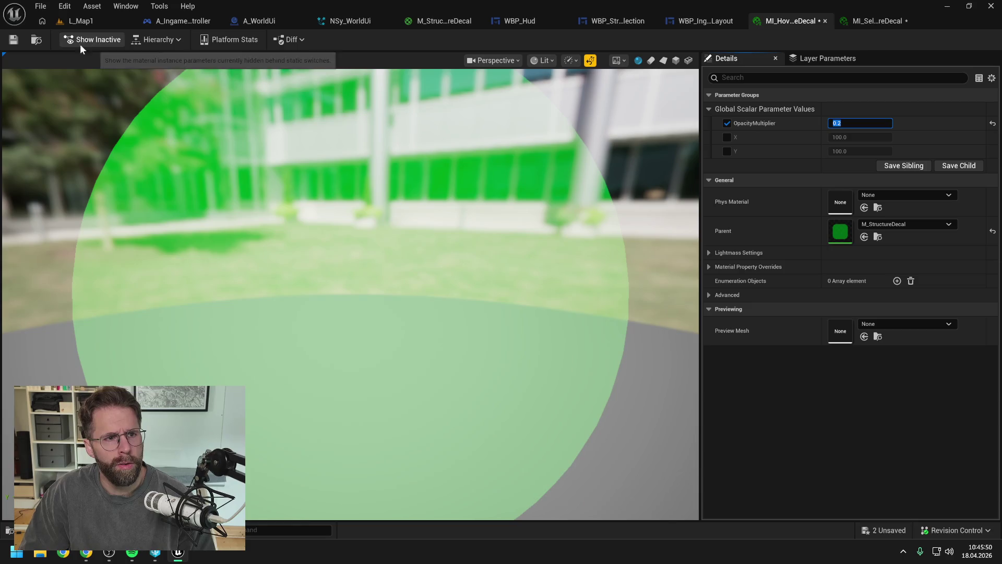
{"action": "left_click", "coordinate": [79, 21]}
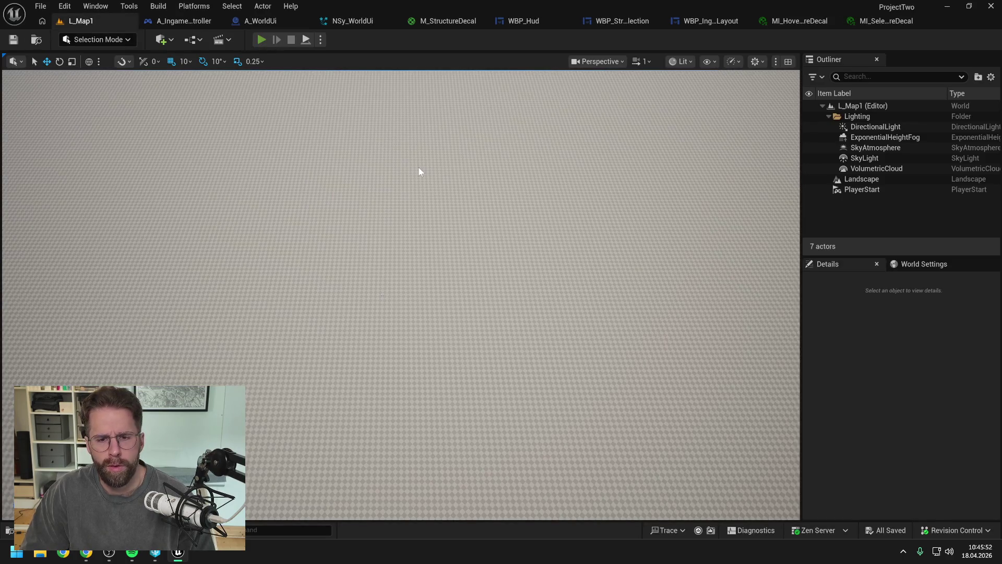
Start a play test, select and deselect Main Hall, and try placing a small building.
{"action": "key", "text": "alt+p"}
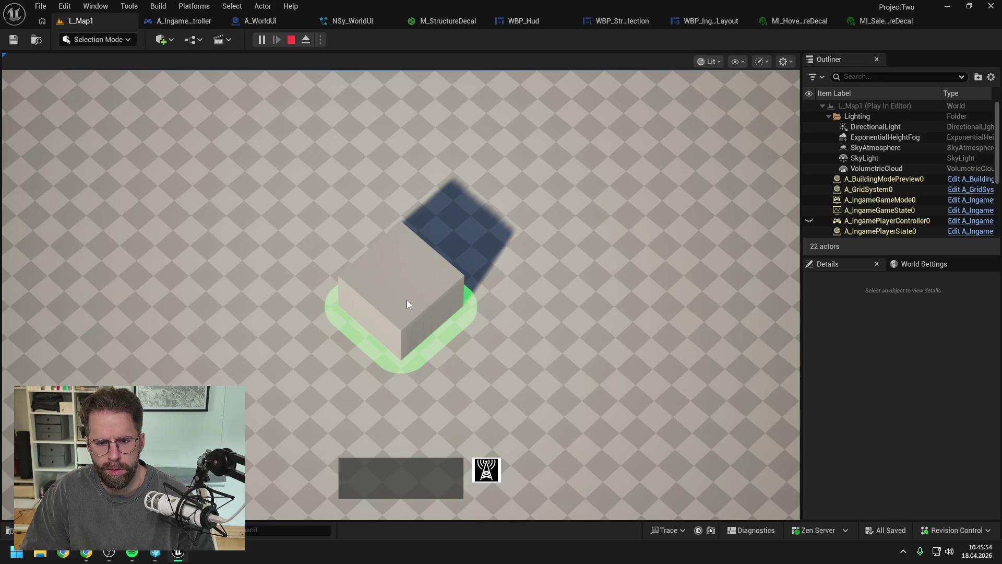
{"action": "left_click", "coordinate": [611, 209]}
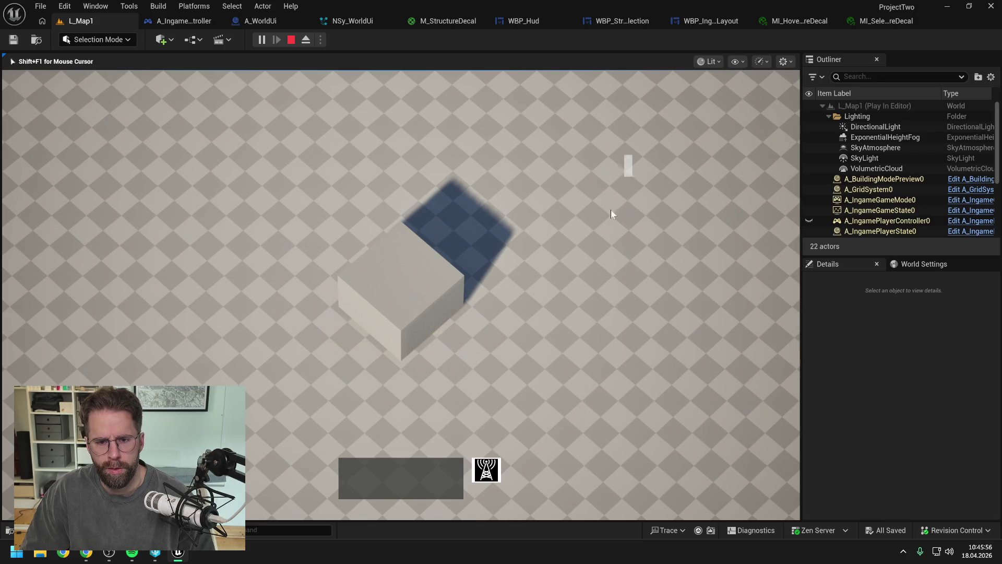
{"action": "left_click", "coordinate": [209, 328]}
{"action": "left_click", "coordinate": [388, 306]}
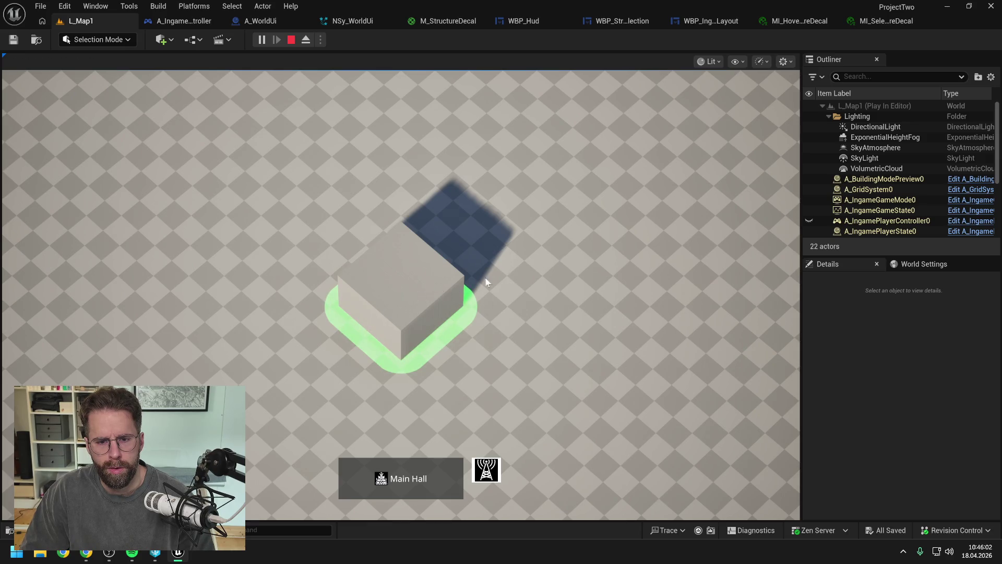
{"action": "left_click", "coordinate": [562, 272]}
{"action": "left_click", "coordinate": [486, 470]}
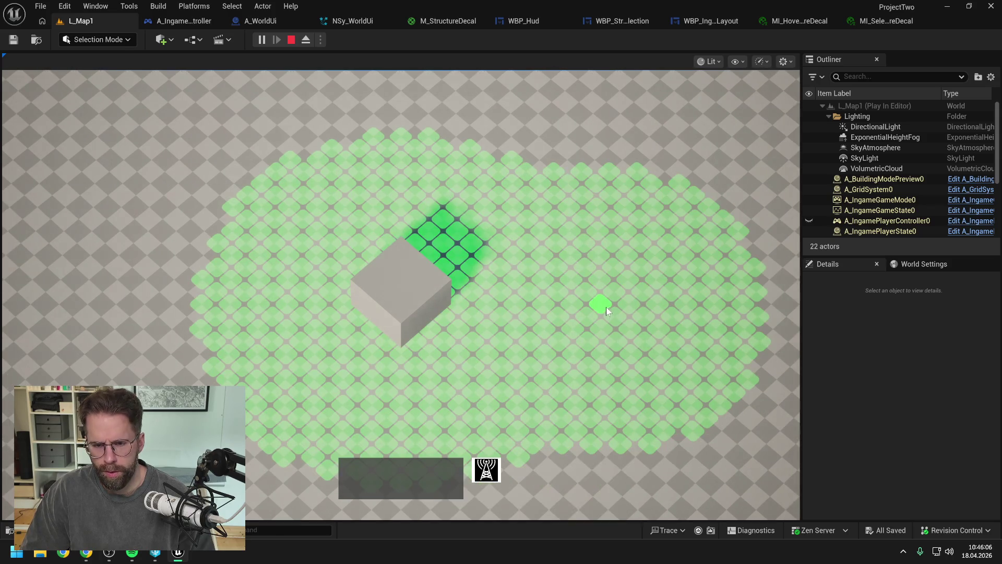
{"action": "left_click", "coordinate": [605, 309]}
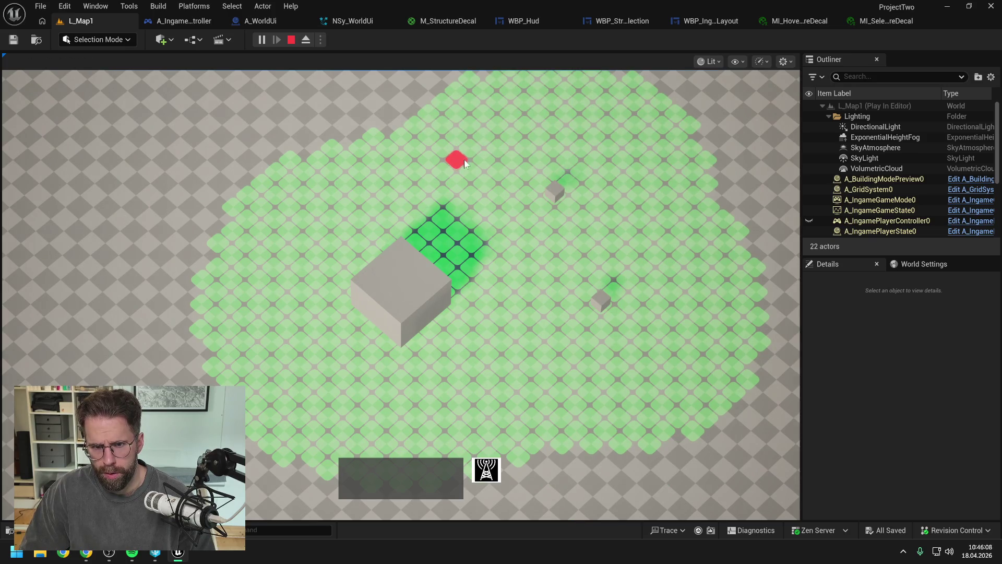
{"action": "right_click", "coordinate": [499, 135]}
Box-select groups of buildings, Main Hall alone, and the two towers to check outlines, then stop play.
{"action": "mouse_move", "coordinate": [379, 100]}
{"action": "left_mouse_down"}
{"action": "mouse_move", "coordinate": [597, 218]}
{"action": "mouse_move", "coordinate": [614, 215]}
{"action": "left_mouse_up"}
{"action": "left_click_drag", "start_coordinate": [692, 396], "coordinate": [481, 155]}
{"action": "left_click", "coordinate": [506, 202]}
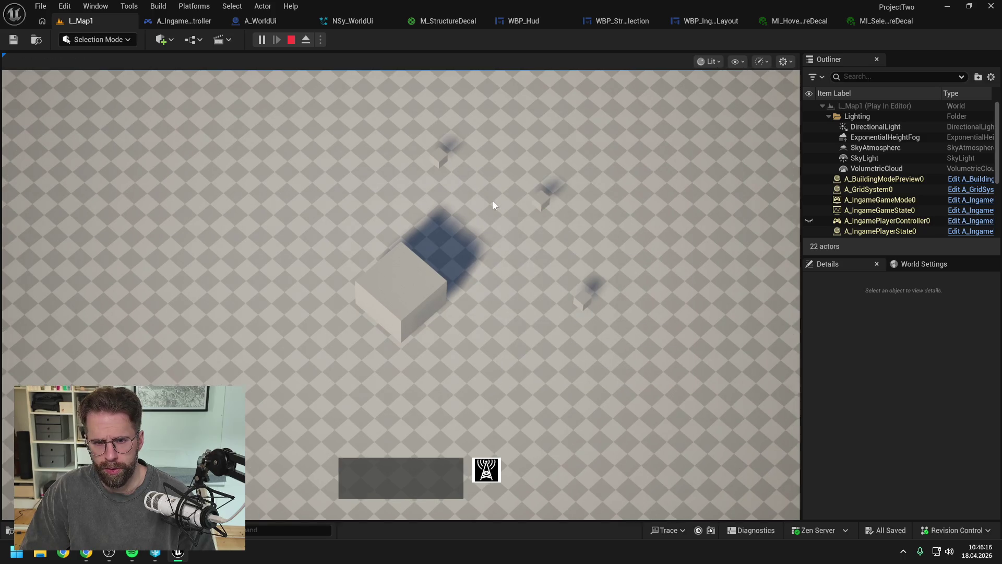
{"action": "left_click_drag", "start_coordinate": [334, 183], "coordinate": [743, 382]}
{"action": "left_click_drag", "start_coordinate": [509, 378], "coordinate": [319, 243]}
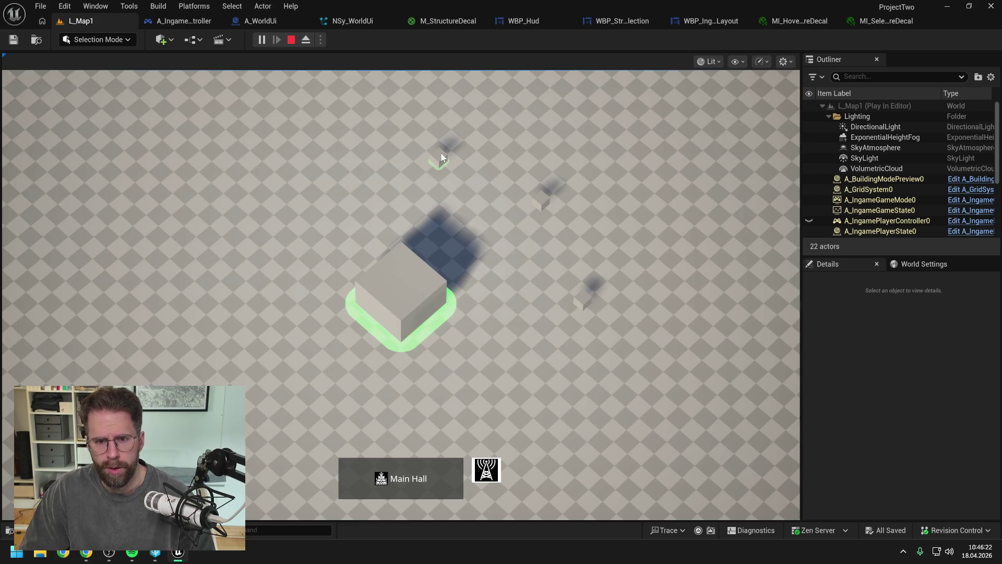
{"action": "left_click_drag", "start_coordinate": [515, 207], "coordinate": [680, 366]}
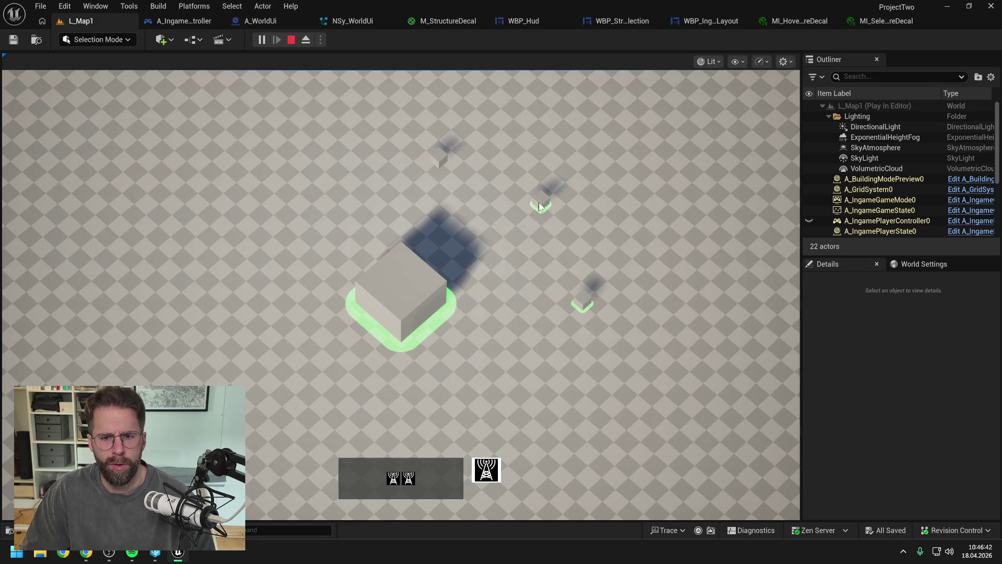
{"action": "key", "text": "Escape"}
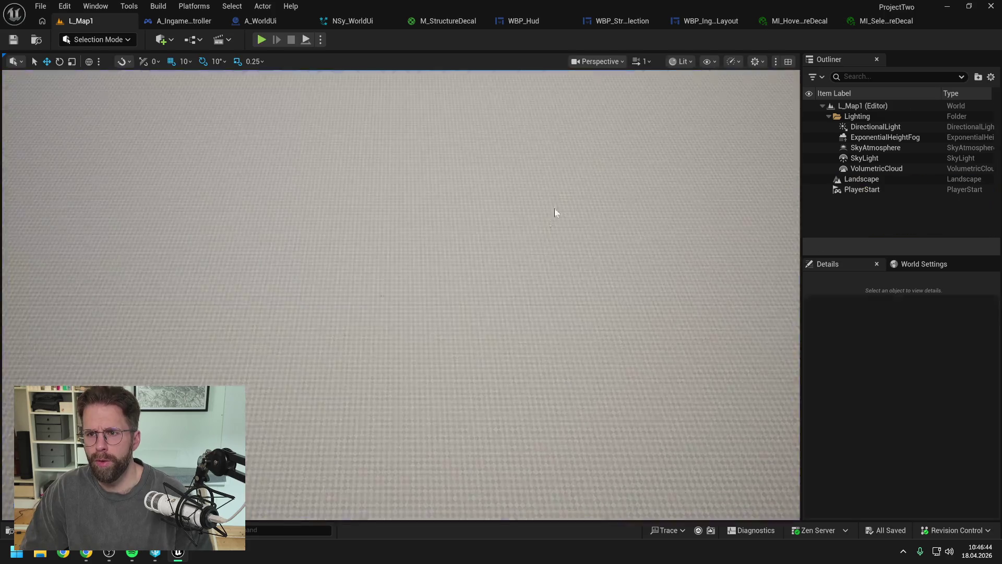
Set MI_HoveredStructureDecal's OpacityMultiplier to 0.4, save it, and start a new L_Map1 play test.
{"action": "left_click", "coordinate": [797, 21]}
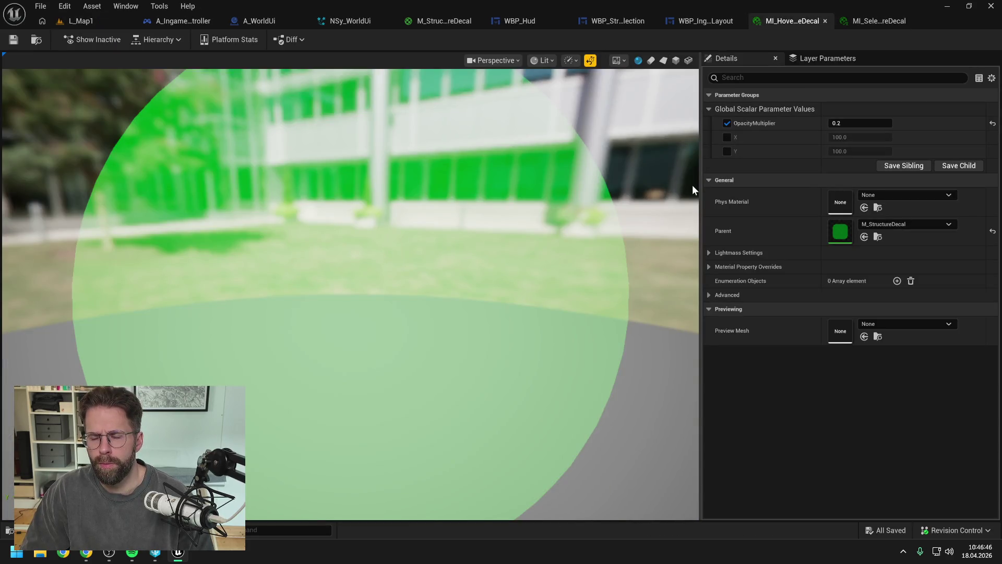
{"action": "left_click", "coordinate": [888, 21]}
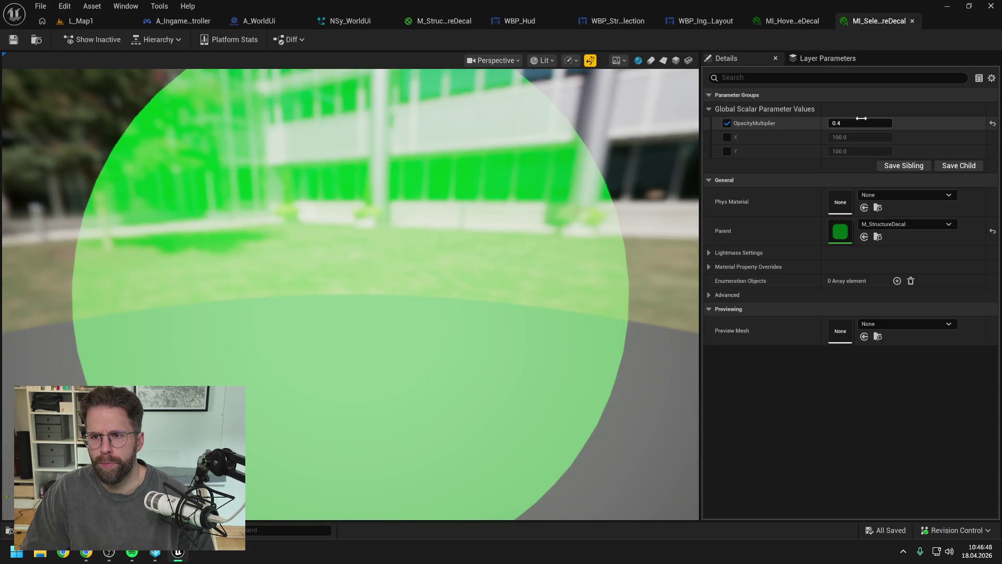
{"action": "left_click", "coordinate": [789, 21]}
{"action": "left_click", "coordinate": [856, 123]}
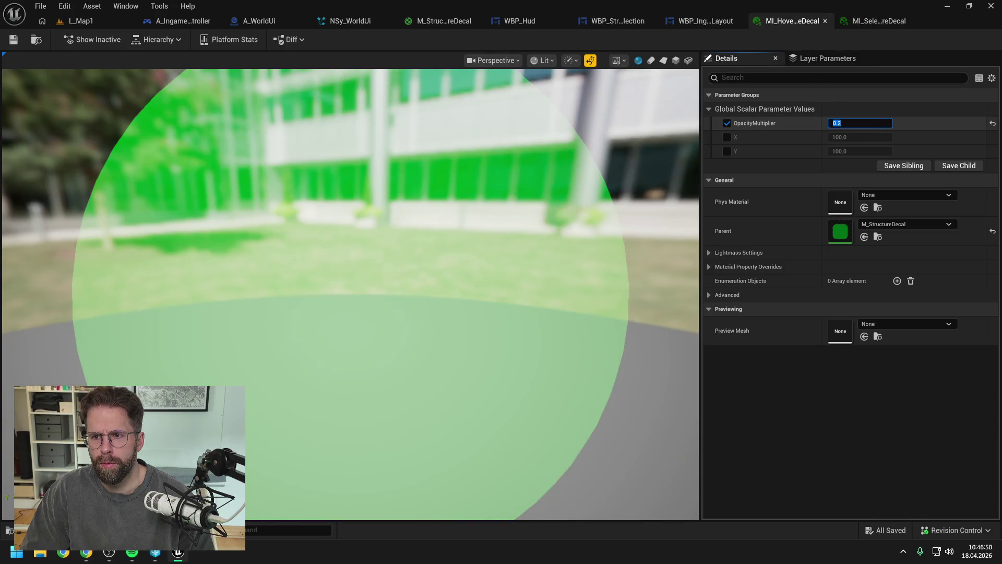
{"action": "type", "text": "0.4"}
{"action": "key", "text": "Return"}
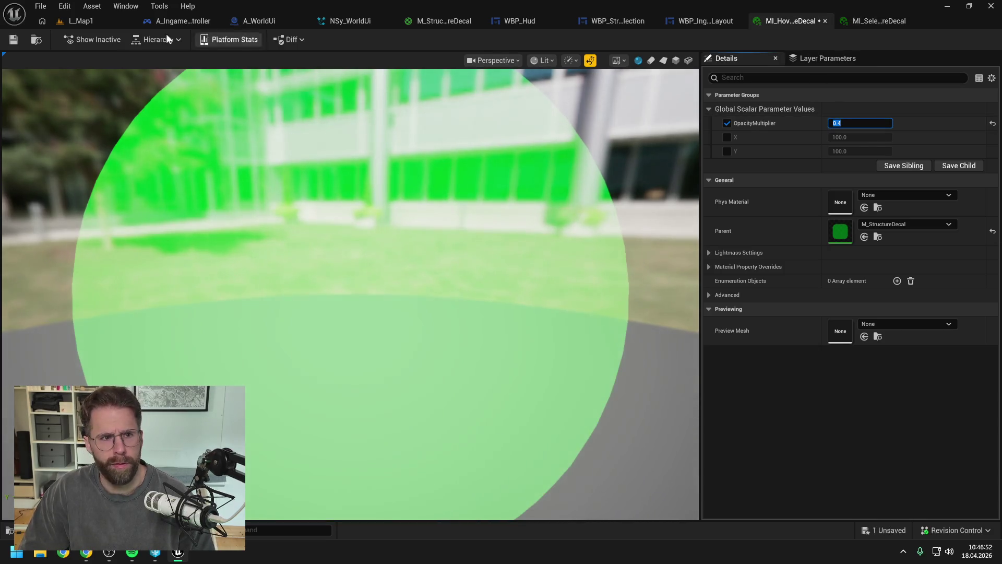
{"action": "left_click", "coordinate": [14, 40]}
{"action": "left_click", "coordinate": [96, 21]}
{"action": "left_click", "coordinate": [264, 39]}
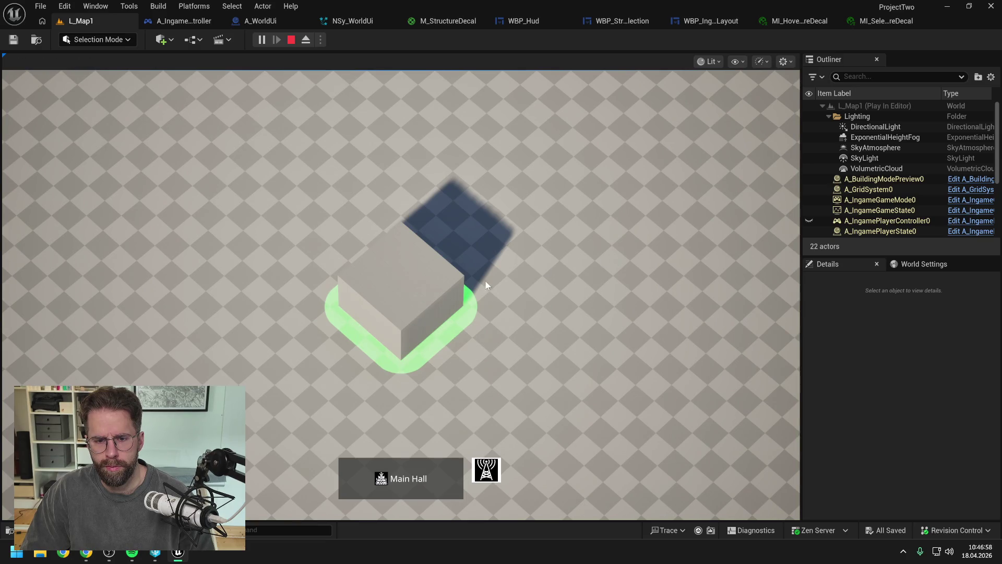
Place a Power Grid Generator tower on a free tile, leave build mode, and zoom in.
{"action": "left_click", "coordinate": [490, 467]}
{"action": "left_click", "coordinate": [629, 288]}
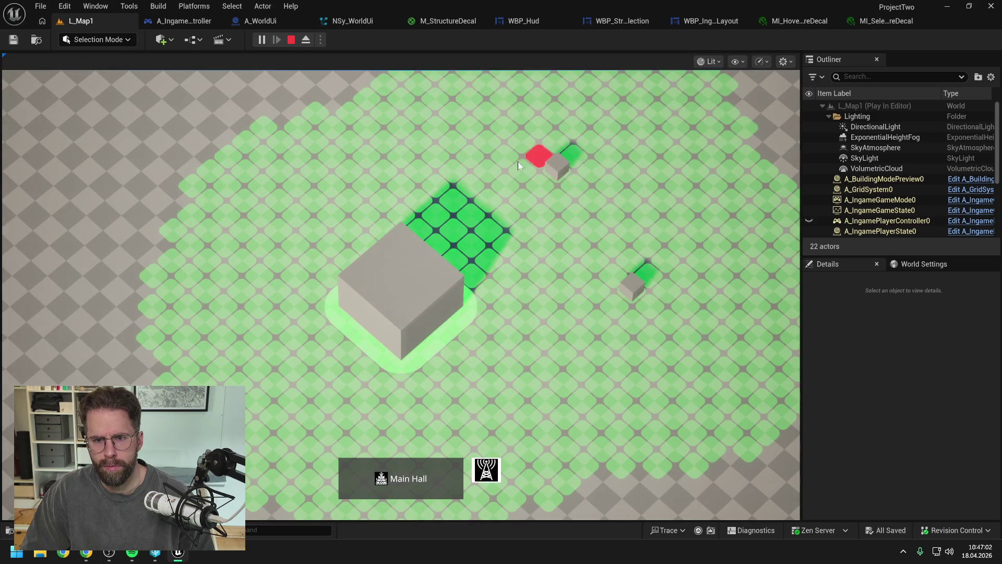
{"action": "right_click", "coordinate": [448, 156]}
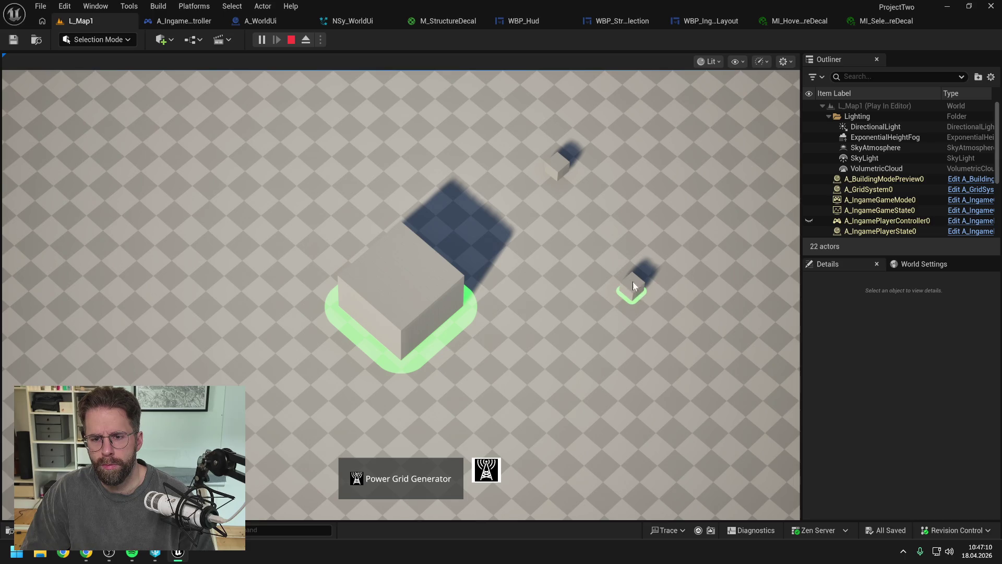
{"action": "scroll", "coordinate": [562, 244], "scroll_direction": "down", "scroll_amount": 2}
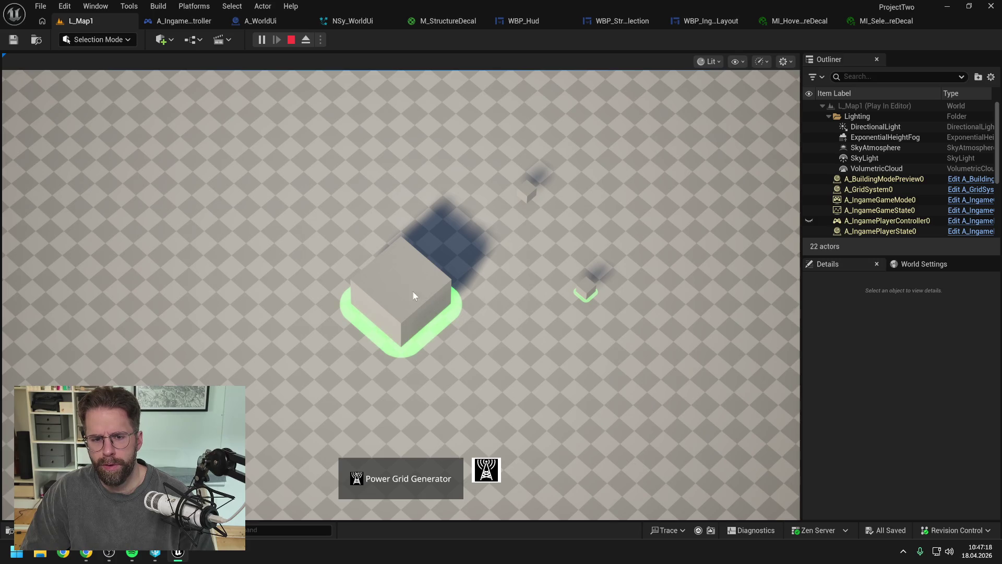
Stop play, set MI_SelectedStructureDecal's OpacityMultiplier to 0.6, and go back to L_Map1.
{"action": "key", "text": "Escape"}
{"action": "left_click", "coordinate": [767, 21]}
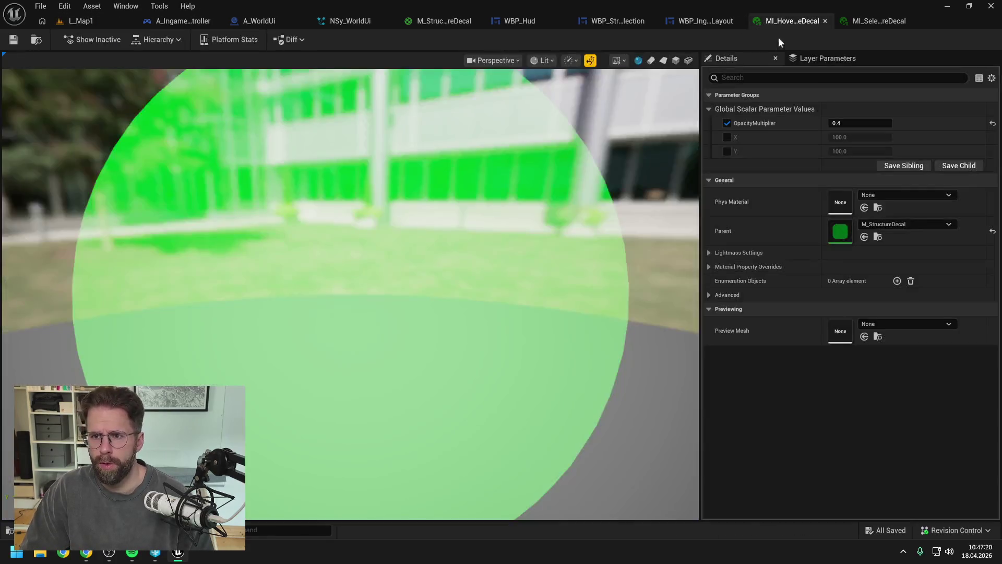
{"action": "left_click", "coordinate": [878, 20]}
{"action": "left_click", "coordinate": [859, 123]}
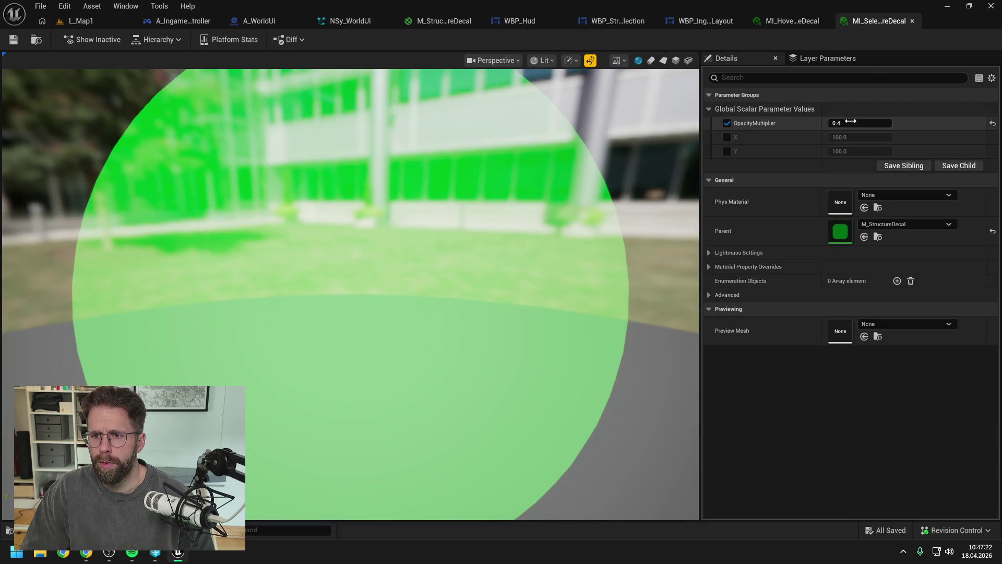
{"action": "type", "text": "0.6"}
{"action": "key", "text": "Return"}
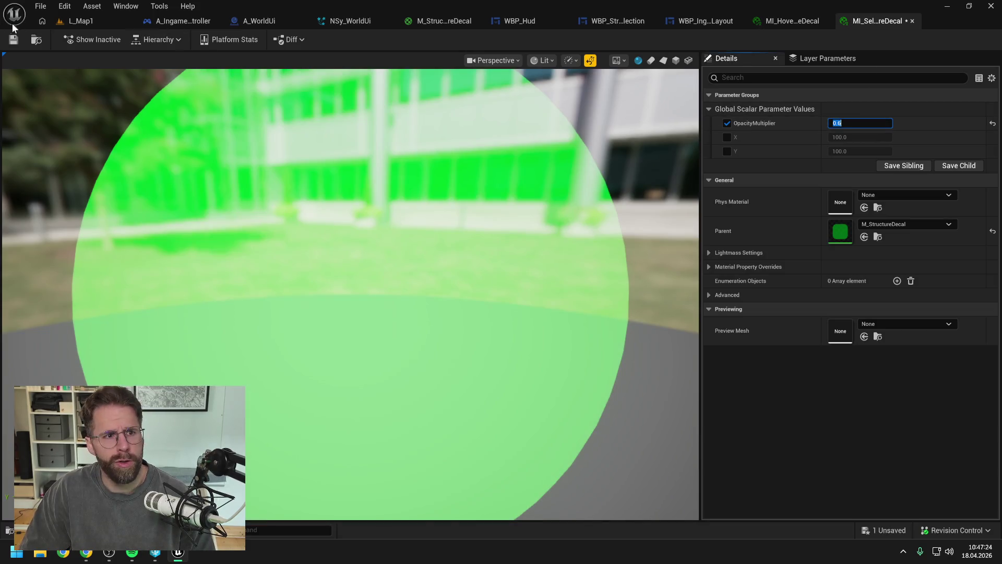
{"action": "left_click", "coordinate": [85, 24]}
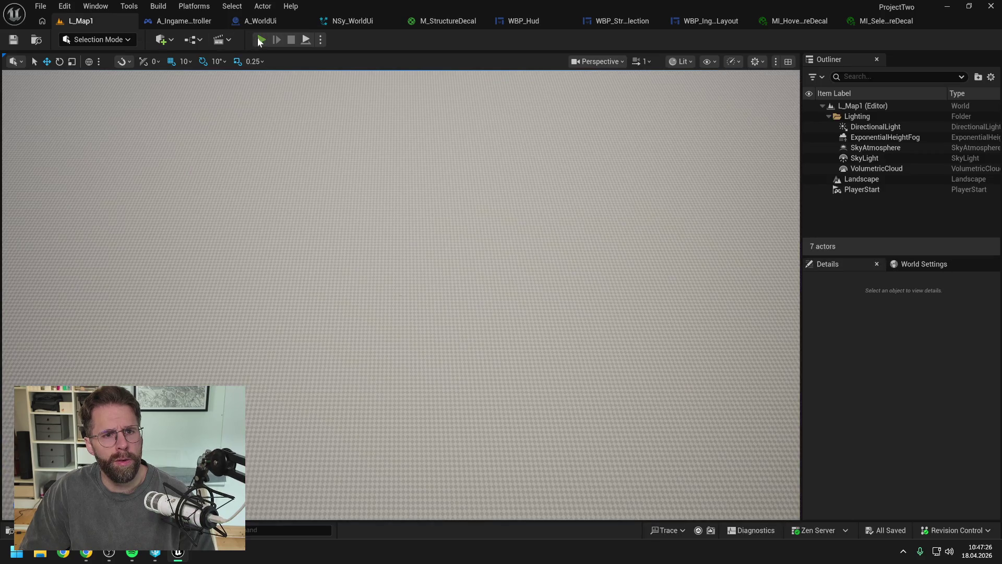
Start a play test and place a new tower on a tile near the top.
{"action": "key", "text": "alt+p"}
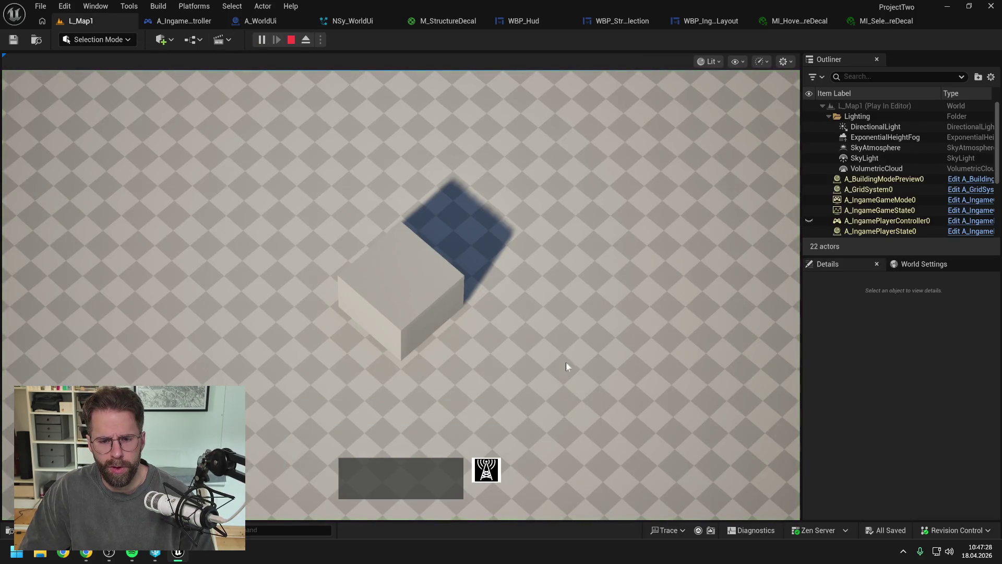
{"action": "left_click", "coordinate": [487, 470]}
{"action": "left_click", "coordinate": [605, 290]}
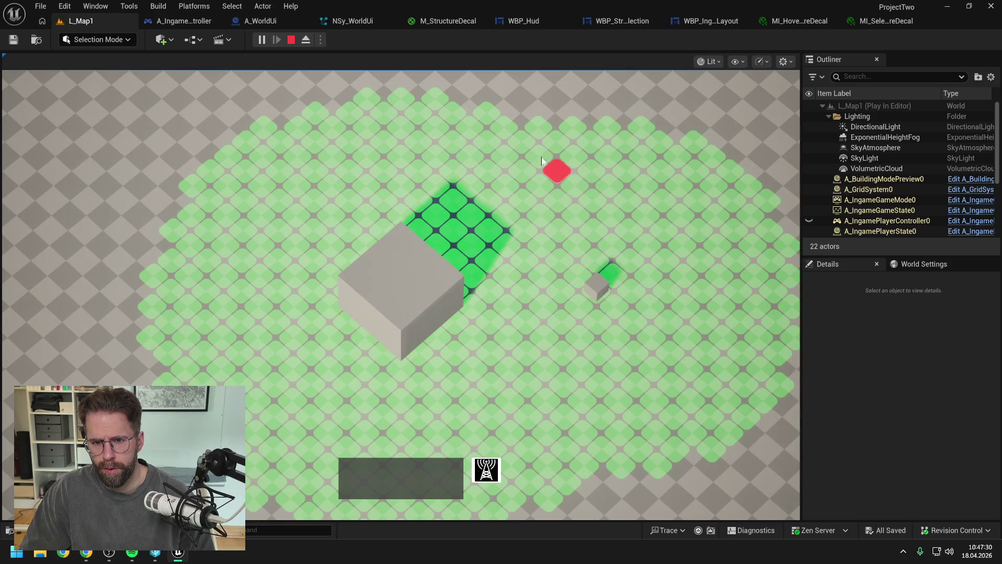
{"action": "left_click", "coordinate": [516, 146]}
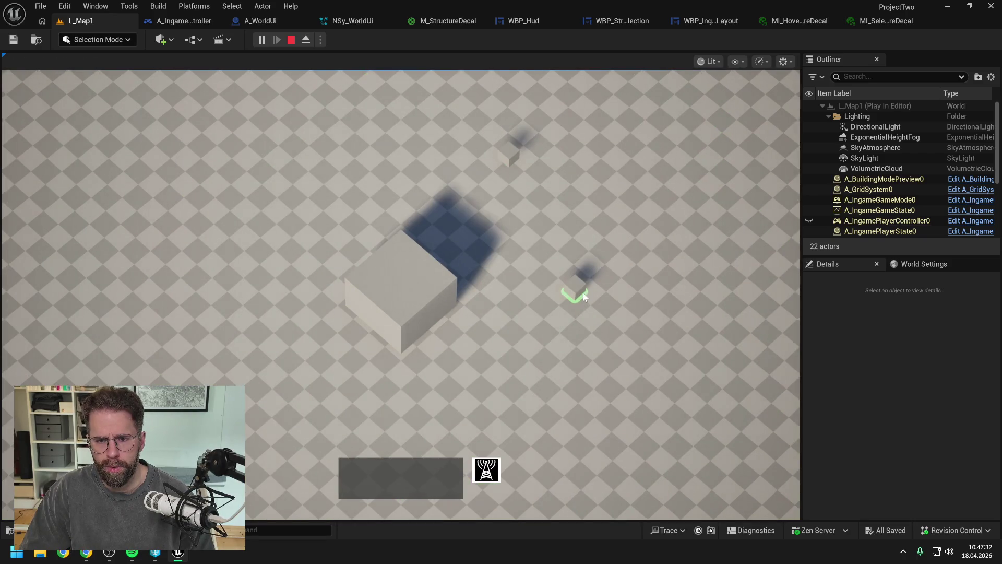
Select and deselect the right small building, Main Hall, and the top tower to compare outlines.
{"action": "left_click", "coordinate": [584, 295]}
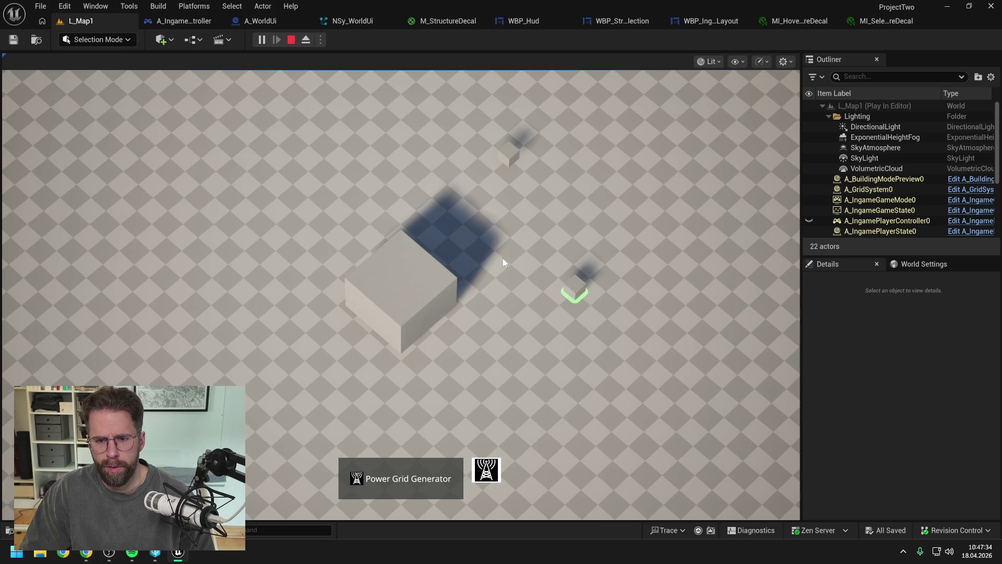
{"action": "left_click", "coordinate": [518, 267]}
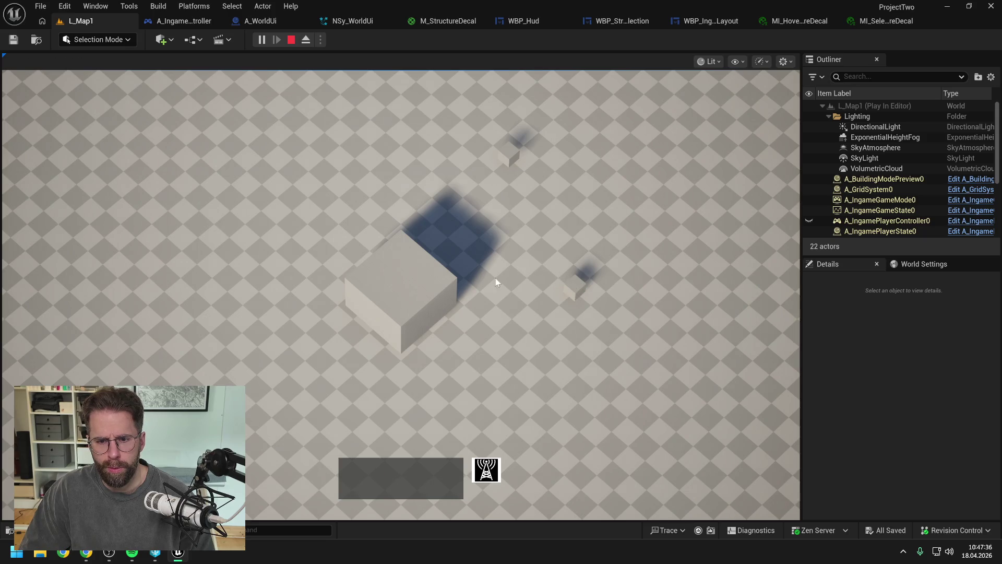
{"action": "left_click", "coordinate": [418, 296]}
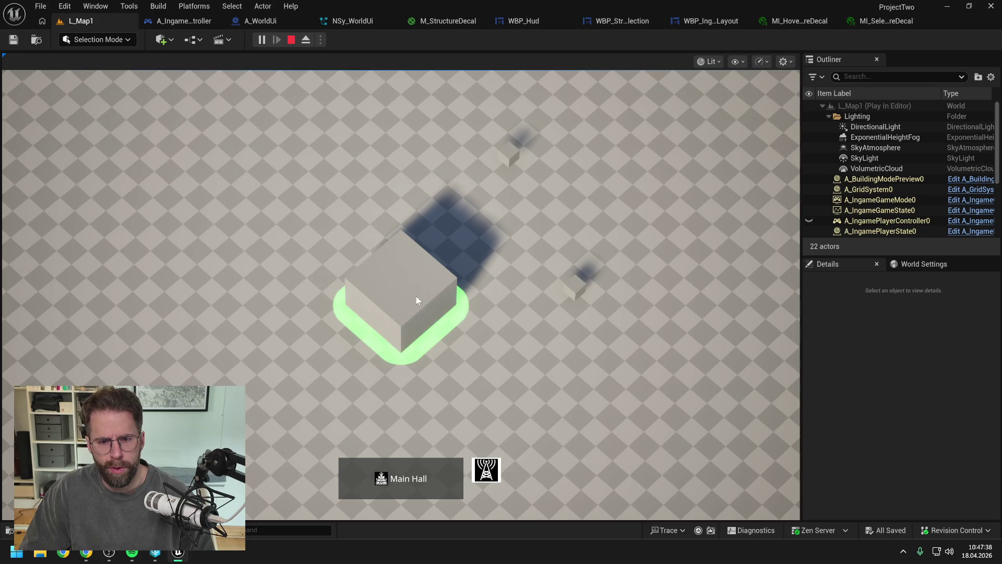
{"action": "left_click", "coordinate": [497, 264]}
{"action": "left_click", "coordinate": [503, 159]}
{"action": "left_click", "coordinate": [500, 160]}
{"action": "left_click", "coordinate": [506, 166]}
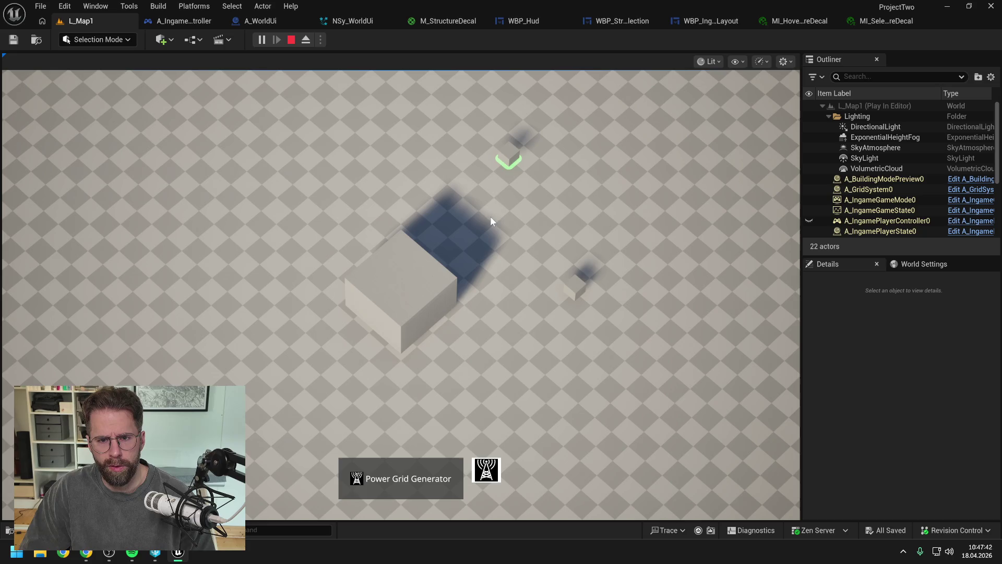
{"action": "left_click", "coordinate": [524, 267]}
Repeatedly select the right and top towers, then stop play and reopen MI_SelectedStructureDecal.
{"action": "left_click", "coordinate": [574, 286]}
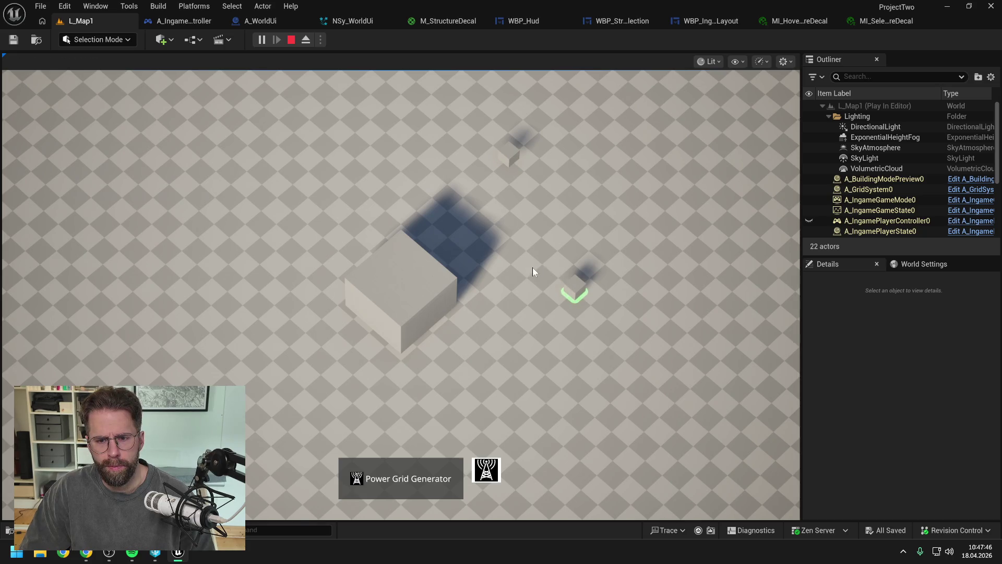
{"action": "left_click", "coordinate": [513, 256]}
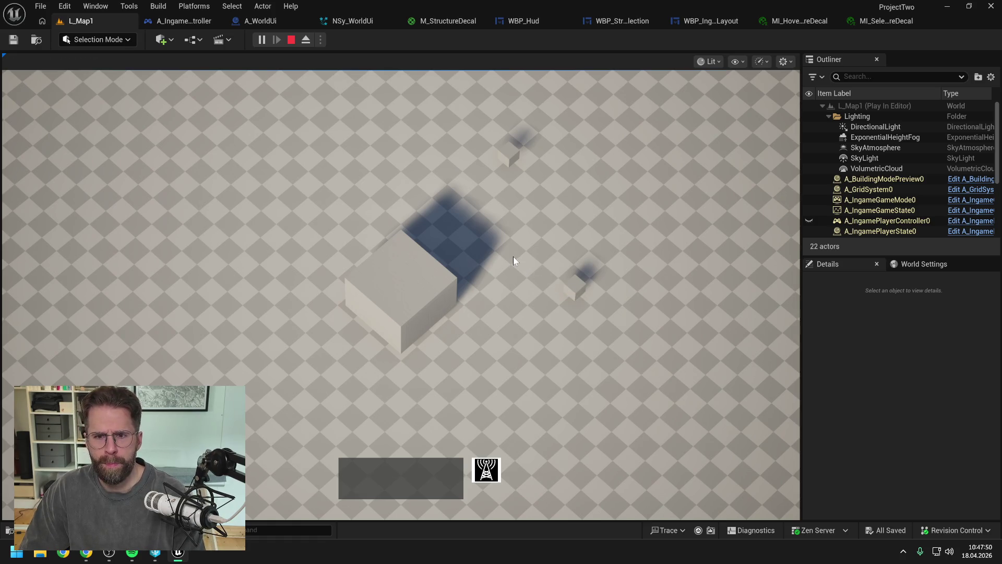
{"action": "left_click", "coordinate": [508, 155]}
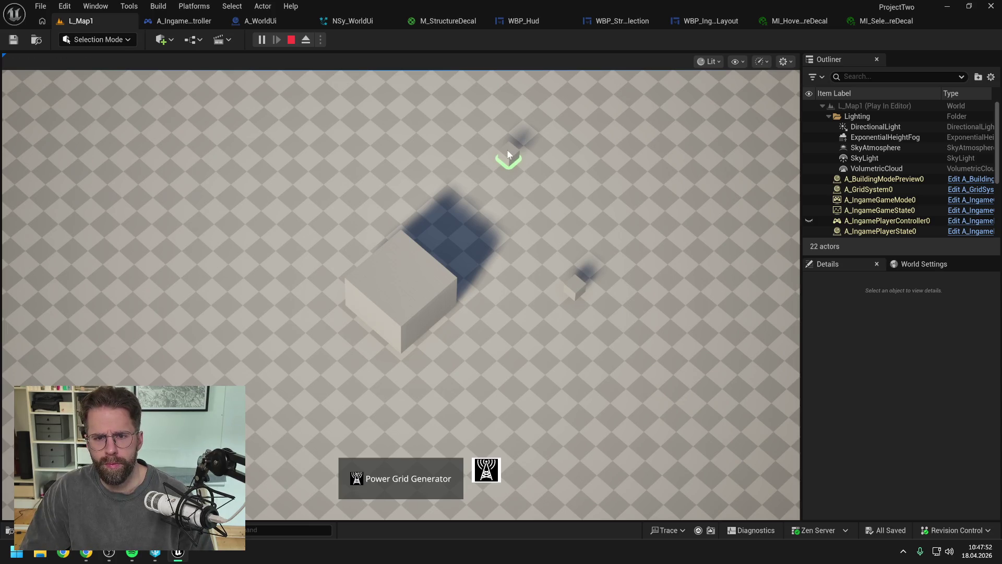
{"action": "left_click", "coordinate": [514, 244]}
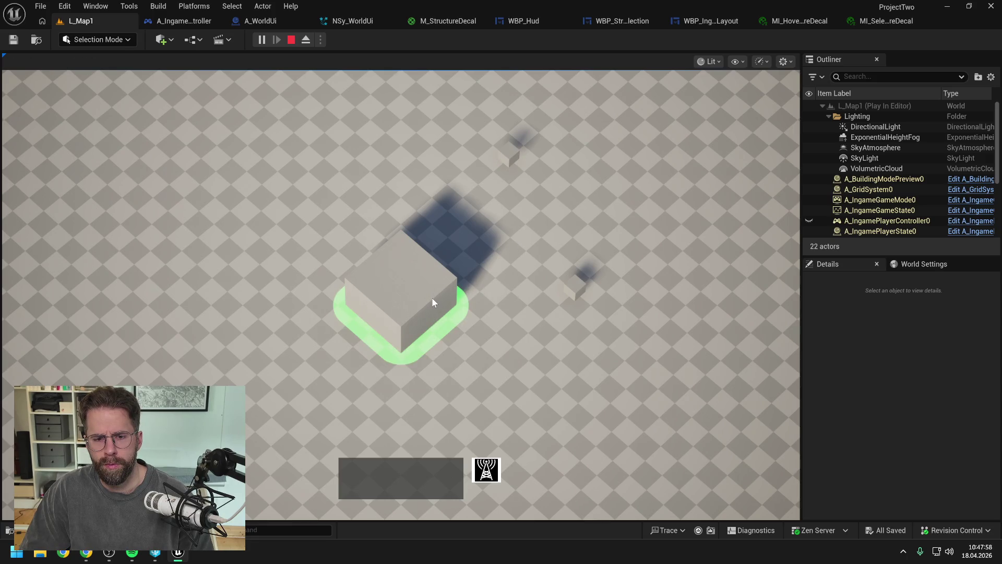
{"action": "left_click", "coordinate": [572, 289]}
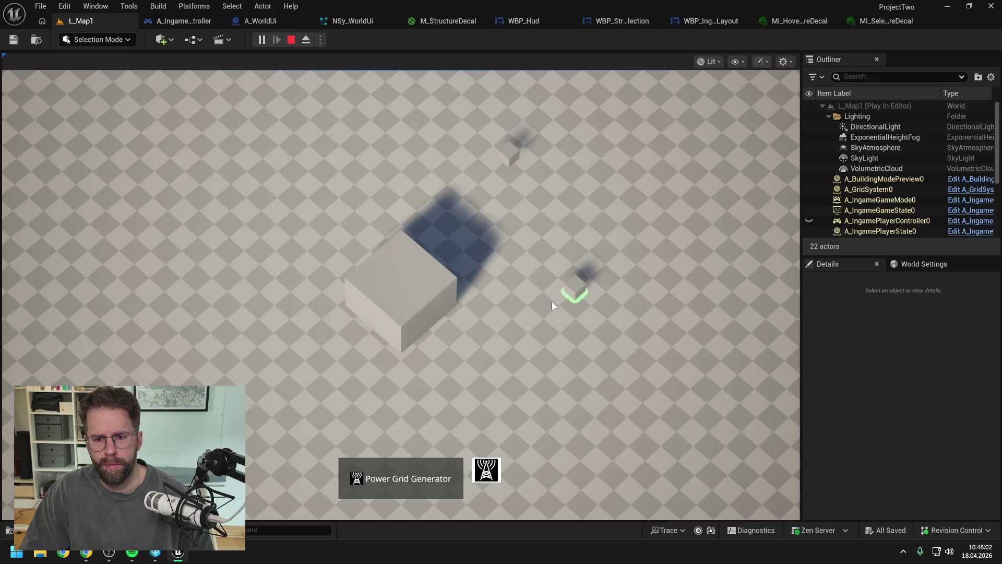
{"action": "left_click", "coordinate": [518, 320]}
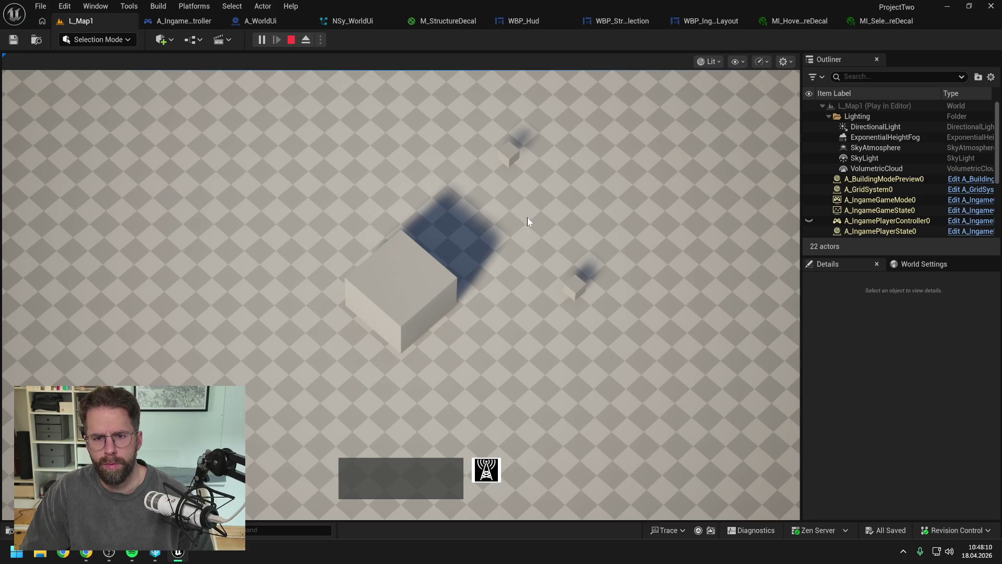
{"action": "left_click", "coordinate": [576, 285]}
{"action": "left_click", "coordinate": [502, 318]}
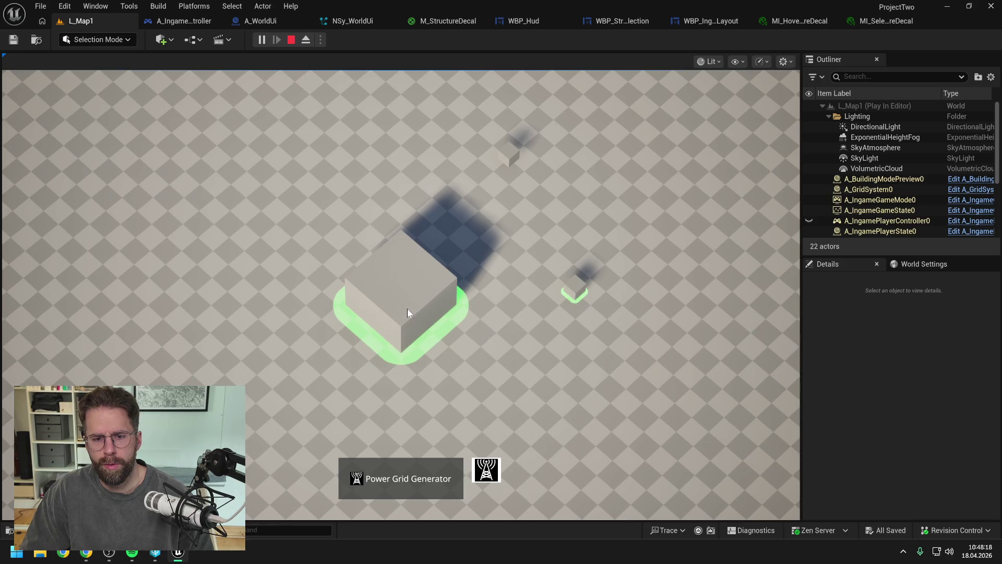
{"action": "key", "text": "Escape"}
{"action": "left_click", "coordinate": [830, 22]}
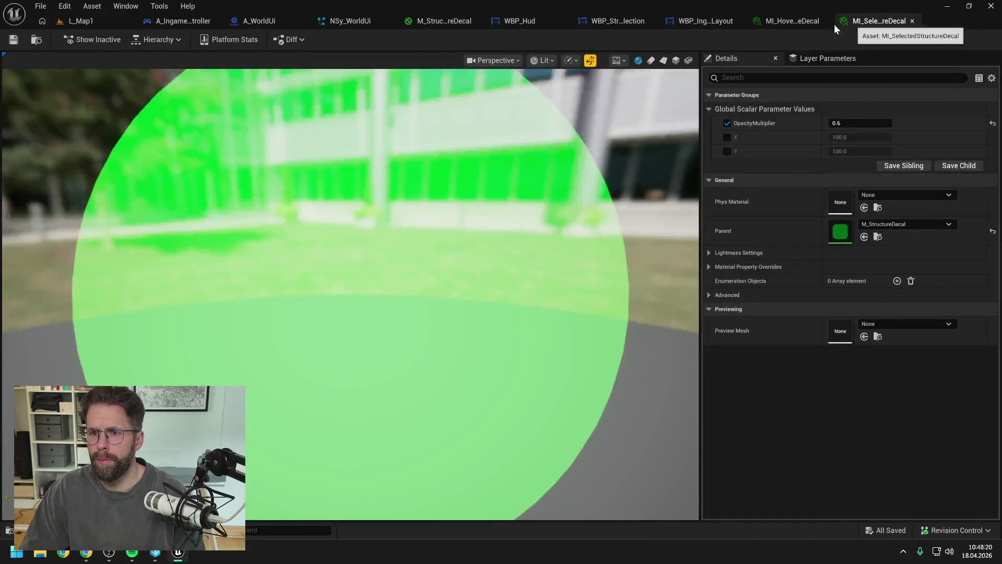
Set MI_HoveredStructureDecal's OpacityMultiplier to 0.2, check MI_SelectedStructureDecal, and return to the level.
{"action": "left_click", "coordinate": [838, 122]}
{"action": "type", "text": "0.2"}
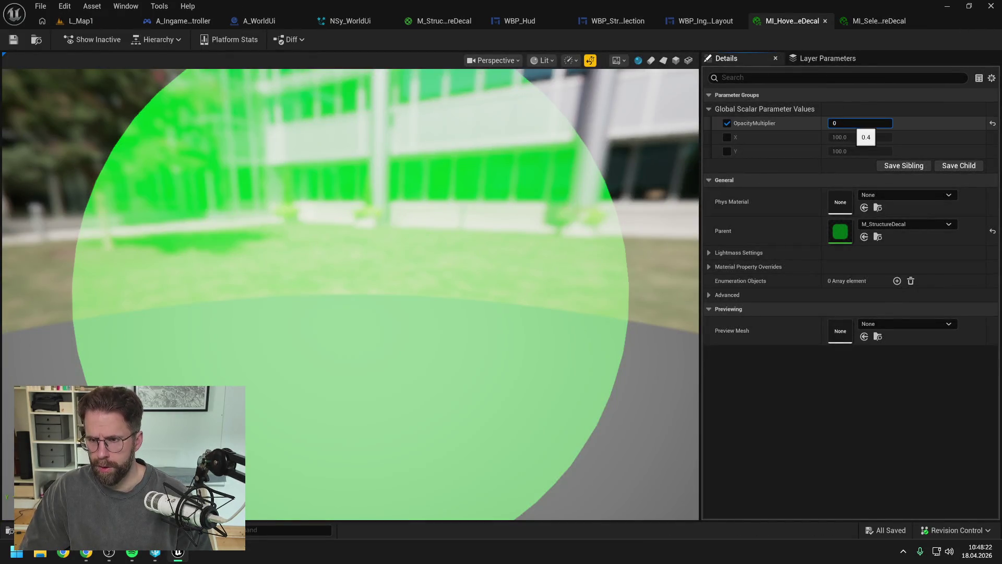
{"action": "key", "text": "Return"}
{"action": "left_click", "coordinate": [861, 22]}
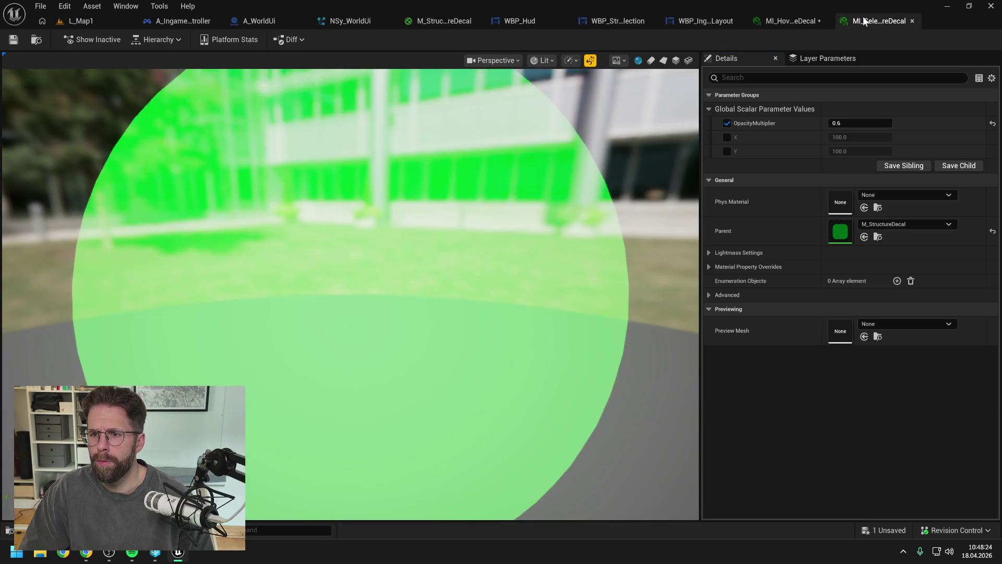
{"action": "left_click", "coordinate": [79, 21]}
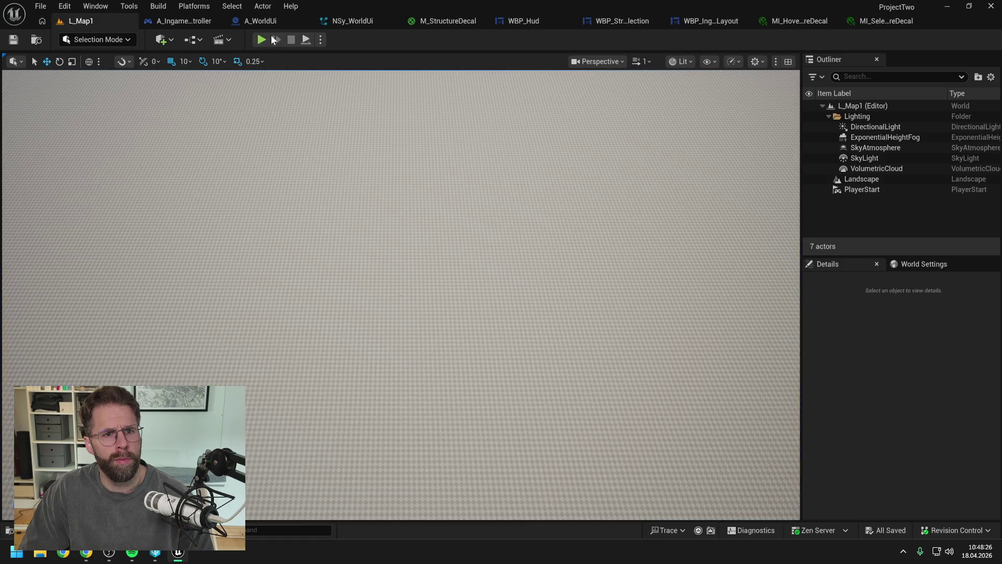
Play-test by selecting Main Hall, then place two small generator cubes in build mode.
{"action": "key", "text": "alt+p"}
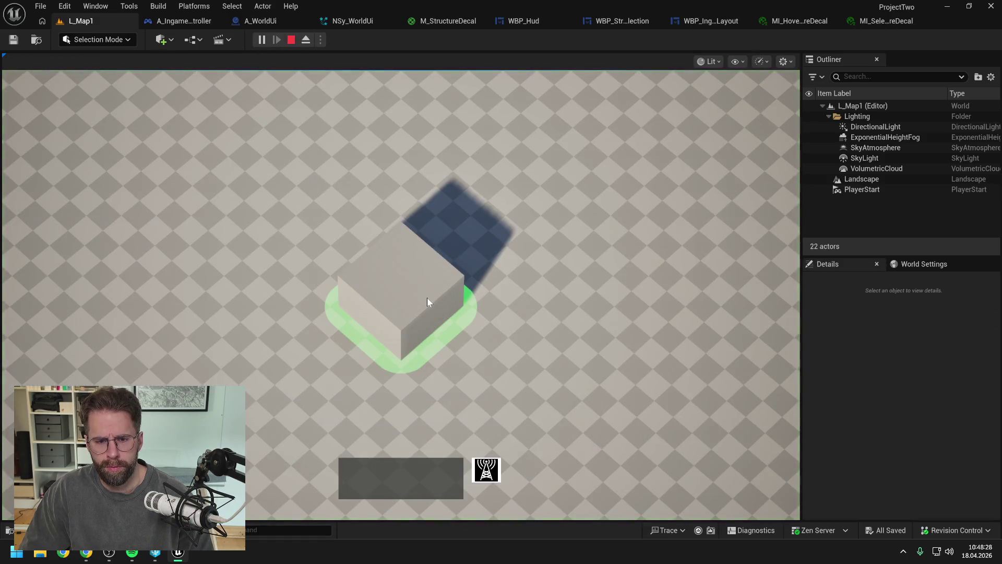
{"action": "left_click", "coordinate": [427, 301]}
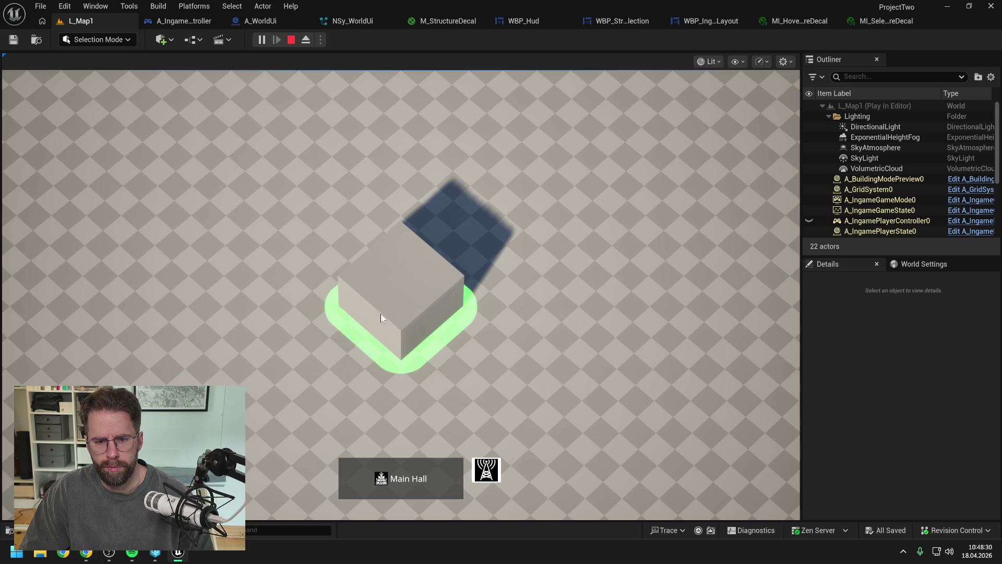
{"action": "left_click", "coordinate": [567, 233]}
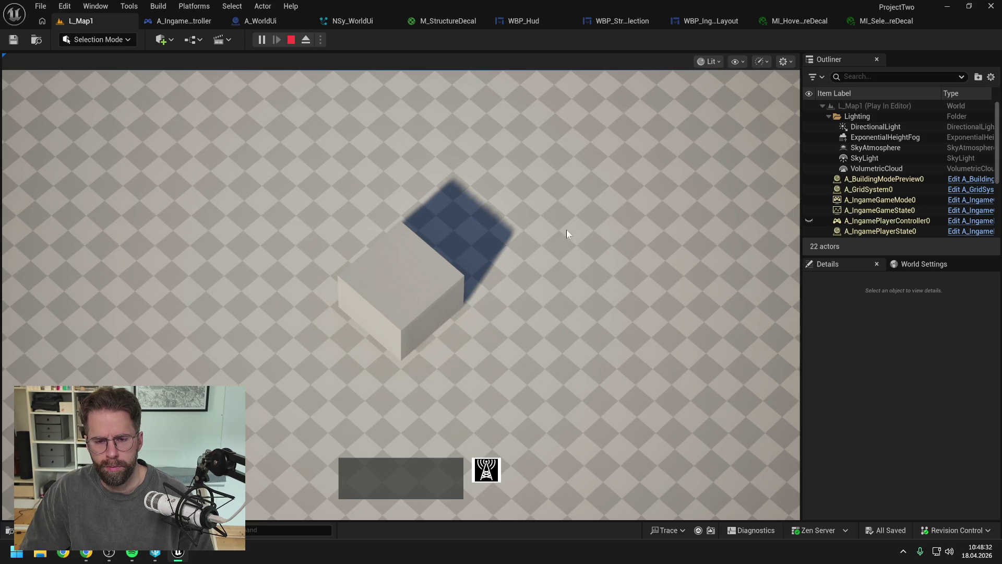
{"action": "key", "text": "b"}
{"action": "left_click", "coordinate": [616, 270]}
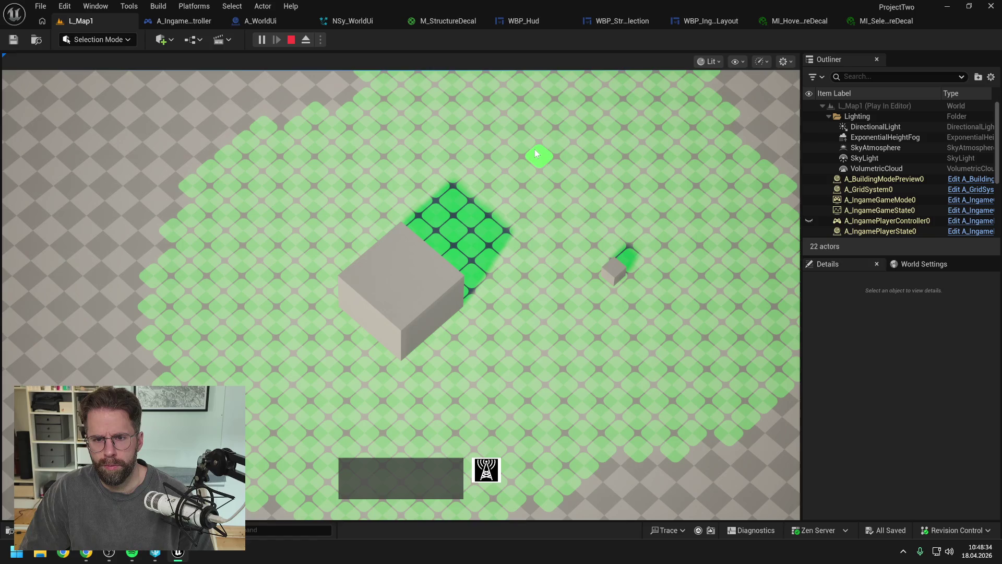
{"action": "left_click", "coordinate": [543, 154]}
Select and deselect each generator to check outlines, then stop and switch to M_StructureDecal.
{"action": "left_click", "coordinate": [541, 155]}
{"action": "left_click", "coordinate": [546, 183]}
{"action": "left_click", "coordinate": [612, 274]}
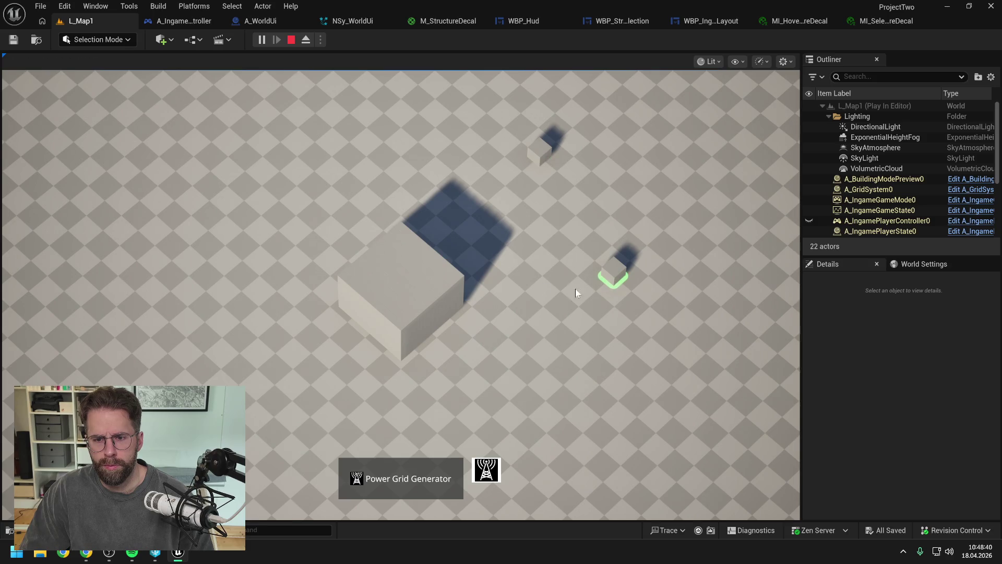
{"action": "left_click", "coordinate": [545, 304]}
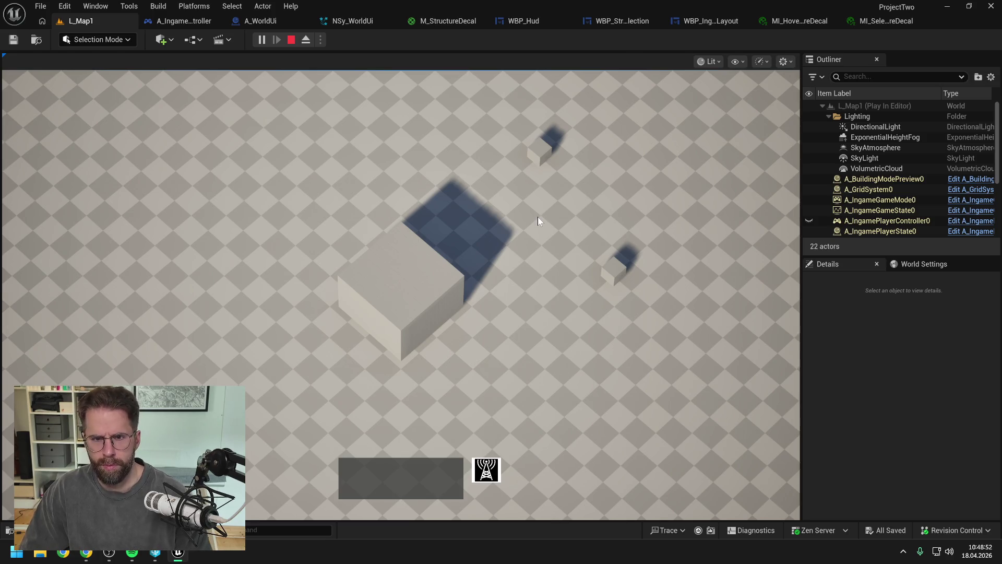
{"action": "key", "text": "Escape"}
{"action": "left_click", "coordinate": [437, 21]}
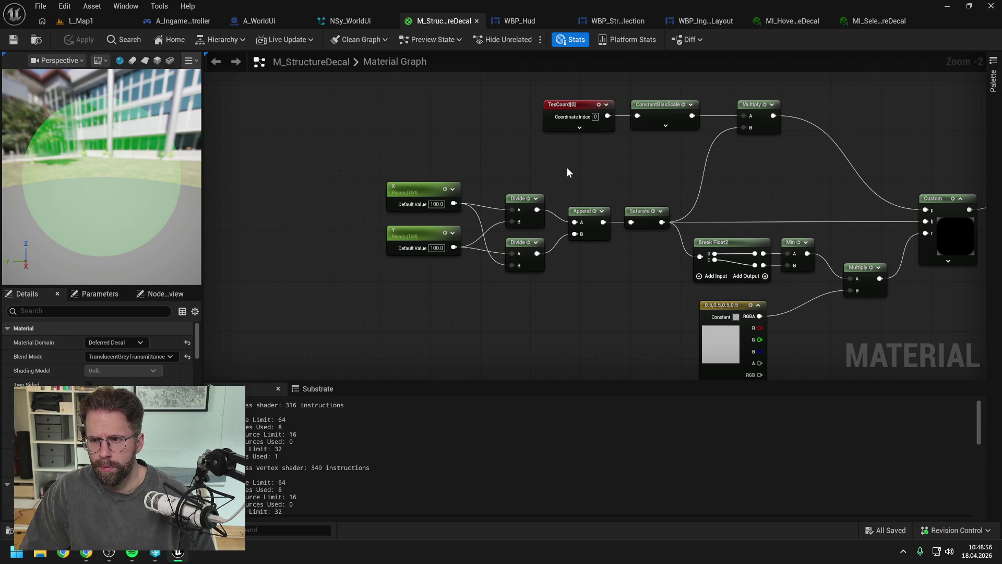
Filter the Content Drawer search to 'M_' and open M_PowerGridTile in its own material editor.
{"action": "scroll", "coordinate": [566, 167], "scroll_direction": "down", "scroll_amount": 1}
{"action": "mouse_move", "coordinate": [706, 190]}
{"action": "left_mouse_down"}
{"action": "mouse_move", "coordinate": [569, 179]}
{"action": "mouse_move", "coordinate": [522, 193]}
{"action": "left_mouse_up"}
{"action": "scroll", "coordinate": [571, 178], "scroll_direction": "down", "scroll_amount": 1}
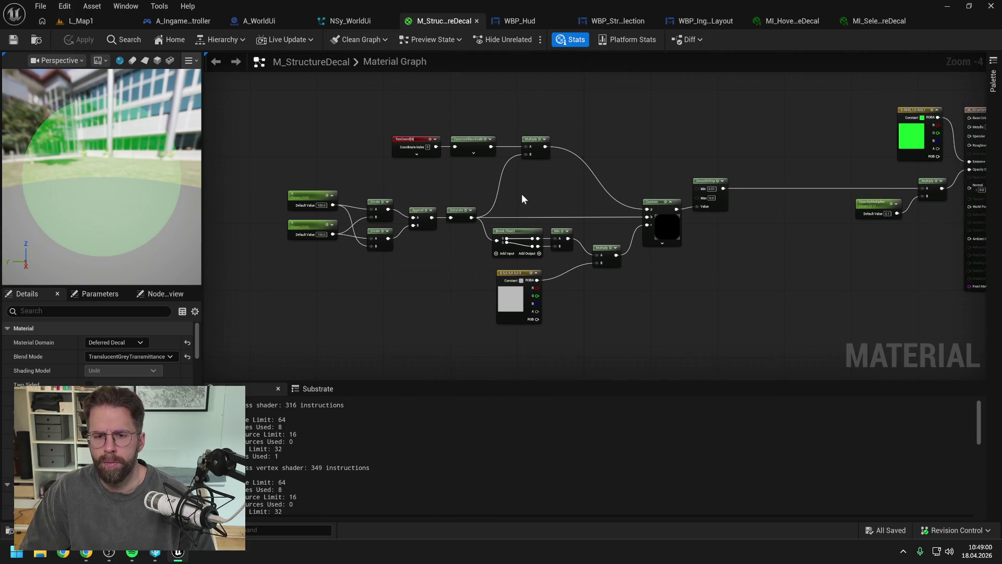
{"action": "key", "text": "ctrl+space"}
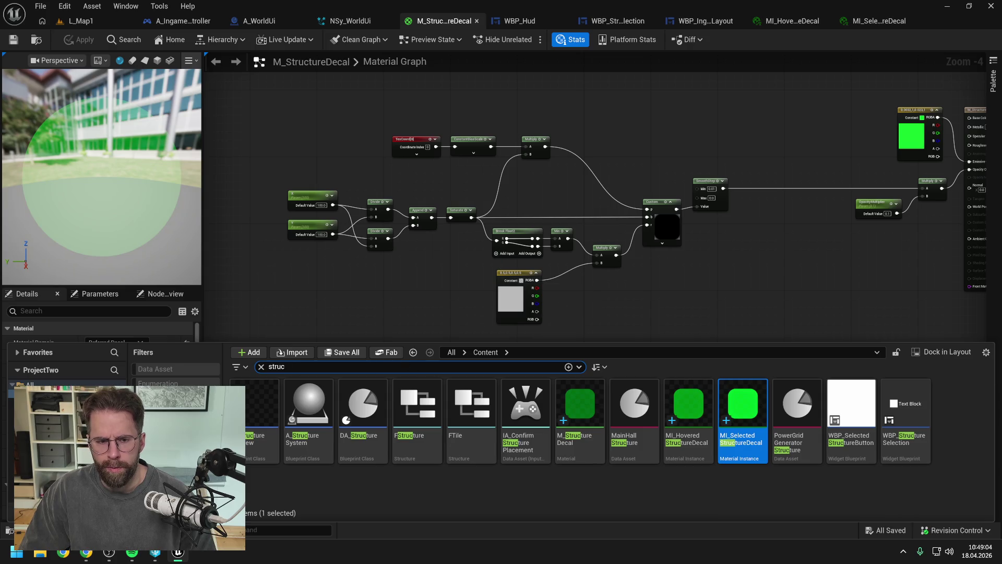
{"action": "key", "text": "ctrl+a"}
{"action": "type", "text": "M_"}
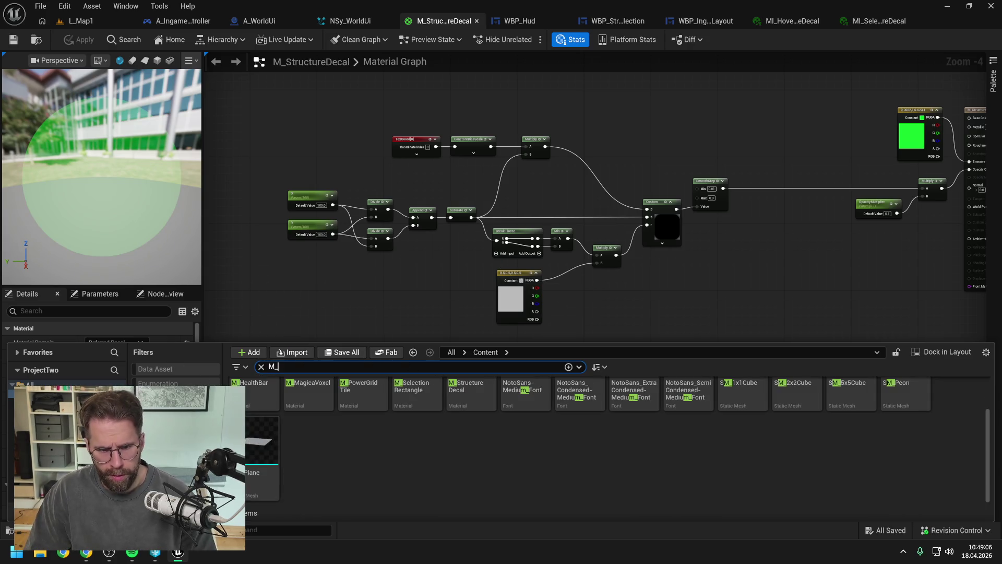
{"action": "left_click", "coordinate": [448, 480]}
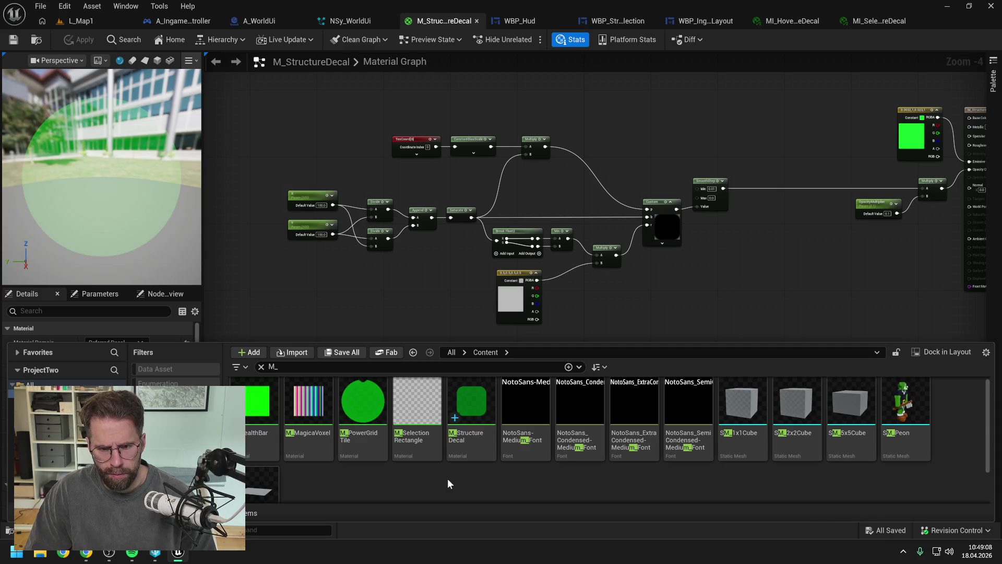
{"action": "left_click", "coordinate": [352, 395]}
{"action": "double_click", "coordinate": [353, 400]}
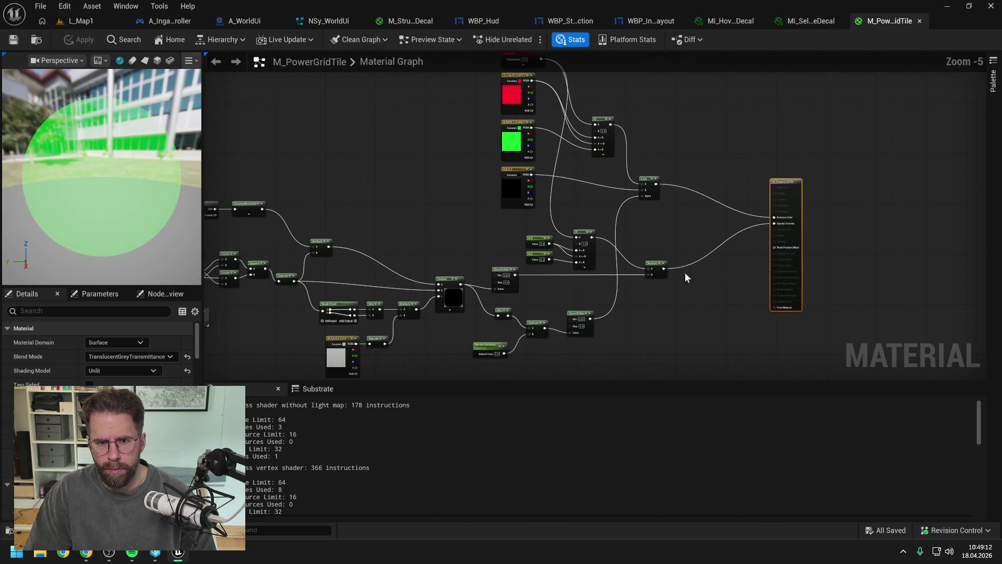
Switch the M_PowerGridTile preview to the box mesh and frame the left-hand input nodes.
{"action": "mouse_move", "coordinate": [476, 228]}
{"action": "left_mouse_down"}
{"action": "mouse_move", "coordinate": [682, 217]}
{"action": "mouse_move", "coordinate": [591, 228]}
{"action": "left_mouse_up"}
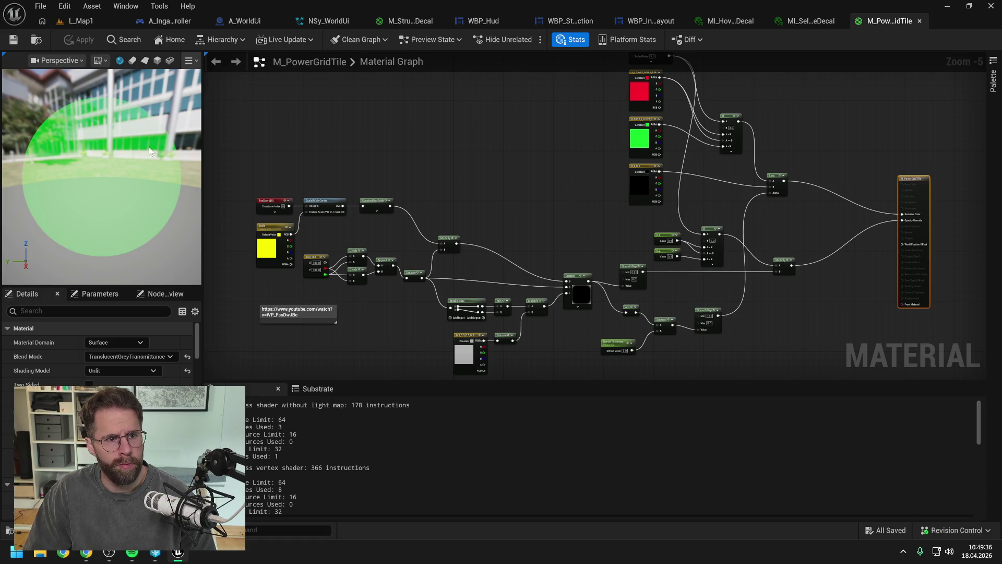
{"action": "left_click", "coordinate": [146, 61]}
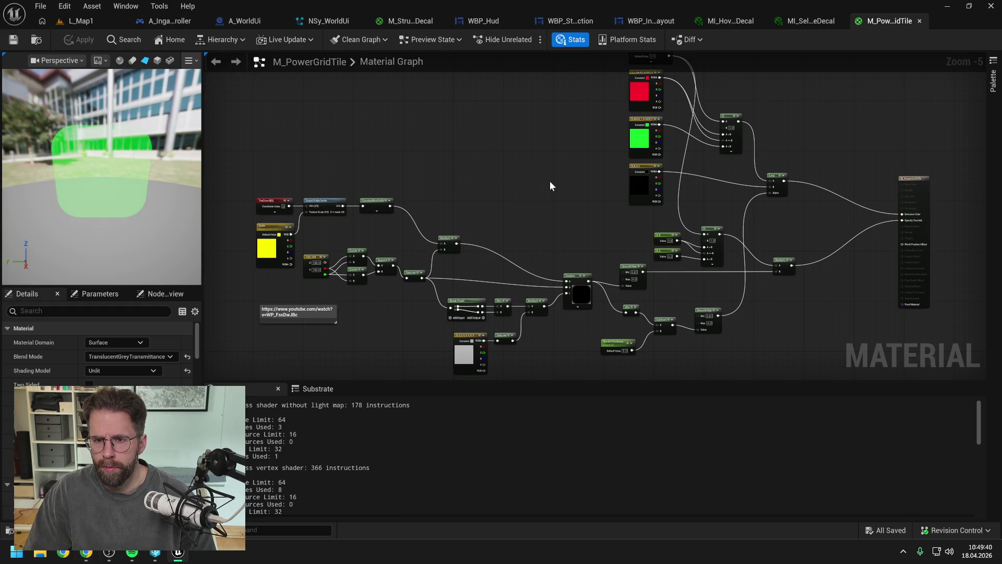
{"action": "left_click_drag", "start_coordinate": [549, 180], "coordinate": [501, 204]}
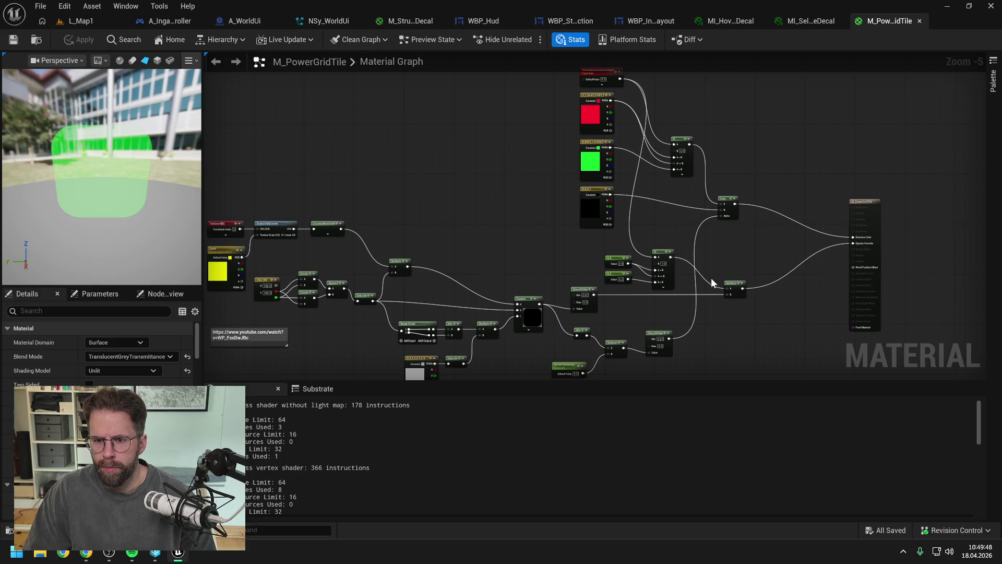
{"action": "scroll", "coordinate": [614, 270], "scroll_direction": "up", "scroll_amount": 3}
Try 1 and then 0.5 as the value of the 0.9 constant.
{"action": "type", "text": "1"}
{"action": "key", "text": "Return"}
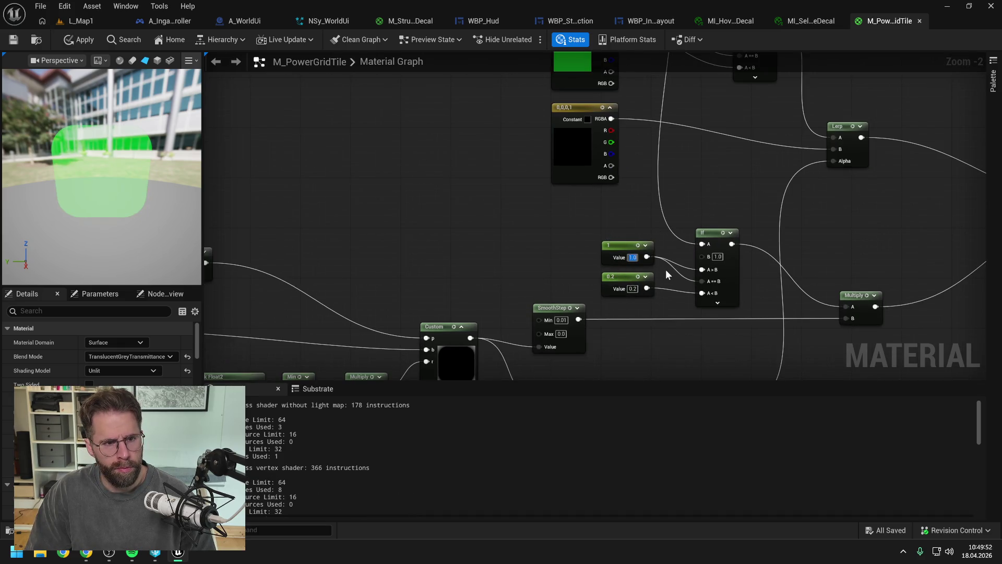
{"action": "type", "text": "0.5"}
{"action": "key", "text": "Return"}
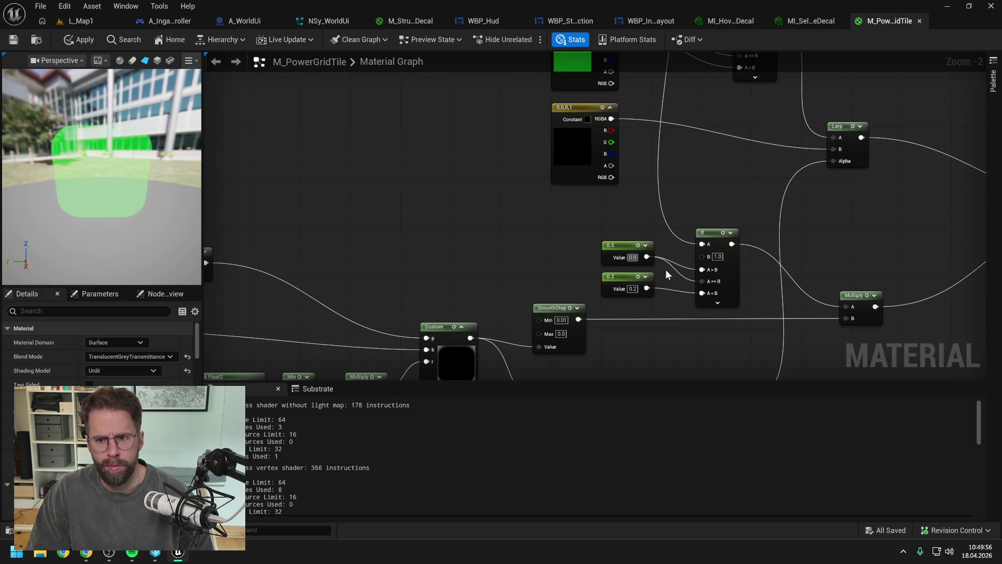
Set the 0.2 constant to 1, then settle on 0.3 for a translucent green fill.
{"action": "left_click", "coordinate": [633, 288]}
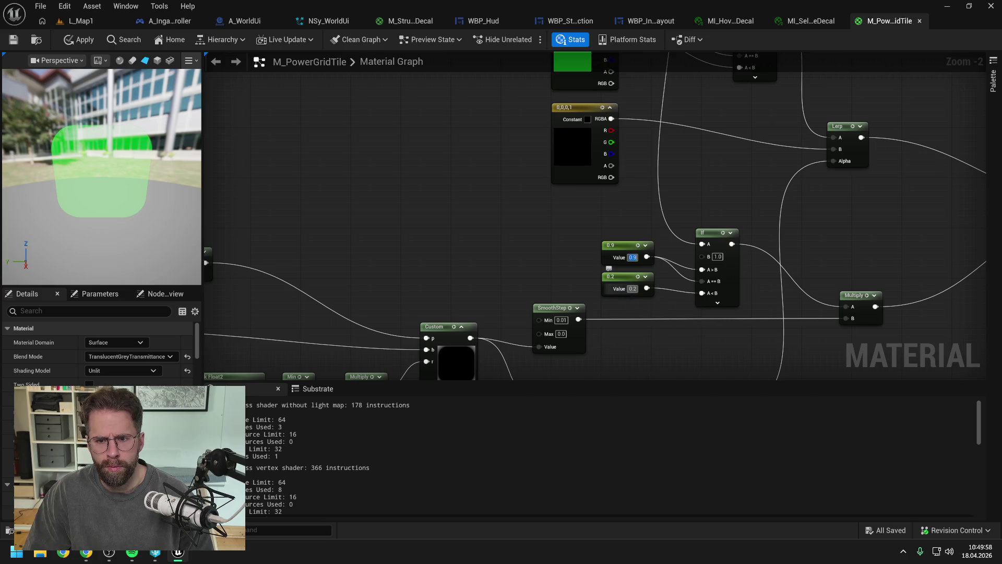
{"action": "type", "text": "1"}
{"action": "key", "text": "Return"}
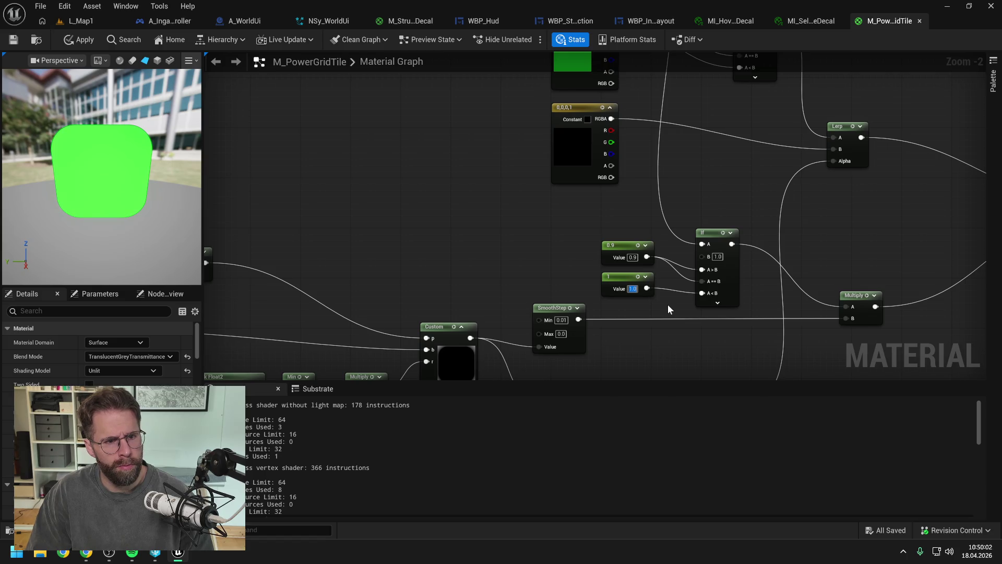
{"action": "scroll", "coordinate": [123, 164], "scroll_direction": "up", "scroll_amount": 5}
{"action": "scroll", "coordinate": [123, 165], "scroll_direction": "down", "scroll_amount": 4}
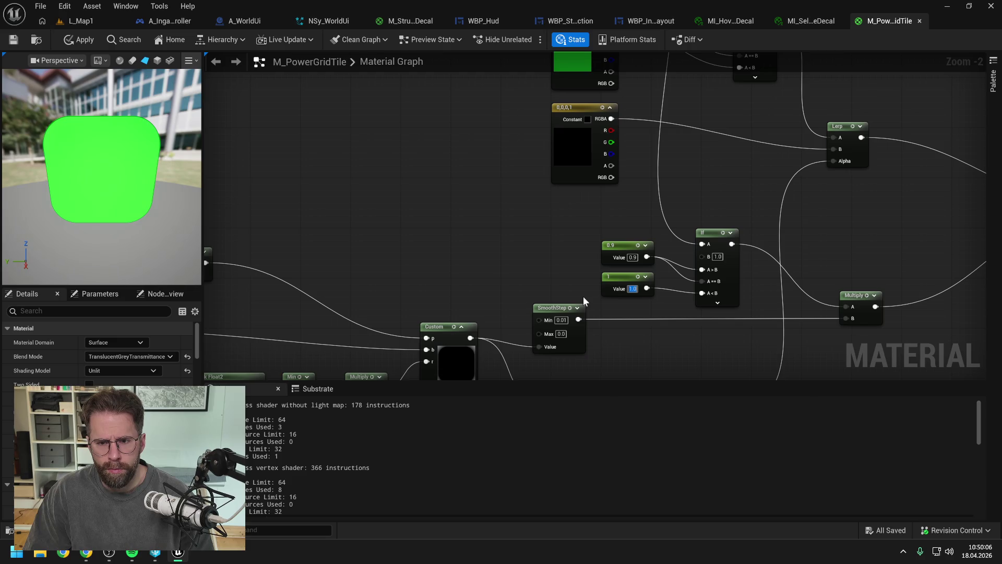
{"action": "type", "text": "0.3"}
{"action": "key", "text": "Return"}
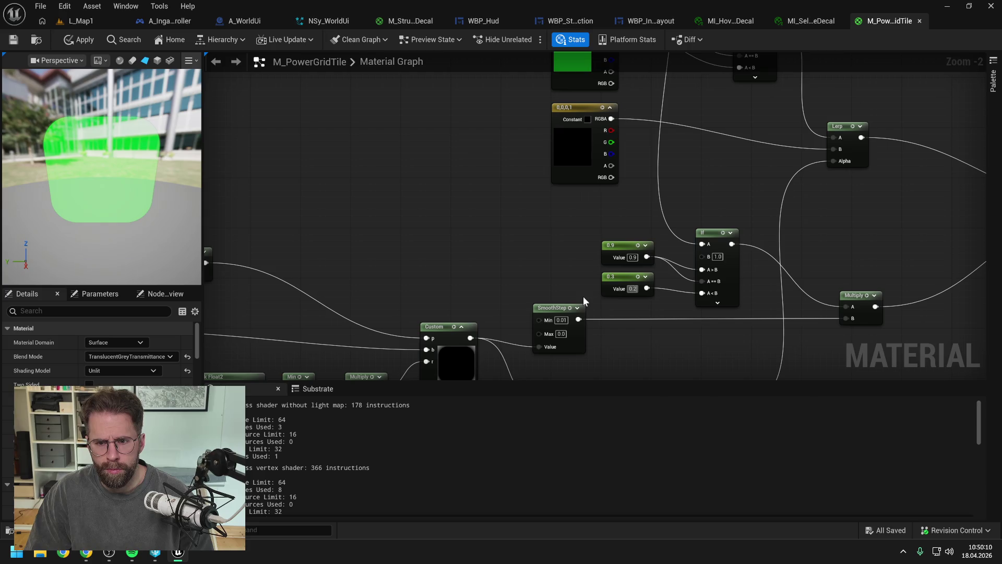
{"action": "scroll", "coordinate": [543, 273], "scroll_direction": "down", "scroll_amount": 2}
{"action": "left_click_drag", "start_coordinate": [512, 256], "coordinate": [521, 185]}
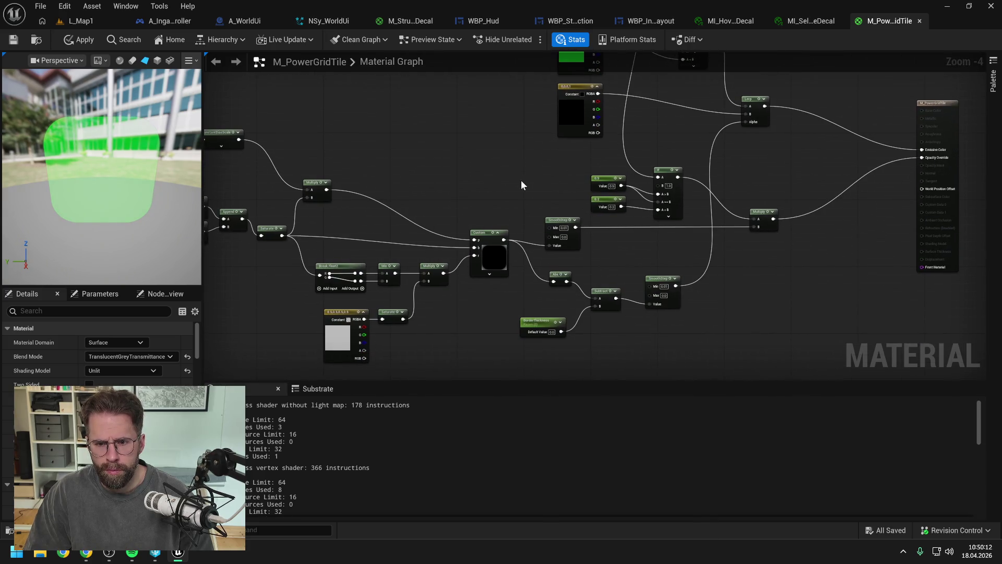
{"action": "scroll", "coordinate": [552, 334], "scroll_direction": "up", "scroll_amount": 2}
{"action": "left_click", "coordinate": [551, 331]}
{"action": "type", "text": "3"}
{"action": "key", "text": "Return"}
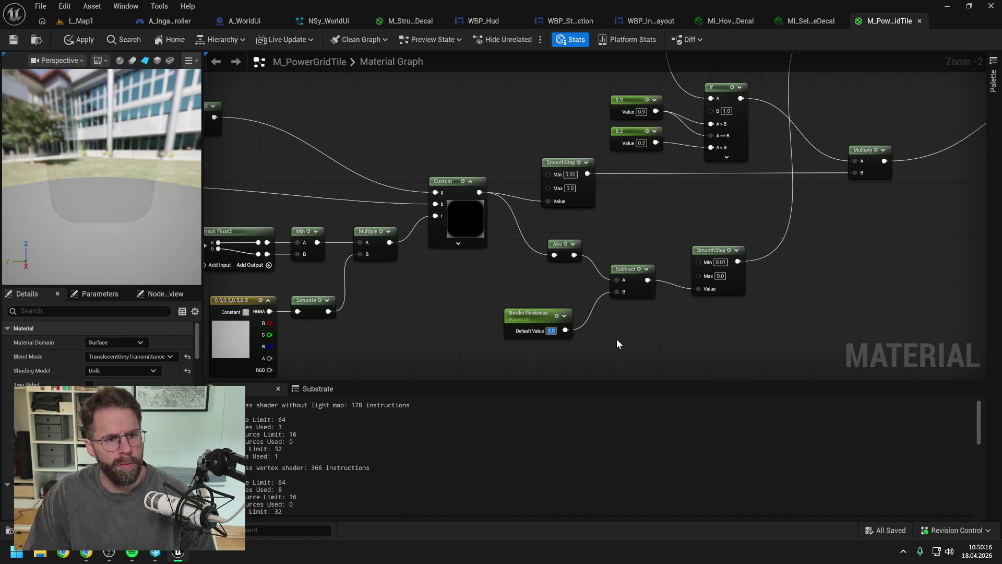
{"action": "type", "text": "1"}
{"action": "key", "text": "Return"}
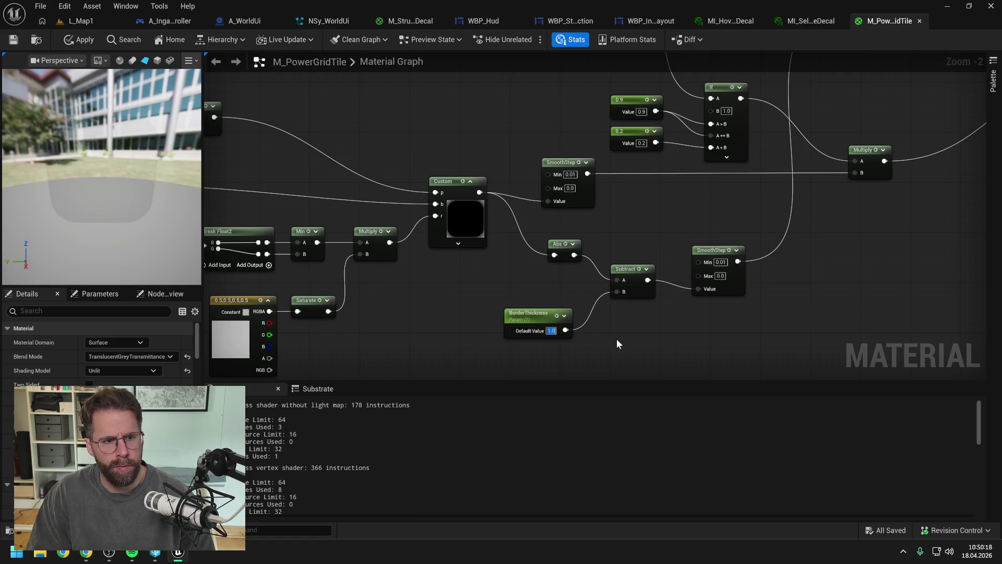
{"action": "type", "text": "0.1"}
{"action": "key", "text": "Return"}
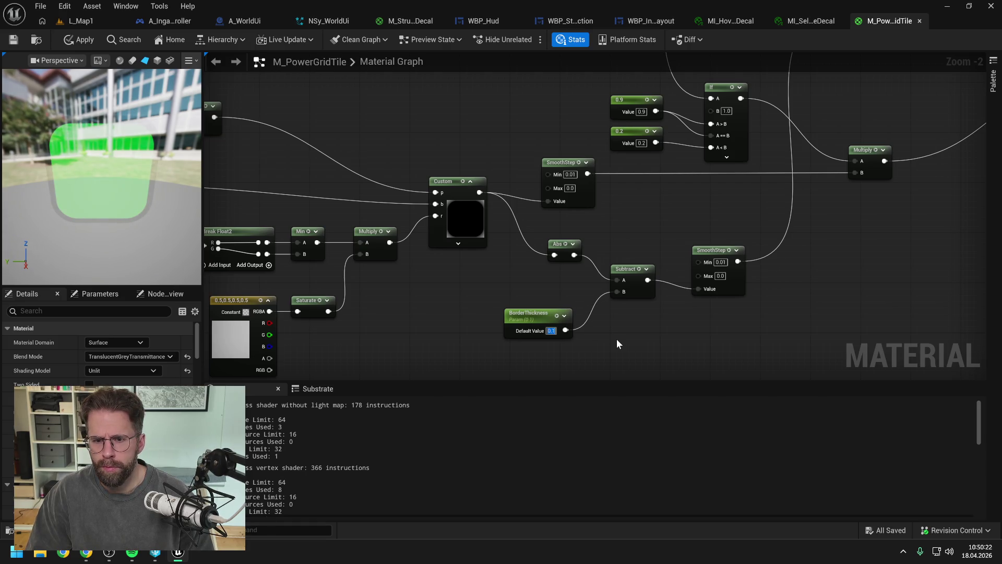
{"action": "scroll", "coordinate": [624, 335], "scroll_direction": "down", "scroll_amount": 2}
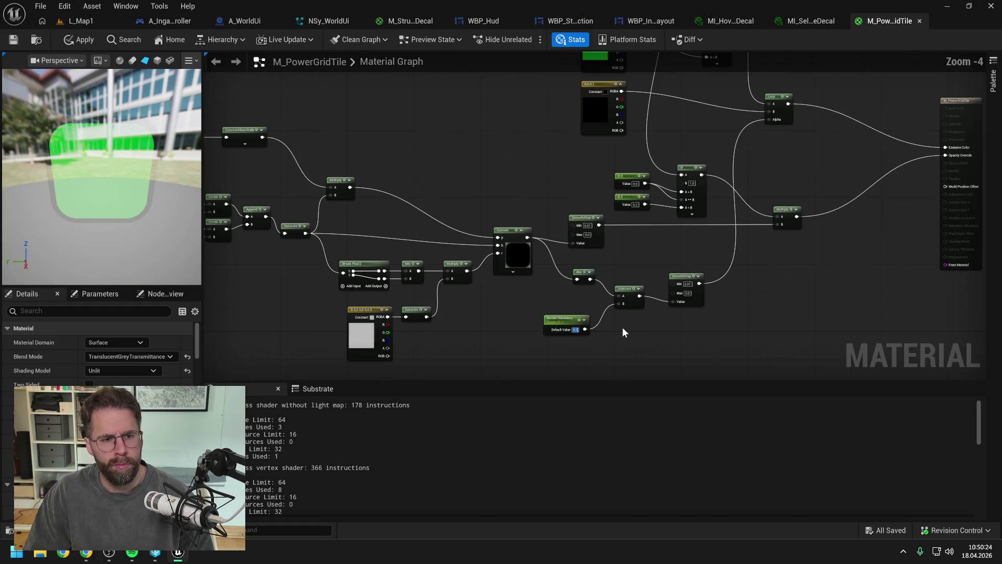
{"action": "left_click", "coordinate": [624, 332]}
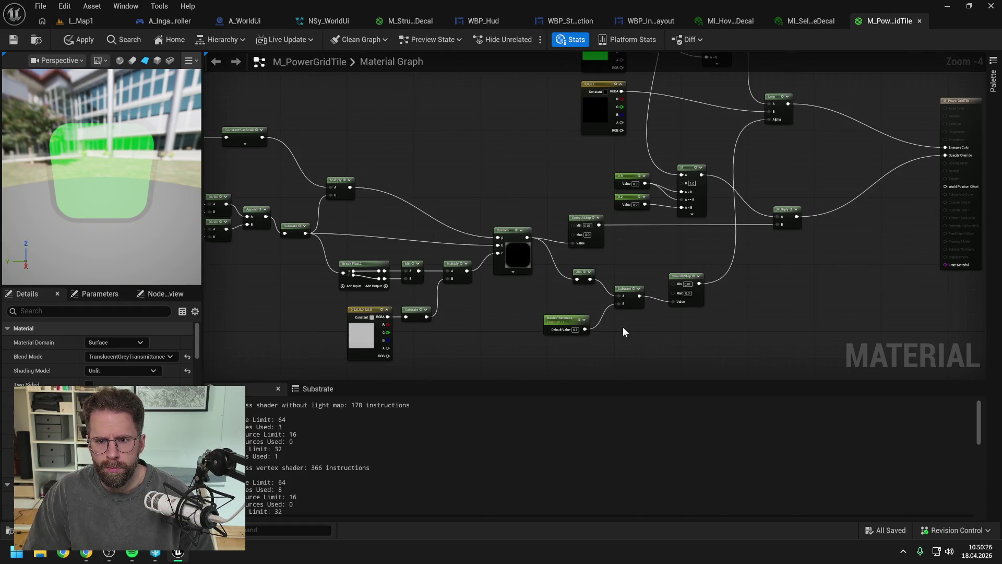
{"action": "scroll", "coordinate": [647, 257], "scroll_direction": "up", "scroll_amount": 2}
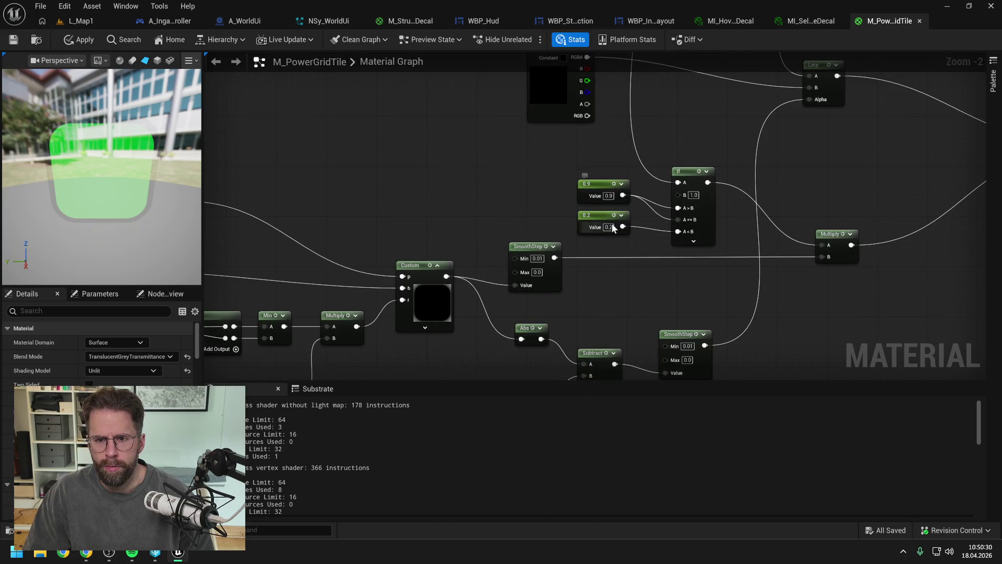
{"action": "mouse_move", "coordinate": [625, 274]}
{"action": "left_mouse_down"}
{"action": "mouse_move", "coordinate": [629, 175]}
{"action": "mouse_move", "coordinate": [635, 225]}
{"action": "left_mouse_up"}
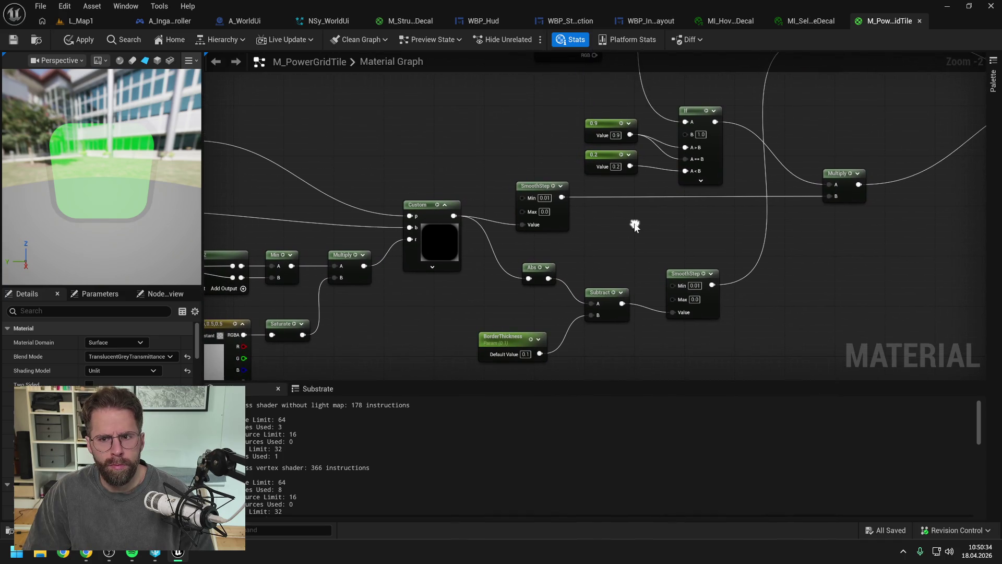
{"action": "scroll", "coordinate": [635, 228], "scroll_direction": "down", "scroll_amount": 1}
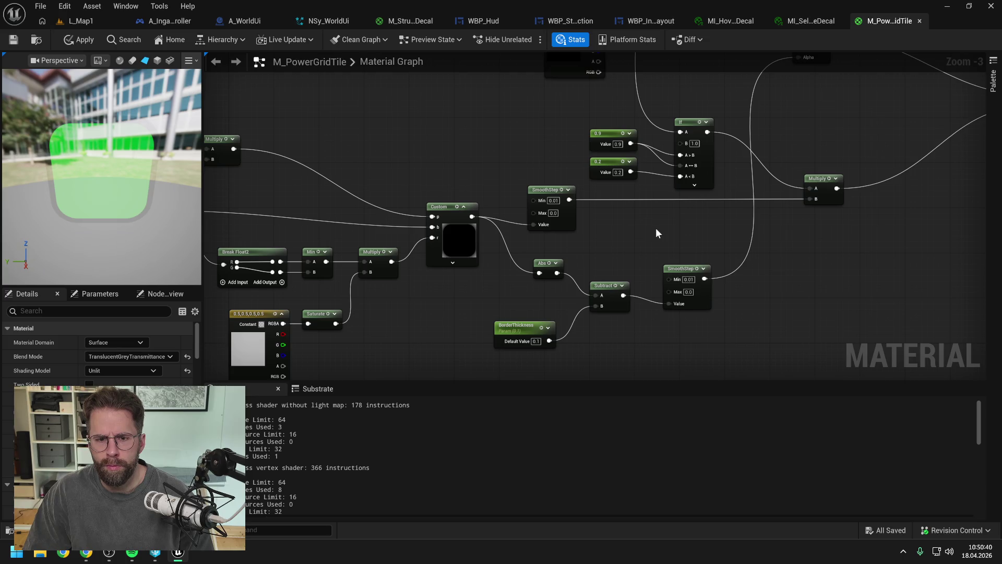
{"action": "mouse_move", "coordinate": [651, 224]}
{"action": "left_mouse_down"}
{"action": "mouse_move", "coordinate": [620, 269]}
{"action": "mouse_move", "coordinate": [604, 325]}
{"action": "left_mouse_up"}
{"action": "scroll", "coordinate": [622, 309], "scroll_direction": "down", "scroll_amount": 1}
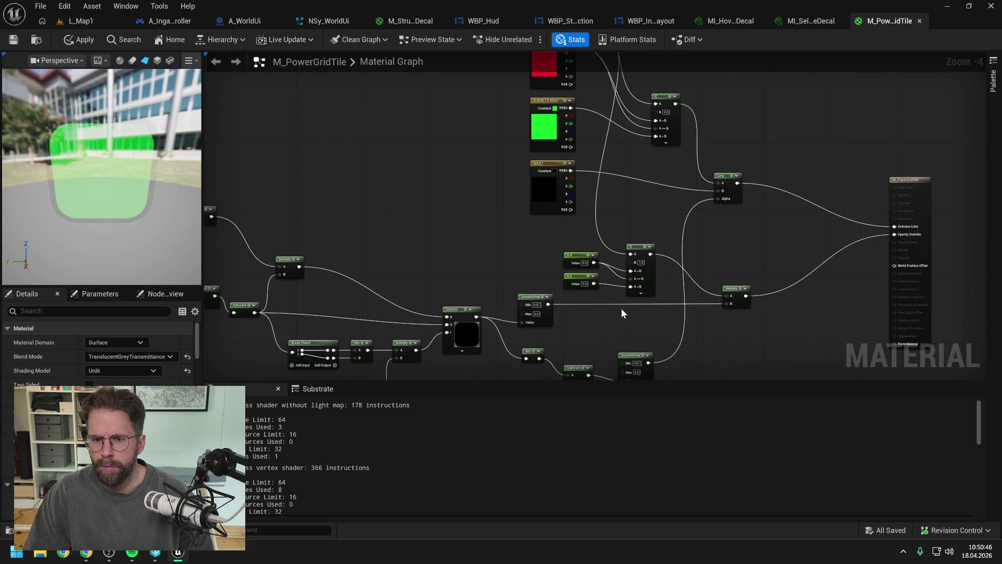
Set the second constant to 0.1 and try 0 on the 0.9 constant.
{"action": "scroll", "coordinate": [610, 299], "scroll_direction": "up", "scroll_amount": 1}
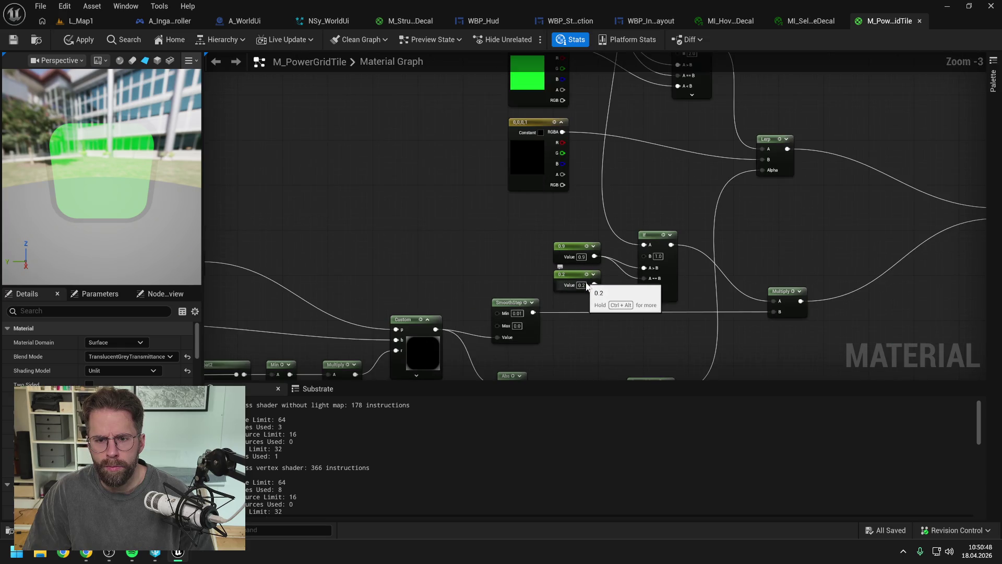
{"action": "type", "text": "0.1"}
{"action": "key", "text": "Return"}
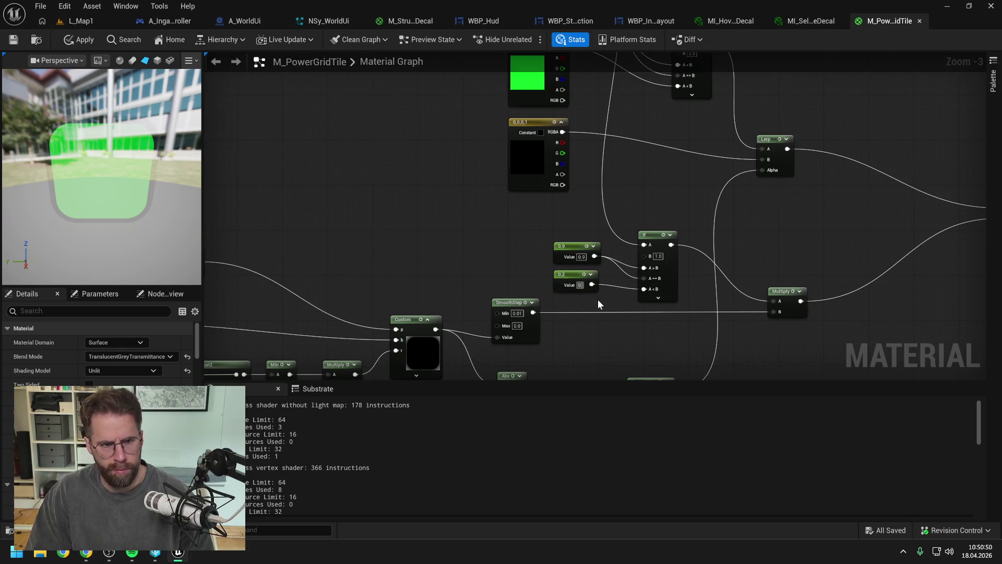
{"action": "left_click", "coordinate": [581, 256]}
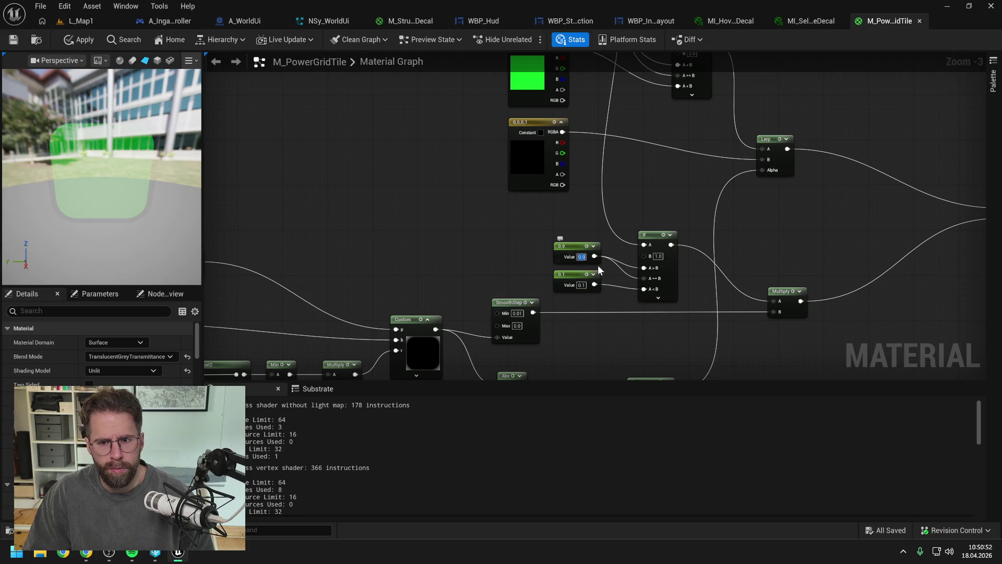
{"action": "type", "text": "0"}
{"action": "key", "text": "Return"}
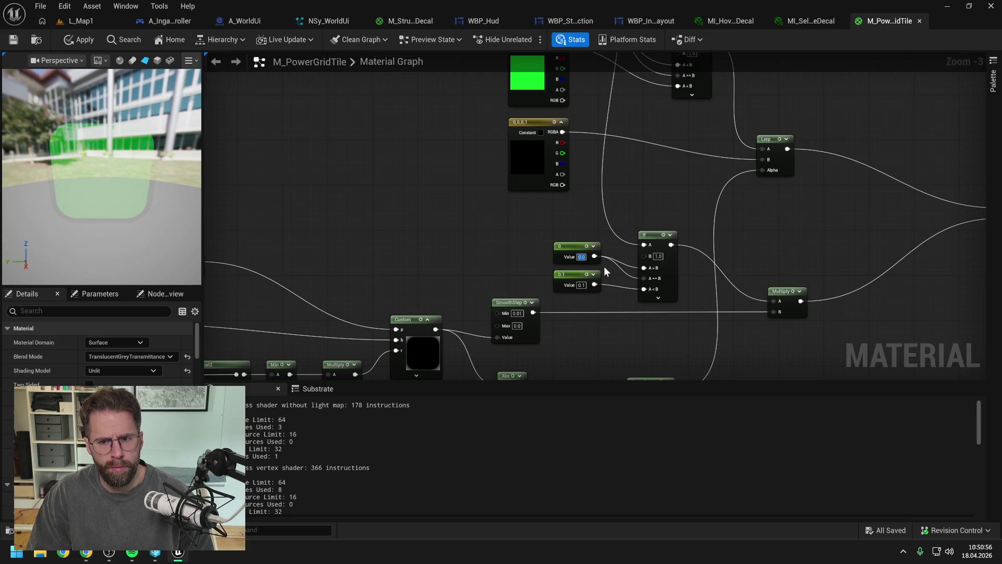
{"action": "mouse_move", "coordinate": [603, 266]}
{"action": "left_mouse_down"}
{"action": "mouse_move", "coordinate": [619, 303]}
{"action": "mouse_move", "coordinate": [621, 362]}
{"action": "left_mouse_up"}
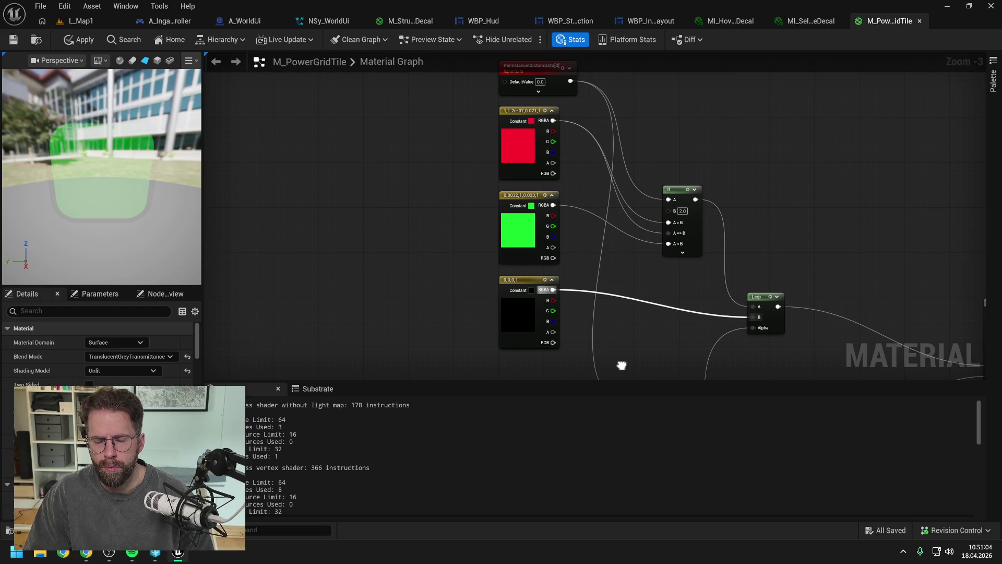
{"action": "mouse_move", "coordinate": [622, 365]}
{"action": "left_mouse_down"}
{"action": "mouse_move", "coordinate": [628, 228]}
{"action": "mouse_move", "coordinate": [616, 361]}
{"action": "mouse_move", "coordinate": [620, 214]}
{"action": "left_mouse_up"}
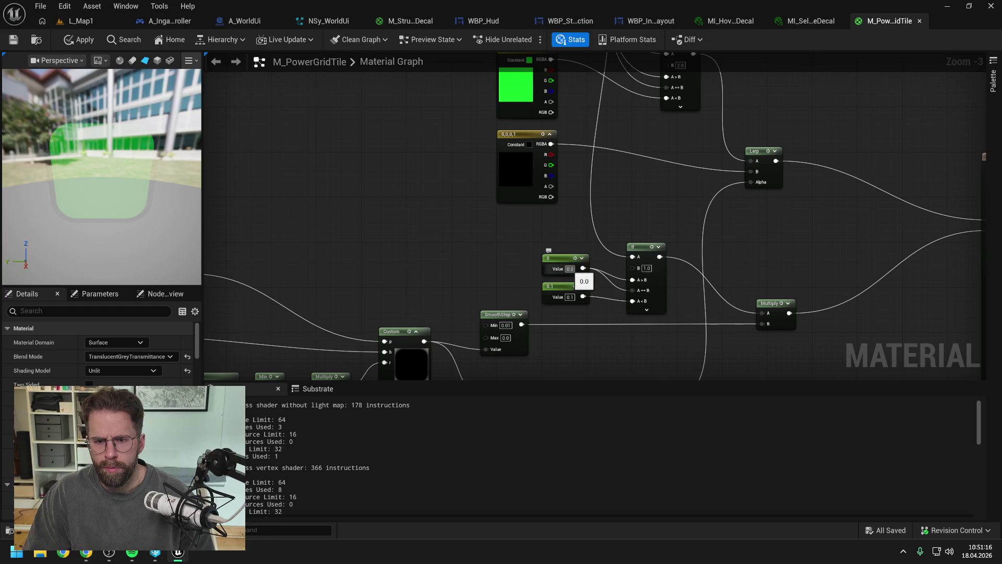
Undo the 0 constant change, apply the material, and close the M_PowerGridTile editor.
{"action": "left_click", "coordinate": [570, 269]}
{"action": "left_click", "coordinate": [483, 262]}
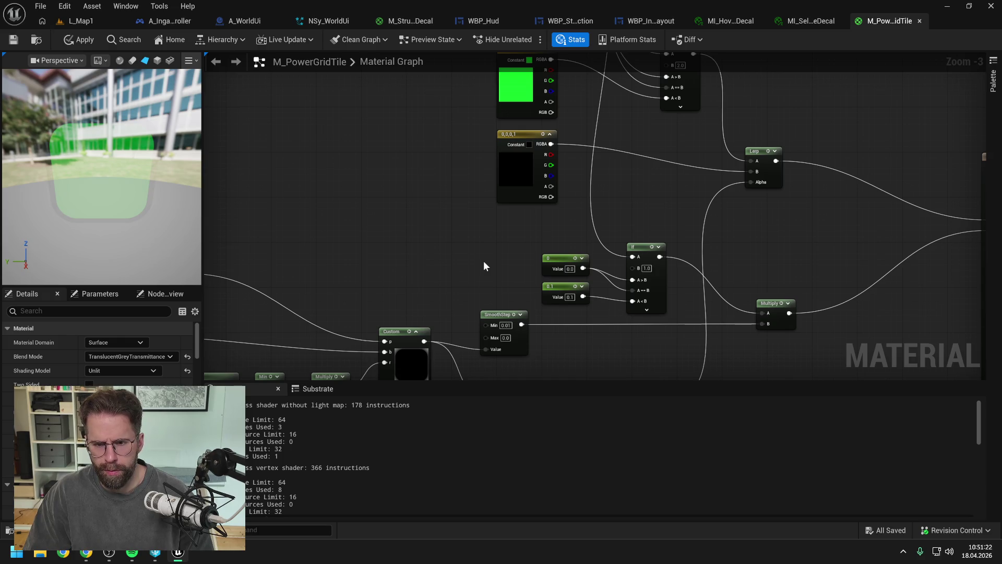
{"action": "key", "text": "ctrl+s"}
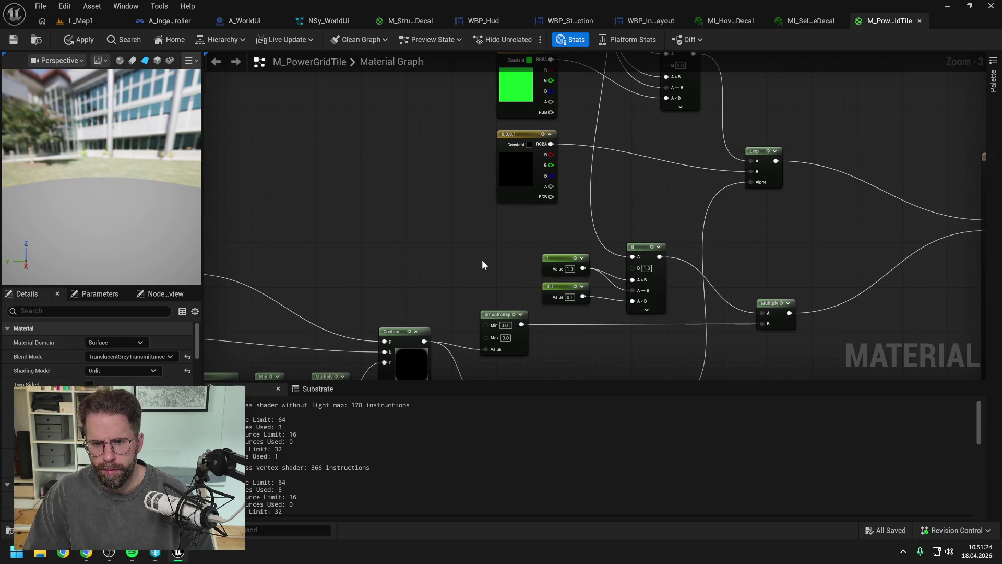
{"action": "key", "text": "ctrl+z"}
{"action": "key", "text": "ctrl+s"}
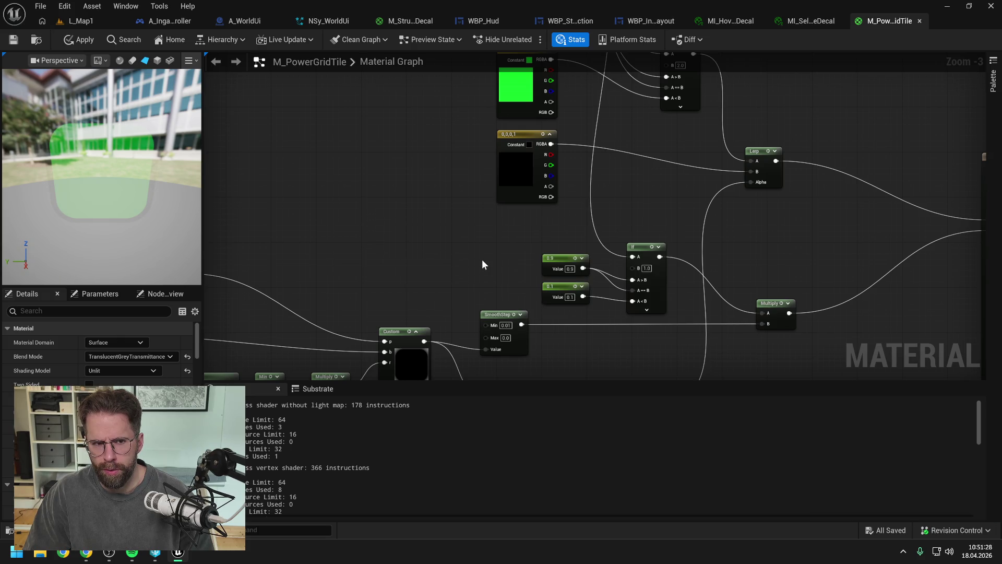
{"action": "left_click", "coordinate": [920, 21]}
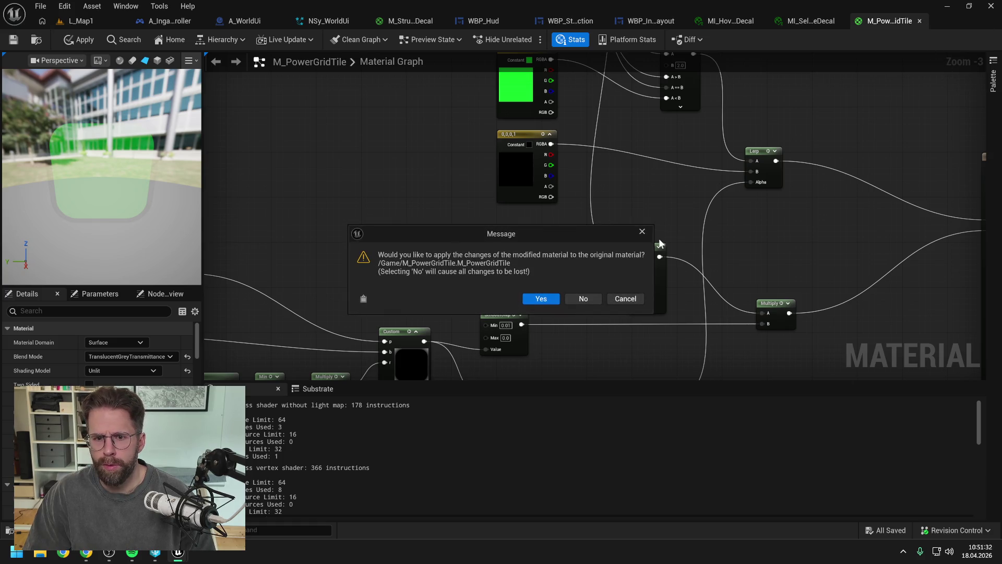
Confirm applying changes, reopen M_PowerGridTile from the Content Drawer, and preview it on a plane.
{"action": "left_click", "coordinate": [537, 298]}
{"action": "key", "text": "ctrl+space"}
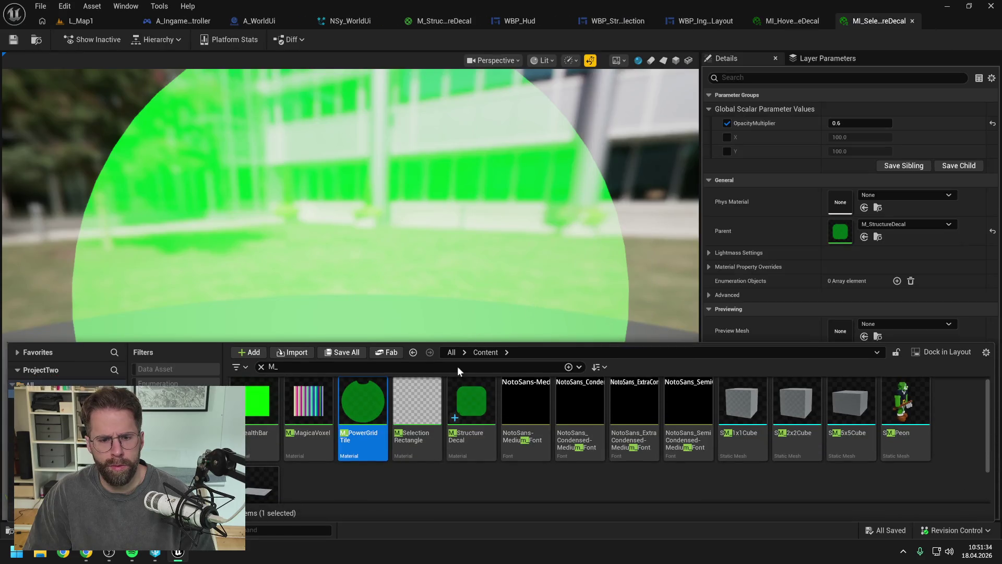
{"action": "left_click", "coordinate": [371, 498]}
{"action": "left_click", "coordinate": [360, 433]}
{"action": "double_click", "coordinate": [359, 433]}
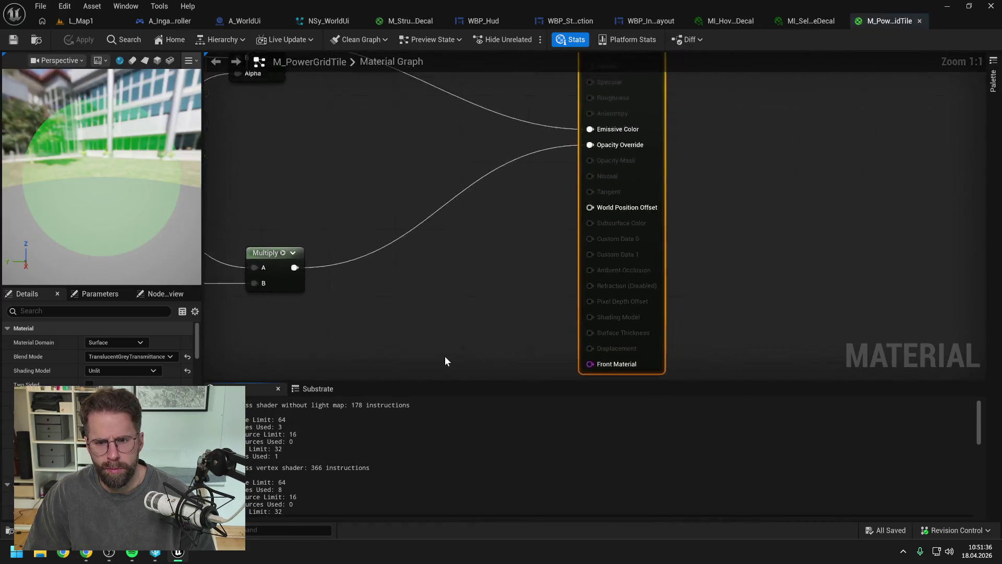
{"action": "left_click_drag", "start_coordinate": [449, 279], "coordinate": [515, 209]}
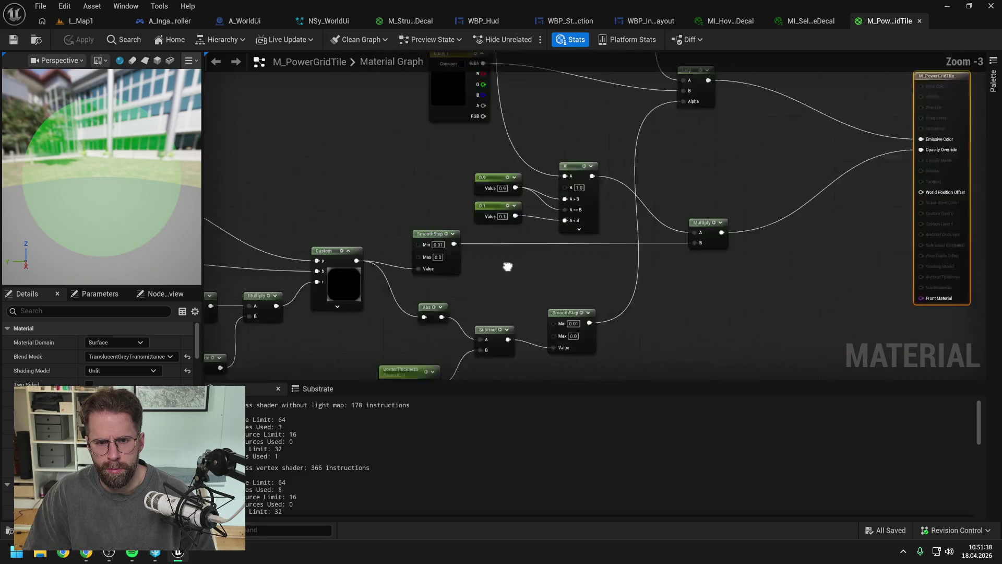
{"action": "scroll", "coordinate": [550, 279], "scroll_direction": "up", "scroll_amount": 1}
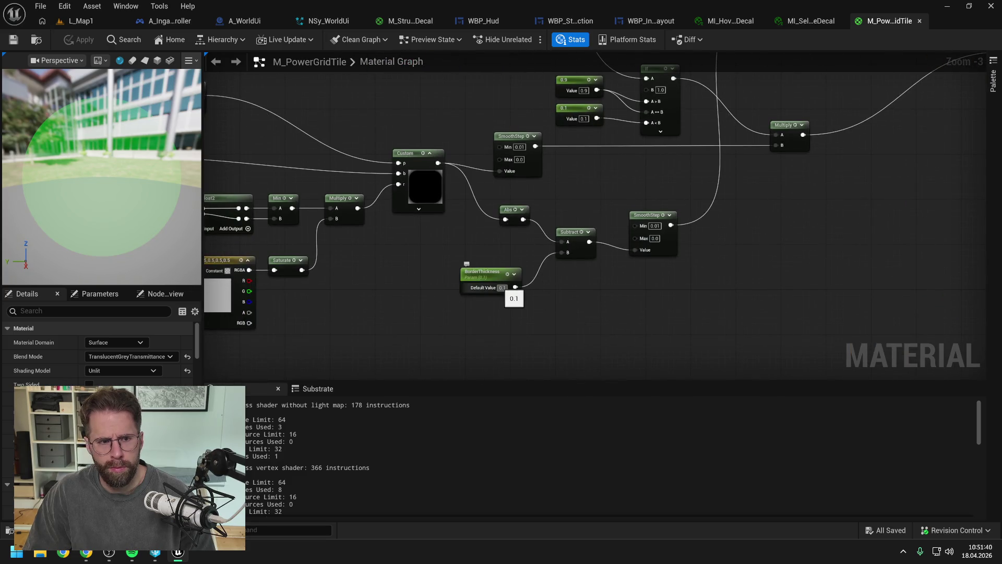
{"action": "left_click", "coordinate": [144, 60]}
Try a BorderThickness of 0.05, then revert it to 0.1.
{"action": "left_click", "coordinate": [502, 288]}
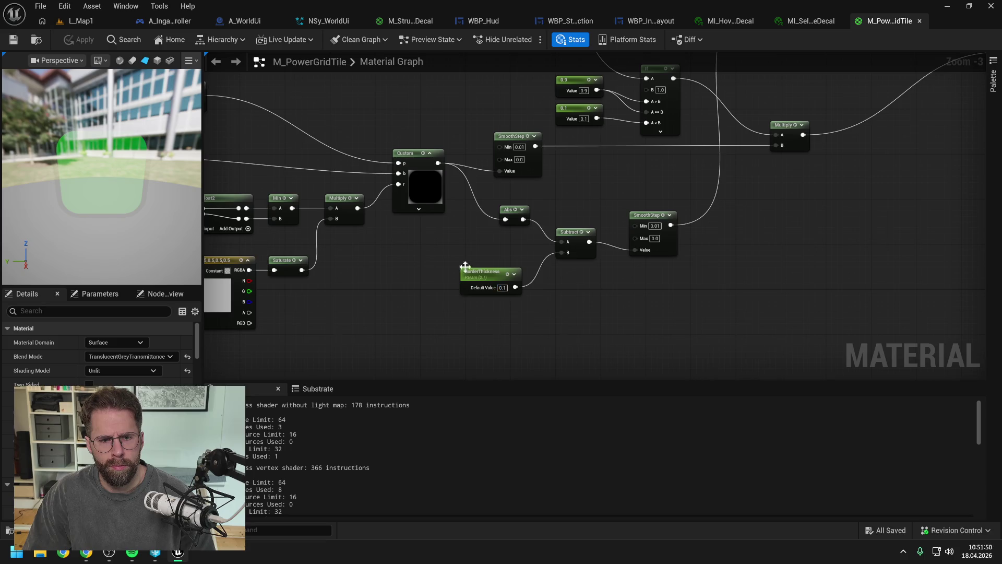
{"action": "left_click_drag", "start_coordinate": [421, 253], "coordinate": [661, 248]}
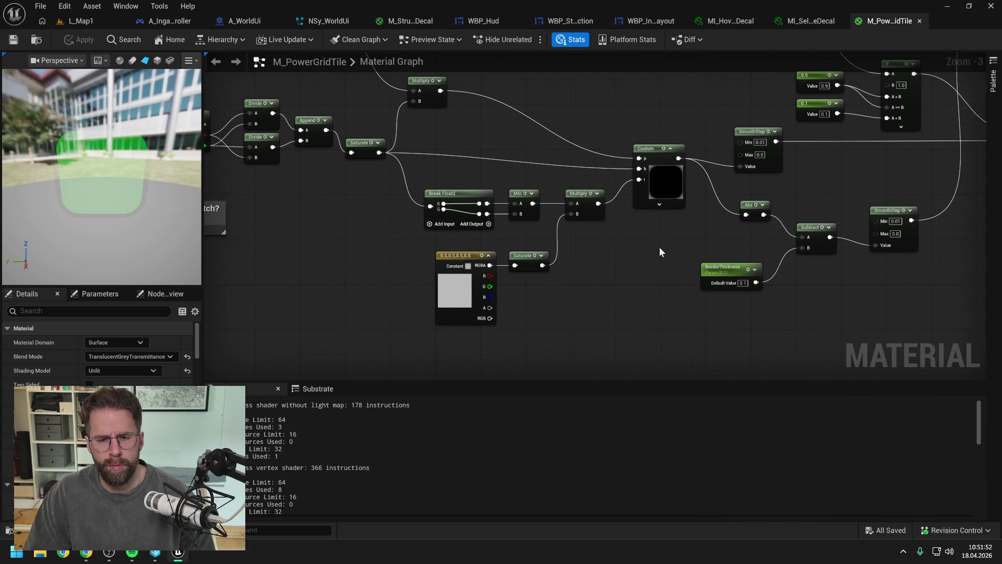
{"action": "mouse_move", "coordinate": [408, 242]}
{"action": "left_mouse_down"}
{"action": "mouse_move", "coordinate": [655, 273]}
{"action": "mouse_move", "coordinate": [639, 325]}
{"action": "mouse_move", "coordinate": [589, 300]}
{"action": "mouse_move", "coordinate": [781, 307]}
{"action": "mouse_move", "coordinate": [643, 286]}
{"action": "left_mouse_up"}
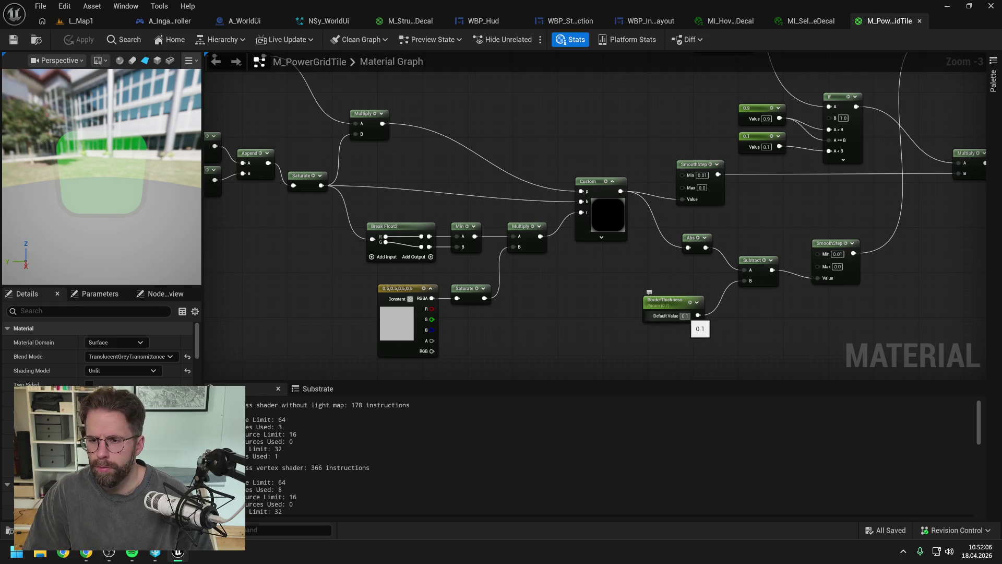
{"action": "left_click_drag", "start_coordinate": [698, 315], "coordinate": [653, 315]}
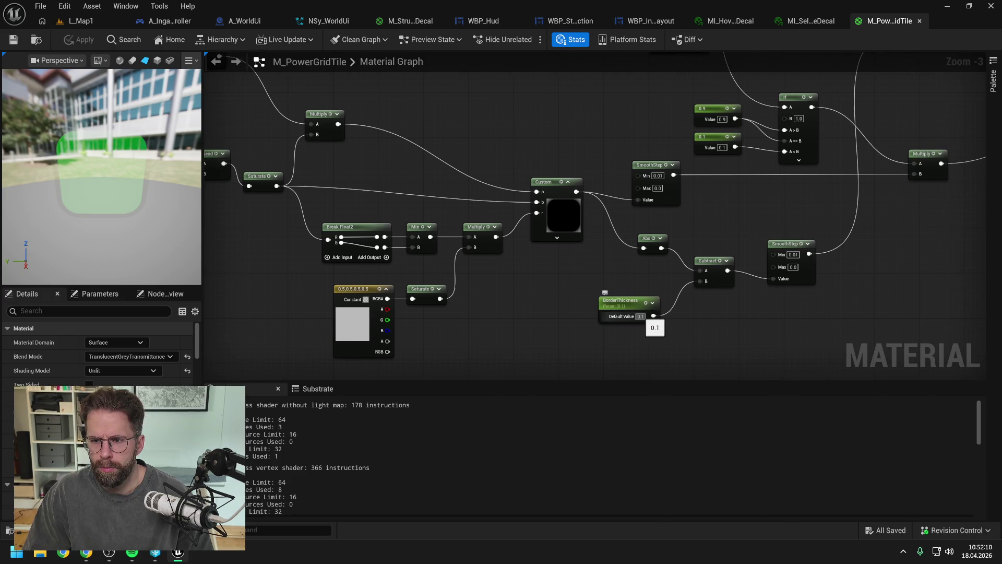
{"action": "left_click", "coordinate": [641, 317]}
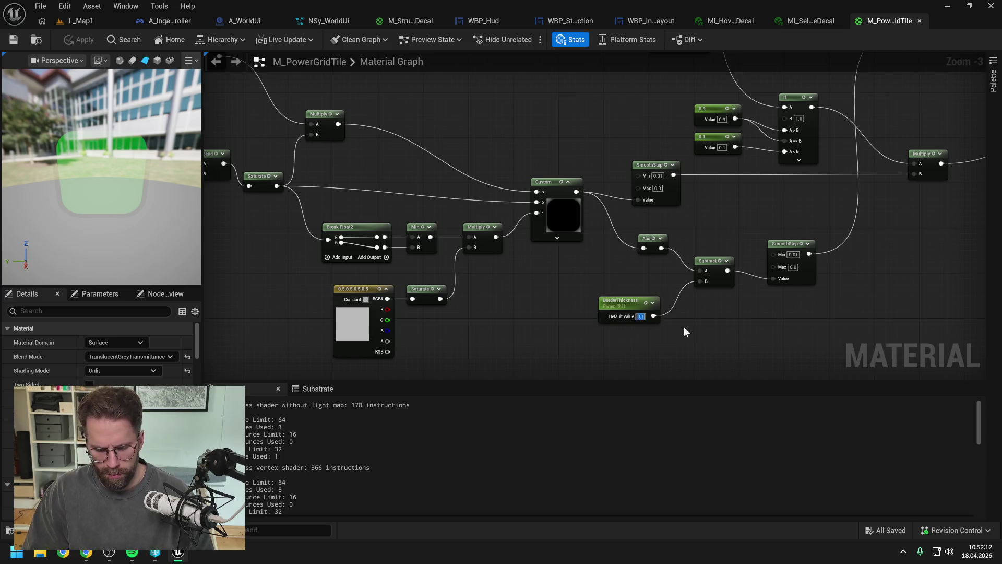
{"action": "type", "text": "0.05"}
{"action": "key", "text": "Return"}
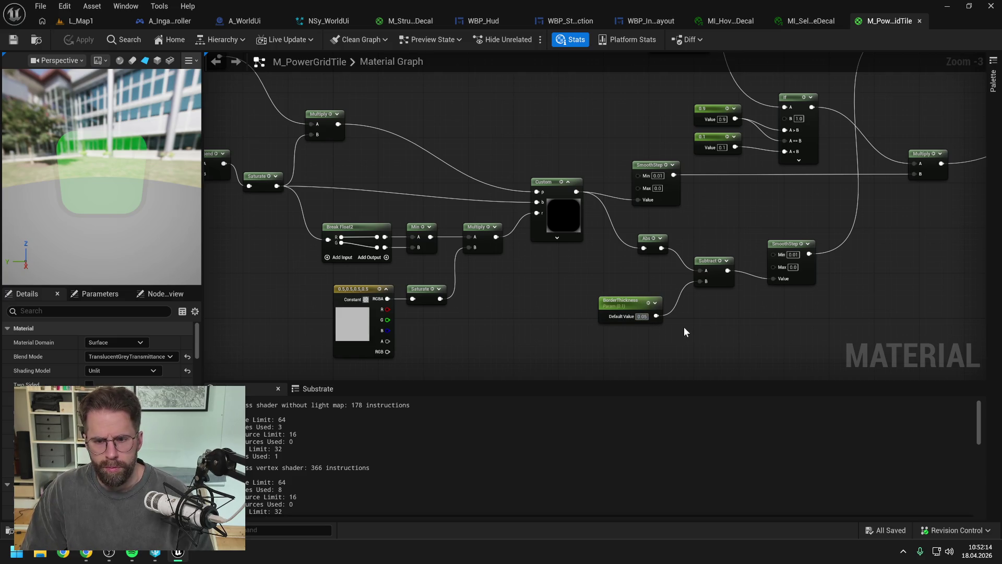
{"action": "key", "text": "ctrl+z"}
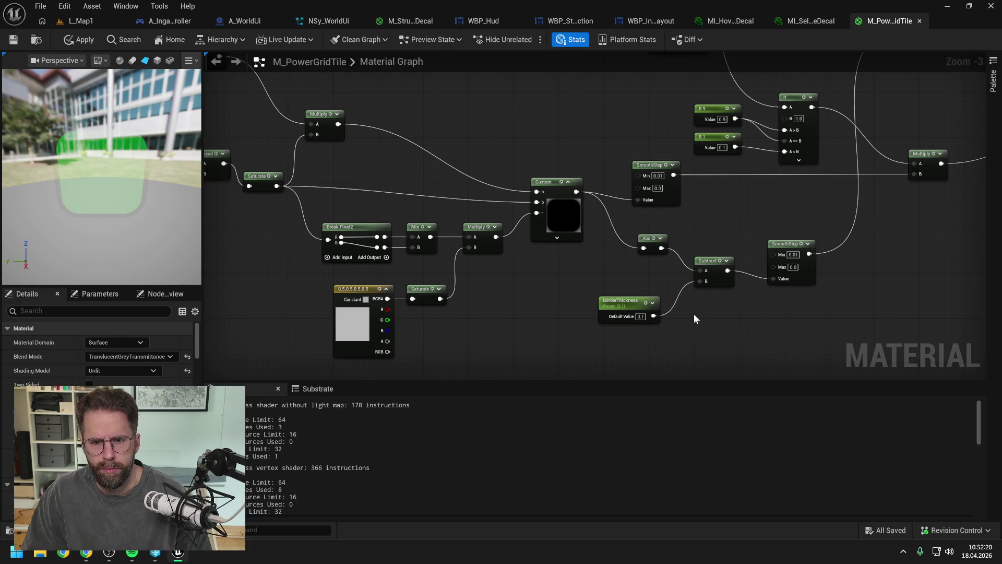
Marquee-select and copy the rounded-square mask node groups and their comment in M_PowerGridTile.
{"action": "scroll", "coordinate": [694, 318], "scroll_direction": "down", "scroll_amount": 1}
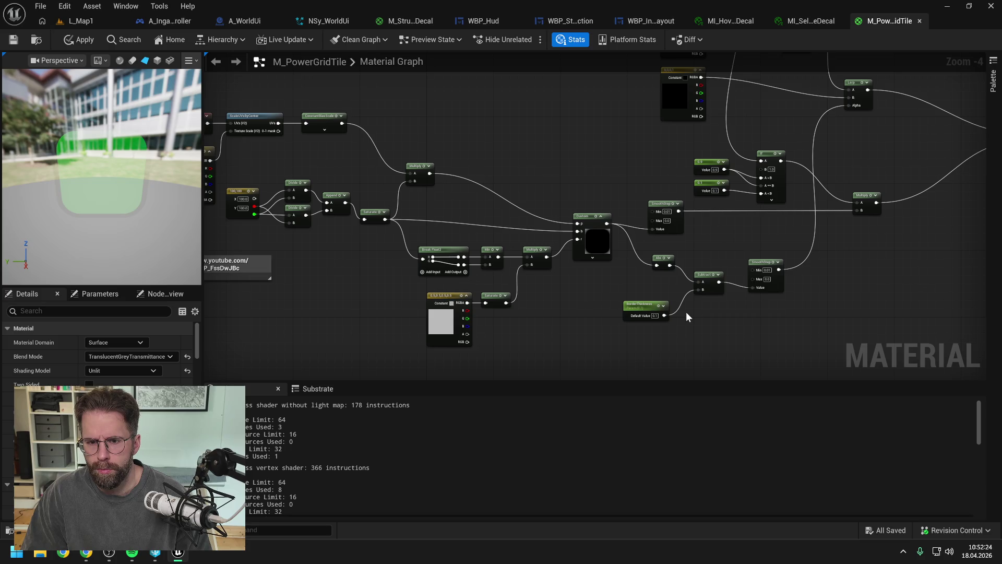
{"action": "mouse_move", "coordinate": [679, 315]}
{"action": "left_mouse_down"}
{"action": "mouse_move", "coordinate": [731, 315]}
{"action": "mouse_move", "coordinate": [626, 299]}
{"action": "mouse_move", "coordinate": [671, 303]}
{"action": "left_mouse_up"}
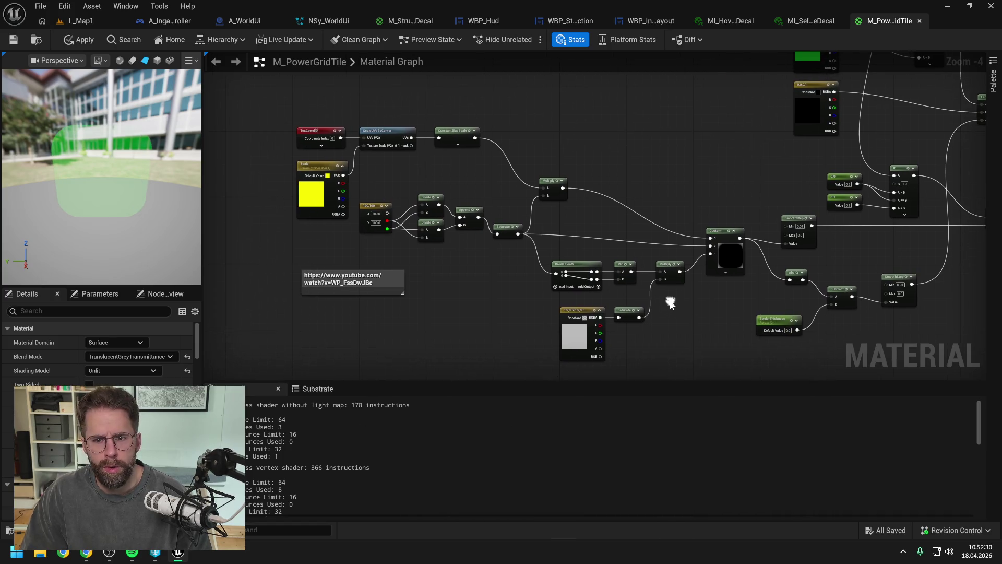
{"action": "mouse_move", "coordinate": [272, 97]}
{"action": "left_mouse_down"}
{"action": "mouse_move", "coordinate": [631, 322]}
{"action": "mouse_move", "coordinate": [727, 362]}
{"action": "left_mouse_up"}
{"action": "left_click", "coordinate": [685, 158]}
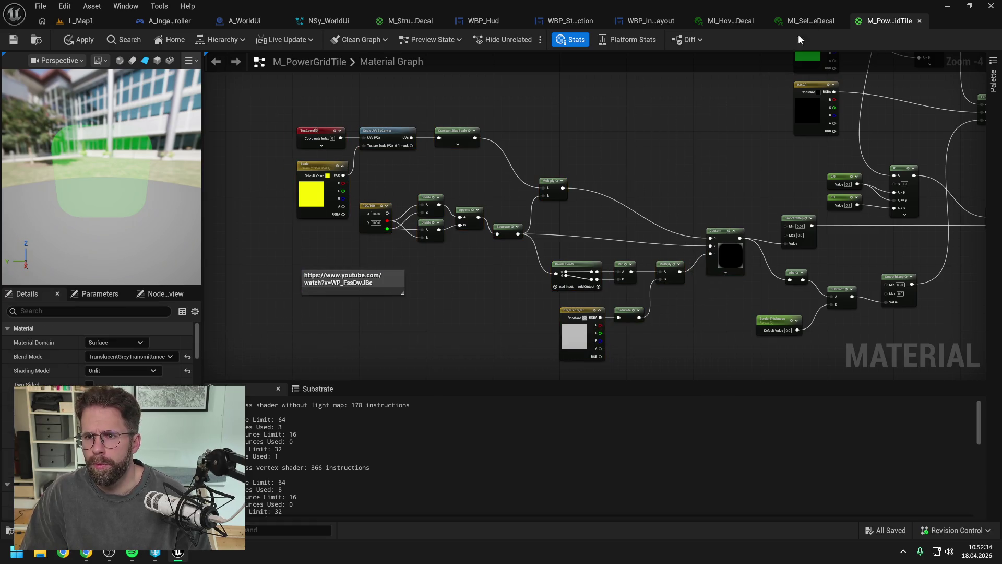
Paste the nodes into M_StructureDecal, then return to M_PowerGridTile's Lerp and output nodes.
{"action": "left_click", "coordinate": [410, 21]}
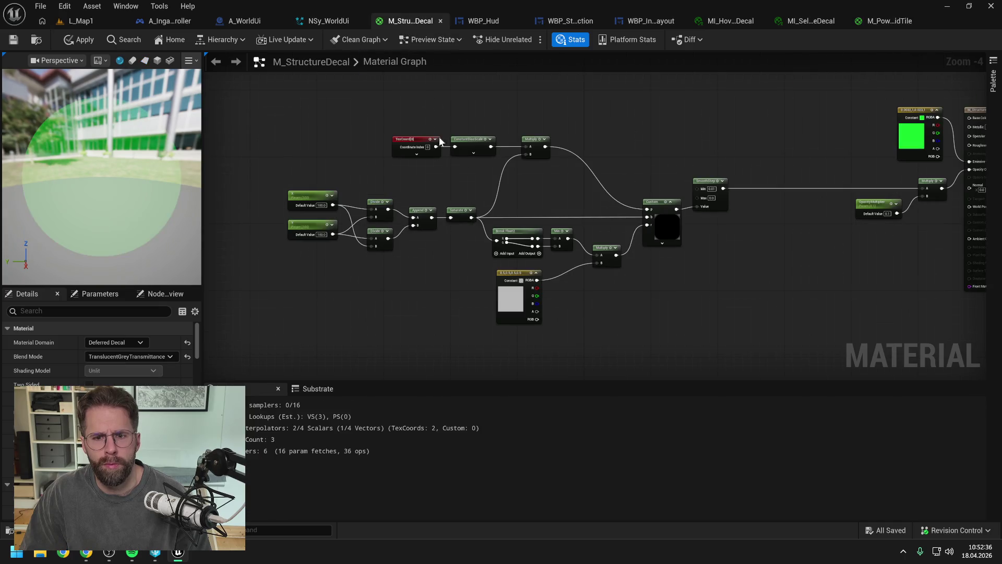
{"action": "scroll", "coordinate": [439, 189], "scroll_direction": "down", "scroll_amount": 1}
{"action": "key", "text": "ctrl+v"}
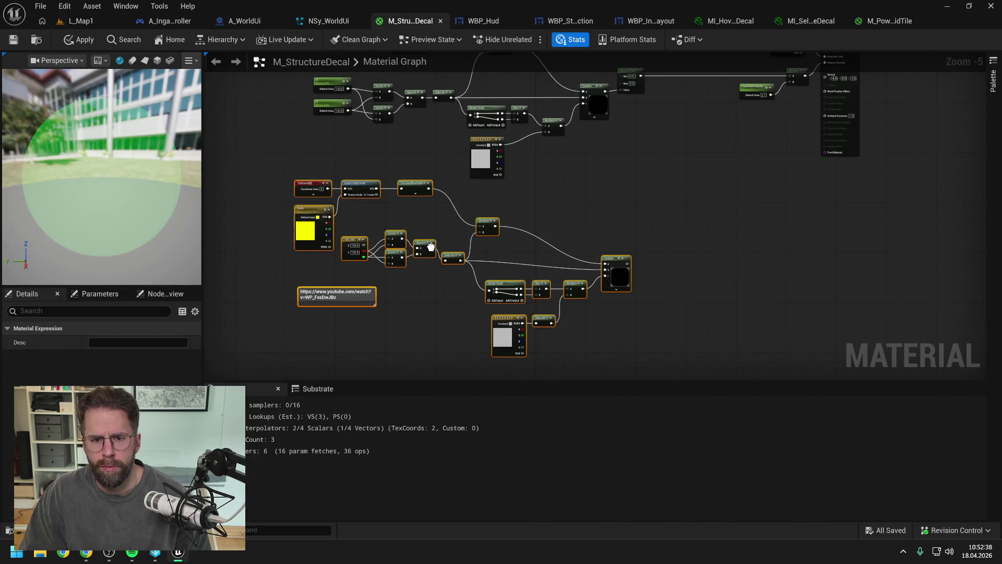
{"action": "left_click", "coordinate": [590, 212]}
{"action": "left_click_drag", "start_coordinate": [589, 212], "coordinate": [592, 236]}
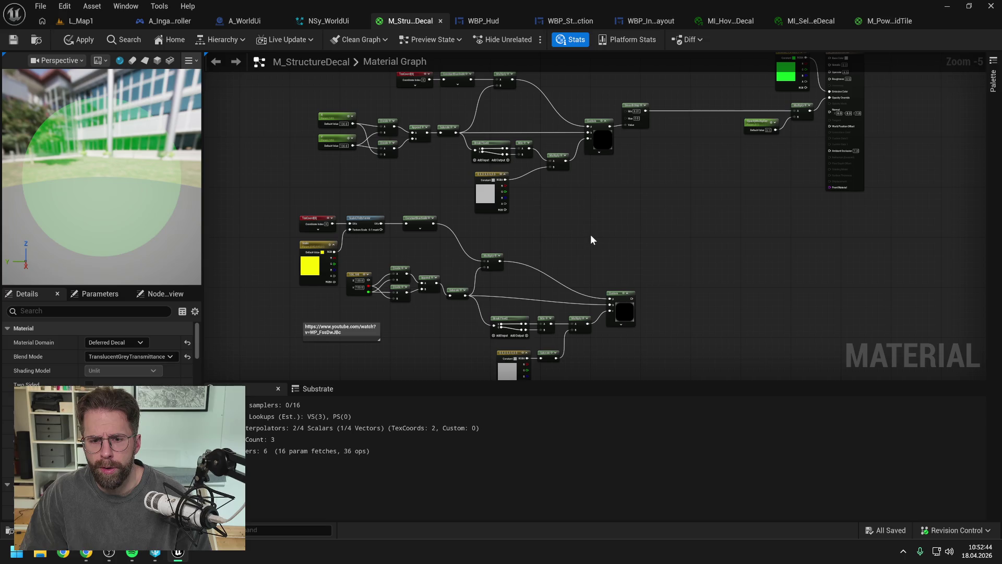
{"action": "left_click_drag", "start_coordinate": [591, 235], "coordinate": [593, 205]}
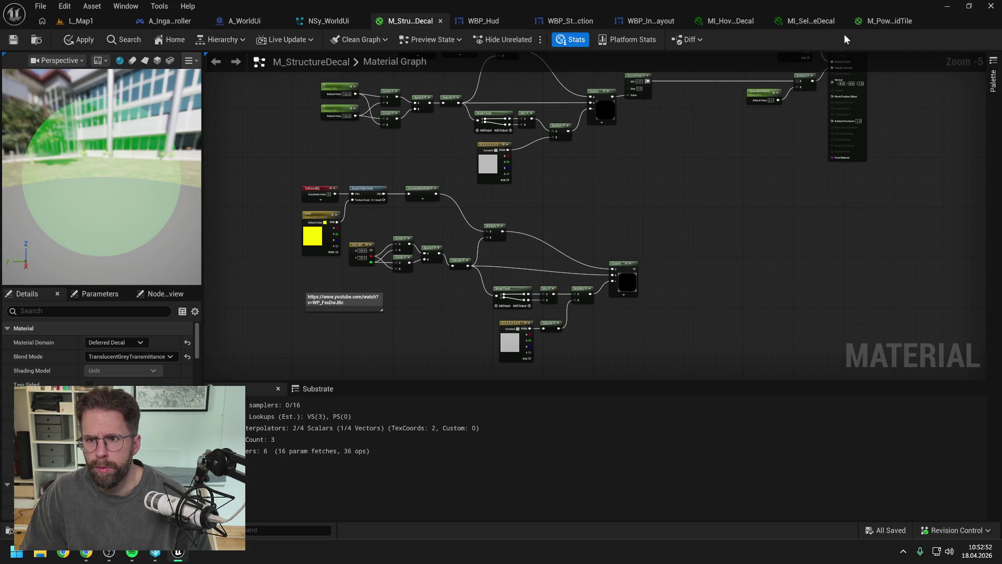
{"action": "left_click", "coordinate": [889, 20]}
{"action": "left_click_drag", "start_coordinate": [697, 165], "coordinate": [512, 151]}
{"action": "left_click_drag", "start_coordinate": [683, 228], "coordinate": [616, 249]}
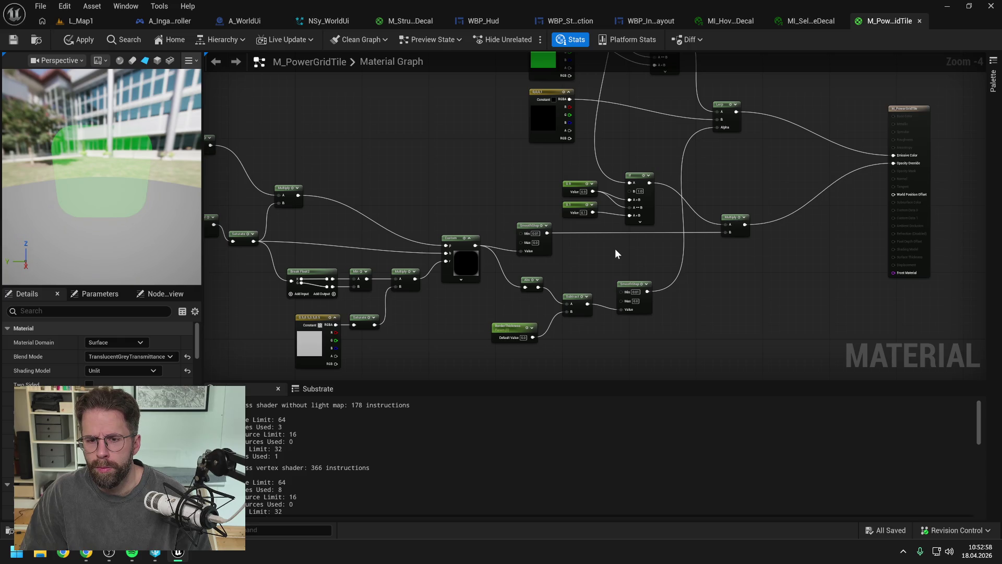
Open the MI_SelectedStructureDecal instance, showing OpacityMultiplier 0.6 on a bright green decal.
{"action": "left_click_drag", "start_coordinate": [450, 193], "coordinate": [530, 190]}
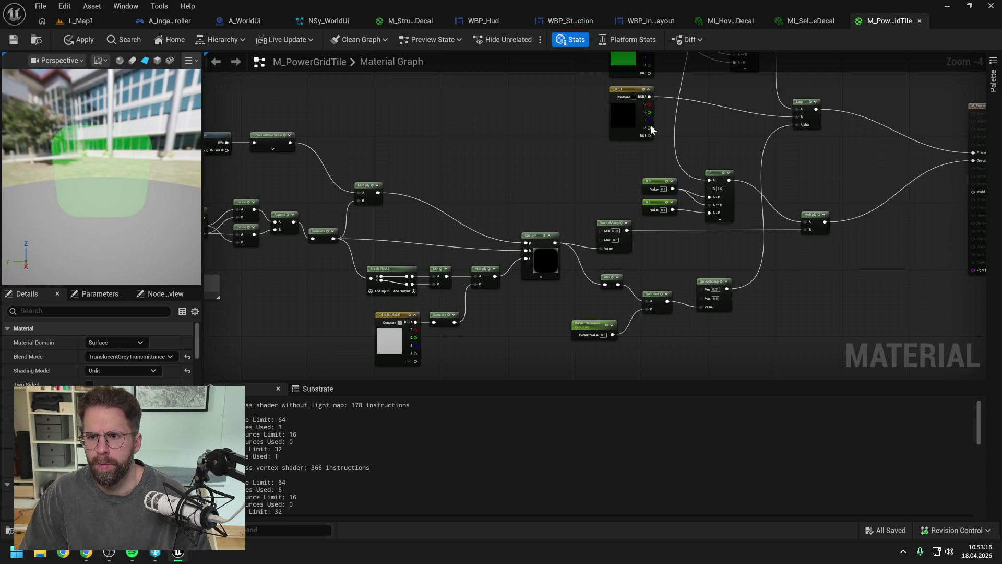
{"action": "left_click", "coordinate": [811, 22]}
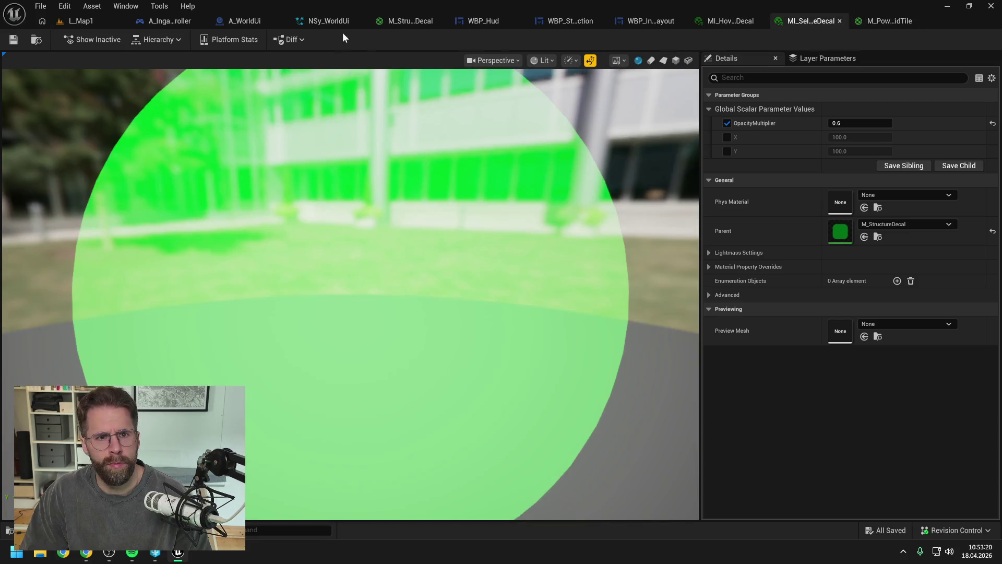
Delete the lower node group in M_StructureDecal, keeping the Custom mask chain.
{"action": "left_click", "coordinate": [412, 23]}
{"action": "scroll", "coordinate": [546, 220], "scroll_direction": "down", "scroll_amount": 1}
{"action": "mouse_move", "coordinate": [289, 199]}
{"action": "left_mouse_down"}
{"action": "mouse_move", "coordinate": [402, 267]}
{"action": "mouse_move", "coordinate": [565, 344]}
{"action": "mouse_move", "coordinate": [653, 365]}
{"action": "left_mouse_up"}
{"action": "key", "text": "Delete"}
{"action": "scroll", "coordinate": [602, 216], "scroll_direction": "up", "scroll_amount": 2}
{"action": "mouse_move", "coordinate": [605, 225]}
{"action": "left_mouse_down"}
{"action": "mouse_move", "coordinate": [773, 272]}
{"action": "mouse_move", "coordinate": [937, 285]}
{"action": "mouse_move", "coordinate": [821, 294]}
{"action": "left_mouse_up"}
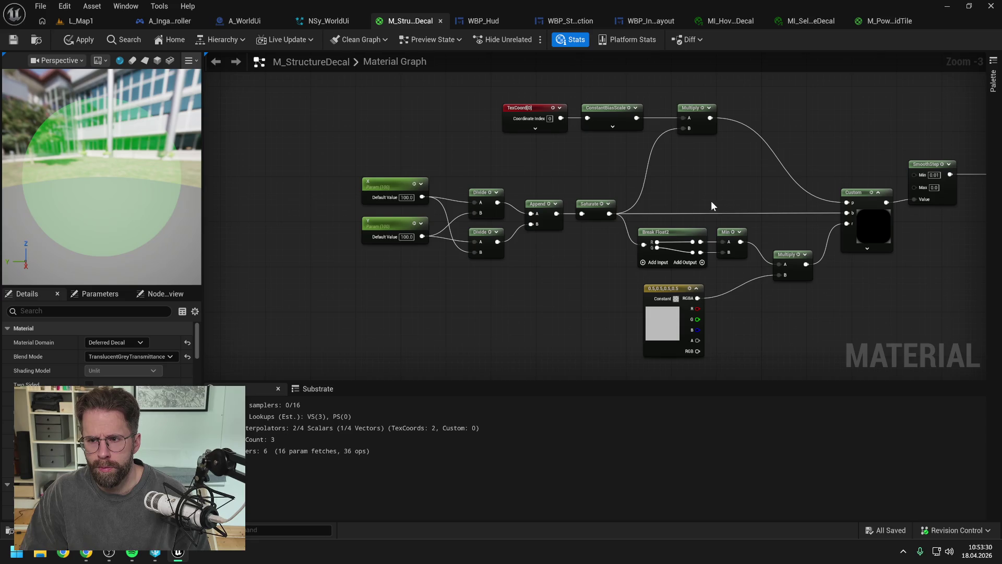
Review the remaining nodes, then switch to the Claude chat in the browser.
{"action": "mouse_move", "coordinate": [365, 103]}
{"action": "left_mouse_down"}
{"action": "mouse_move", "coordinate": [822, 312]}
{"action": "mouse_move", "coordinate": [850, 340]}
{"action": "mouse_move", "coordinate": [860, 326]}
{"action": "mouse_move", "coordinate": [792, 313]}
{"action": "mouse_move", "coordinate": [773, 324]}
{"action": "left_mouse_up"}
{"action": "scroll", "coordinate": [820, 311], "scroll_direction": "up", "scroll_amount": 1}
{"action": "scroll", "coordinate": [820, 312], "scroll_direction": "up", "scroll_amount": 1}
{"action": "scroll", "coordinate": [851, 322], "scroll_direction": "down", "scroll_amount": 1}
{"action": "left_click", "coordinate": [779, 319]}
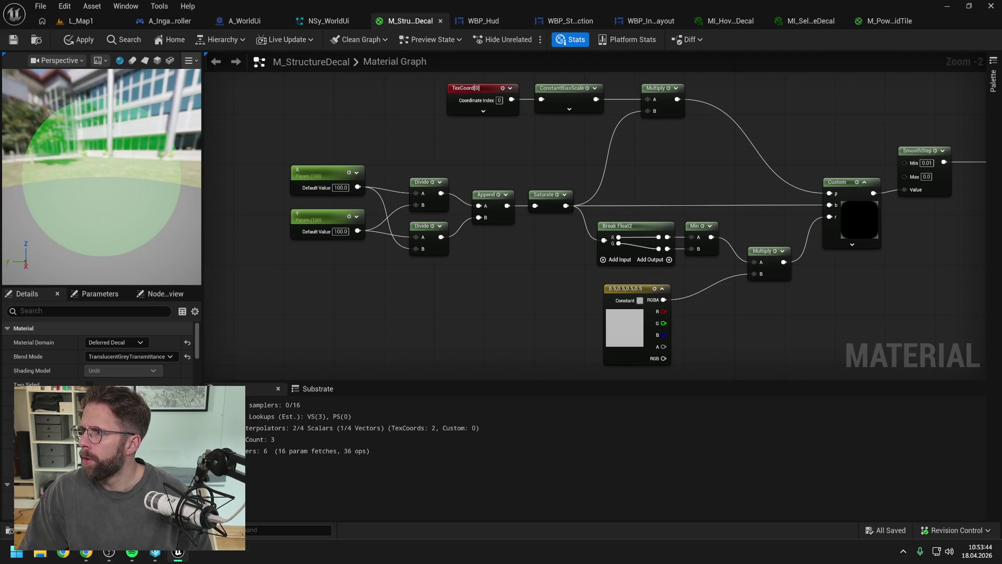
{"action": "key", "text": "alt+Tab"}
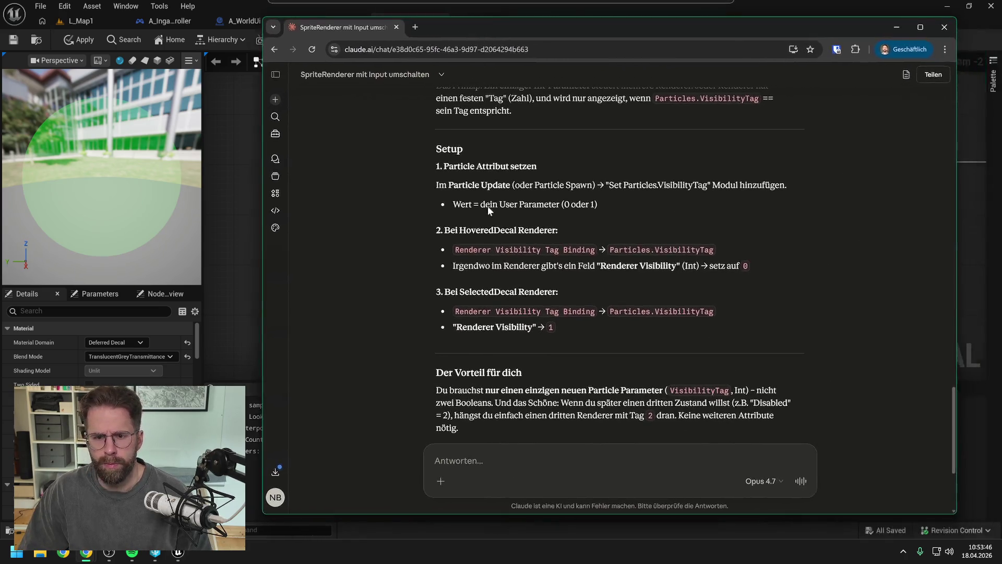
Write in German that the Custom node outputs a black rounded square with white corners, requesting a new mask.
{"action": "type", "text": "Sch"}
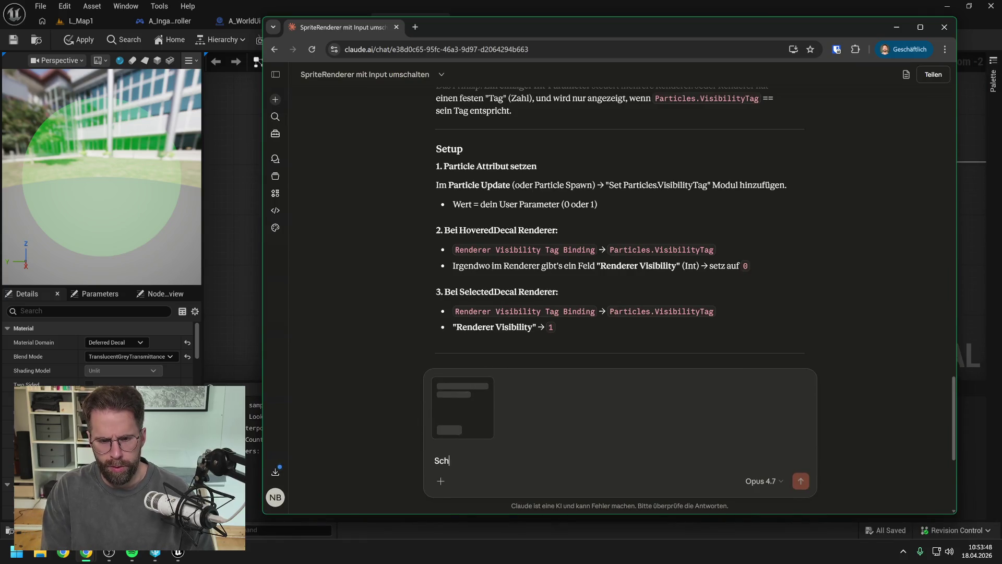
{"action": "type", "text": "au mal mein Material"}
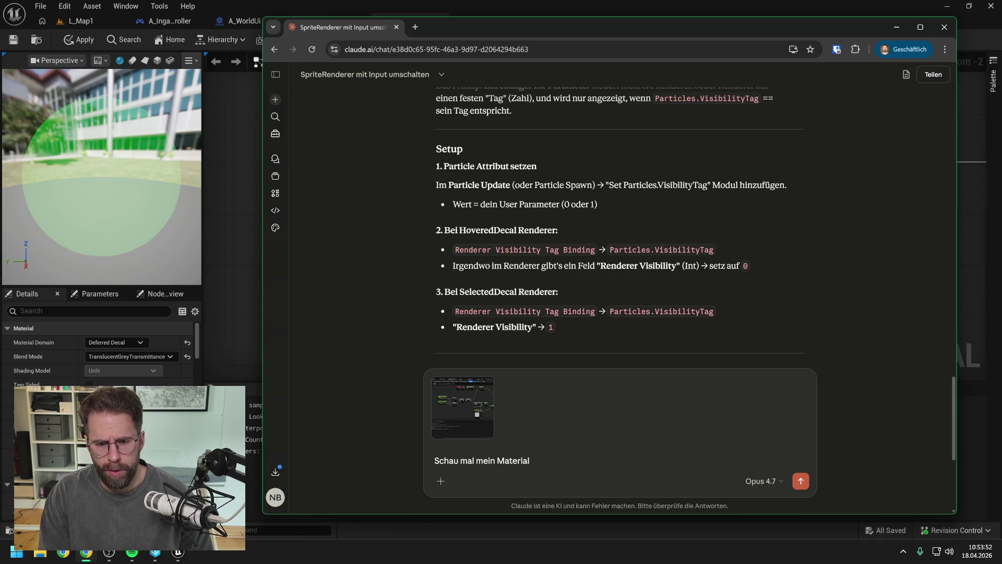
{"action": "type", "text": ". Du siehst"}
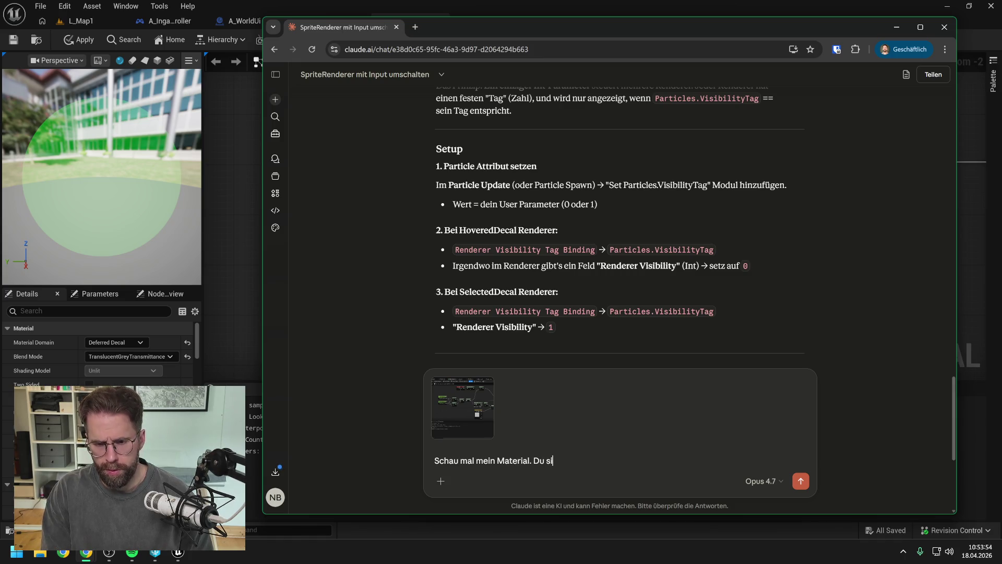
{"action": "mouse_move", "coordinate": [570, 27]}
{"action": "left_mouse_down"}
{"action": "mouse_move", "coordinate": [566, 345]}
{"action": "mouse_move", "coordinate": [437, 111]}
{"action": "mouse_move", "coordinate": [437, 70]}
{"action": "left_mouse_up"}
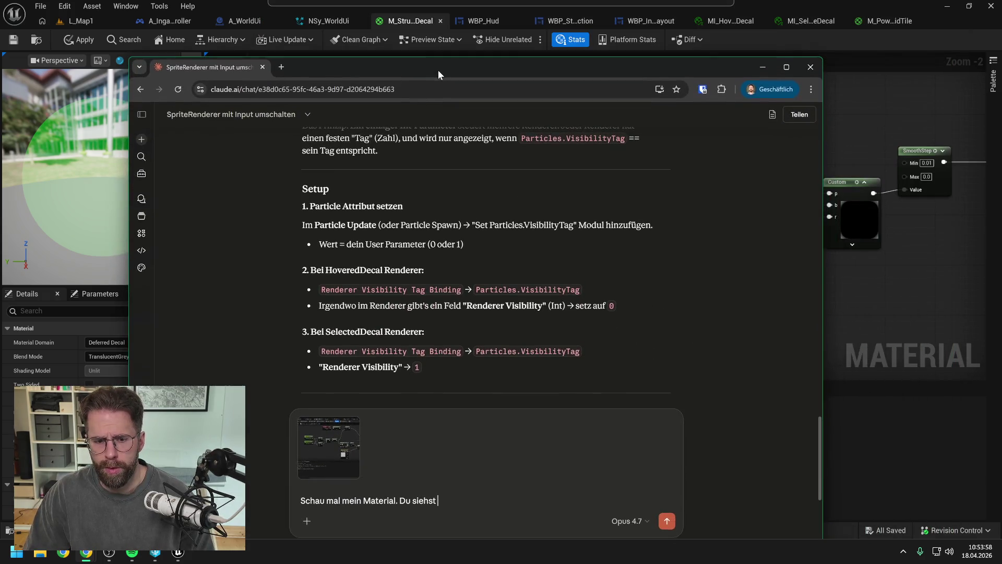
{"action": "type", "text": "im Cus"}
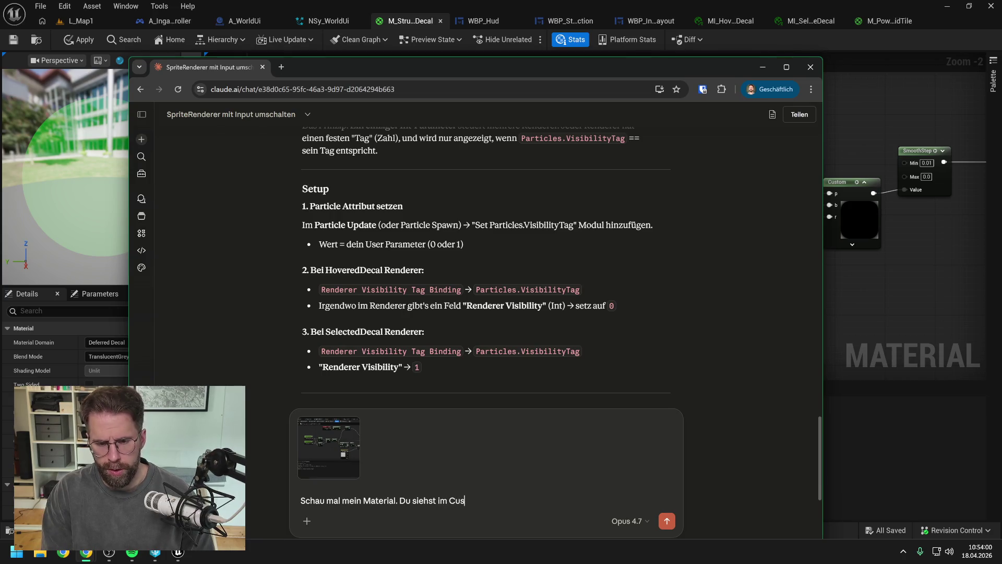
{"action": "type", "text": "tom Node"}
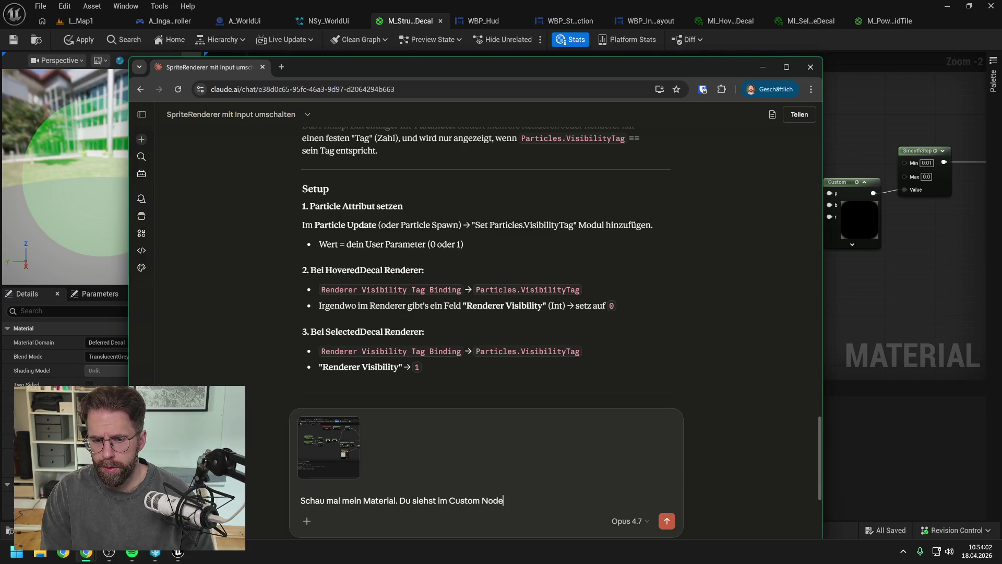
{"action": "type", "text": " di"}
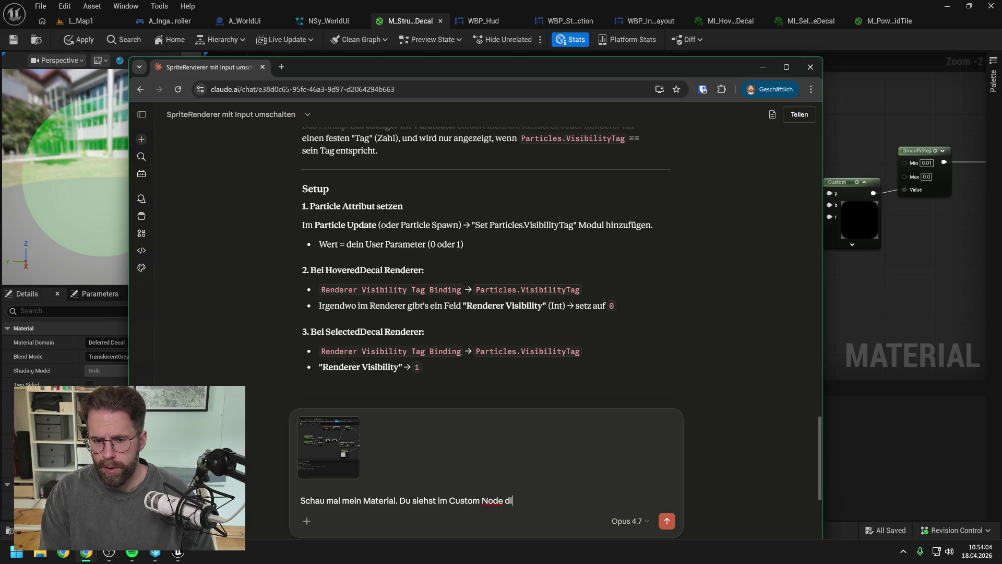
{"action": "key", "text": "BackSpace"}
{"action": "type", "text": "en Mas"}
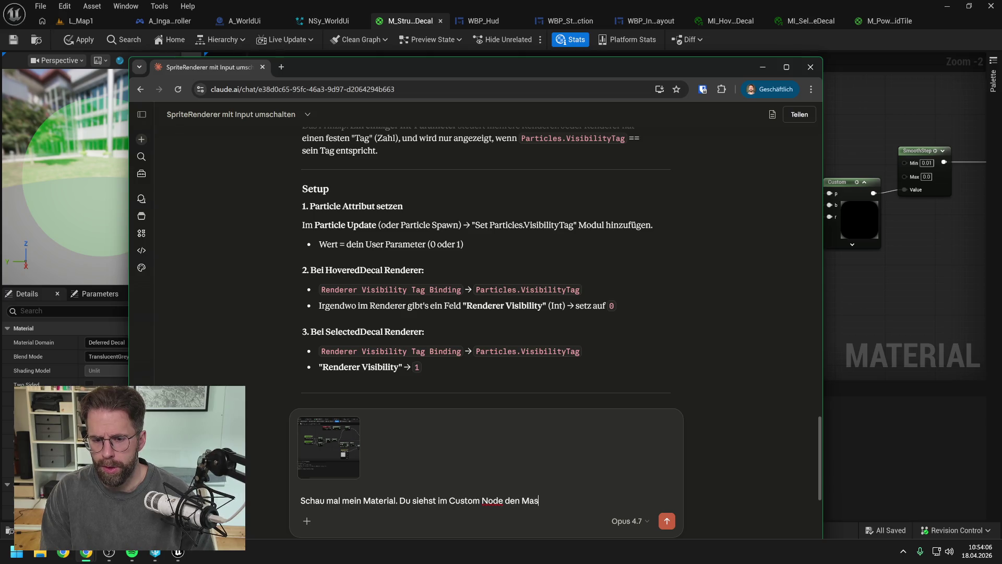
{"action": "type", "text": "ken O"}
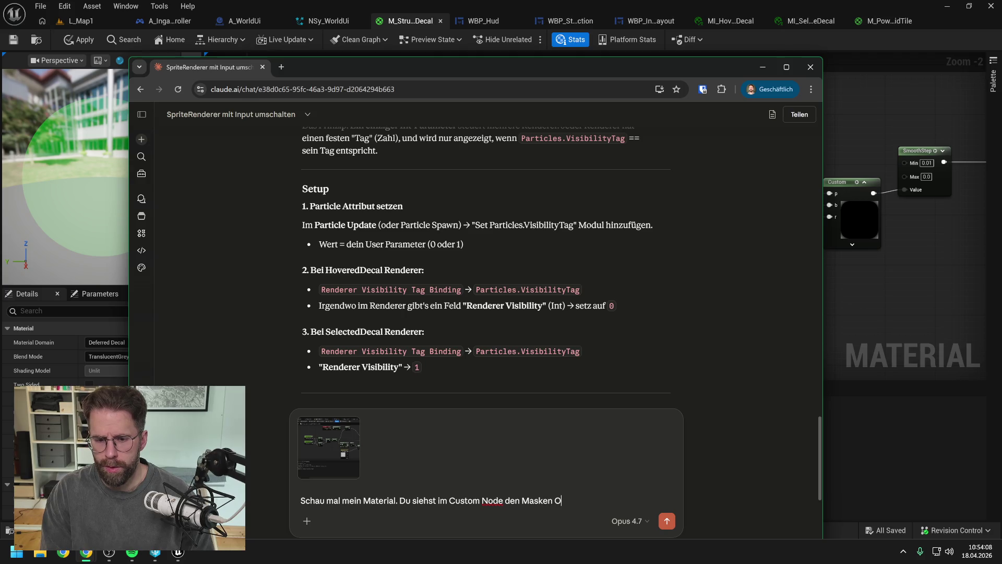
{"action": "type", "text": "utput. E"}
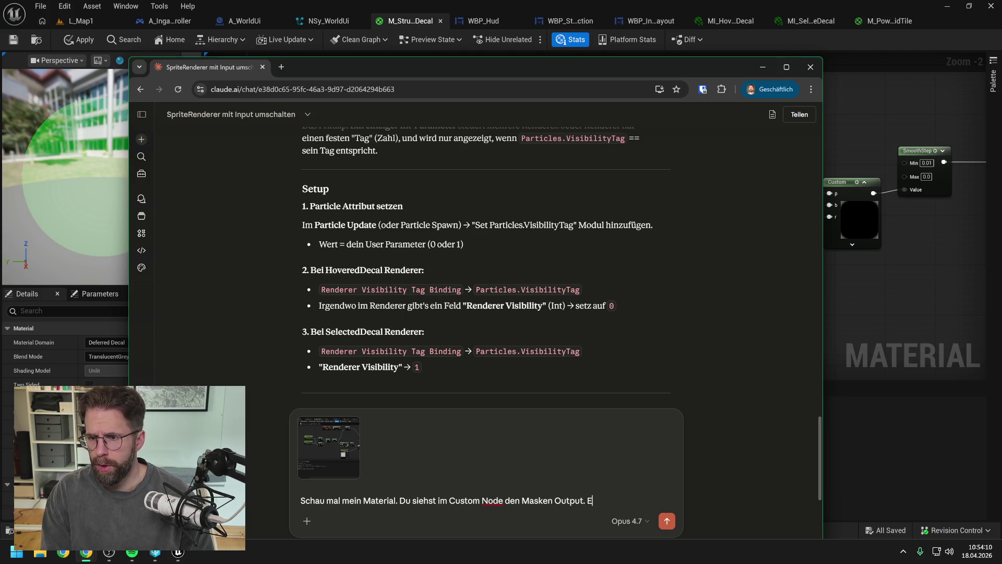
{"action": "type", "text": "in schwarz"}
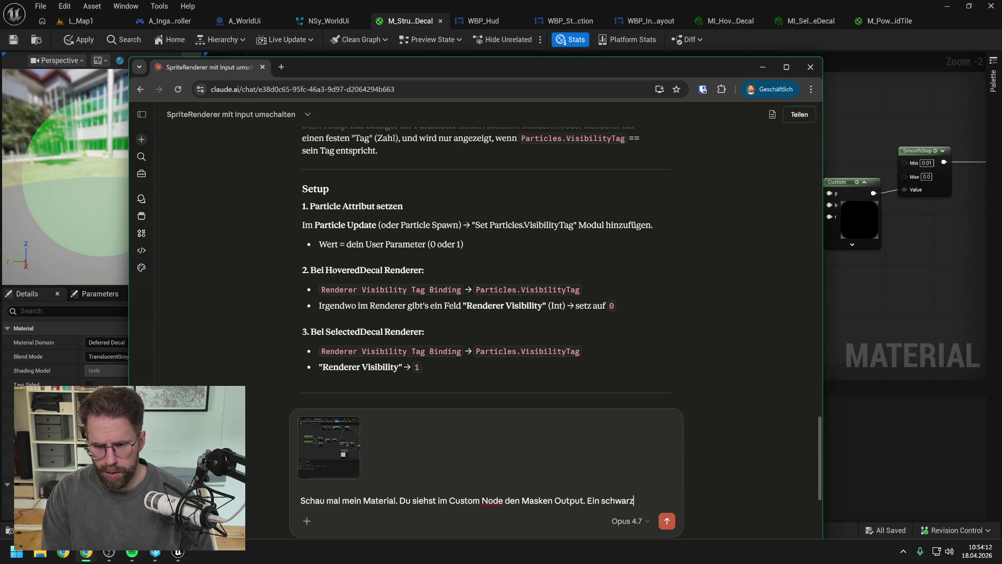
{"action": "type", "text": "es"}
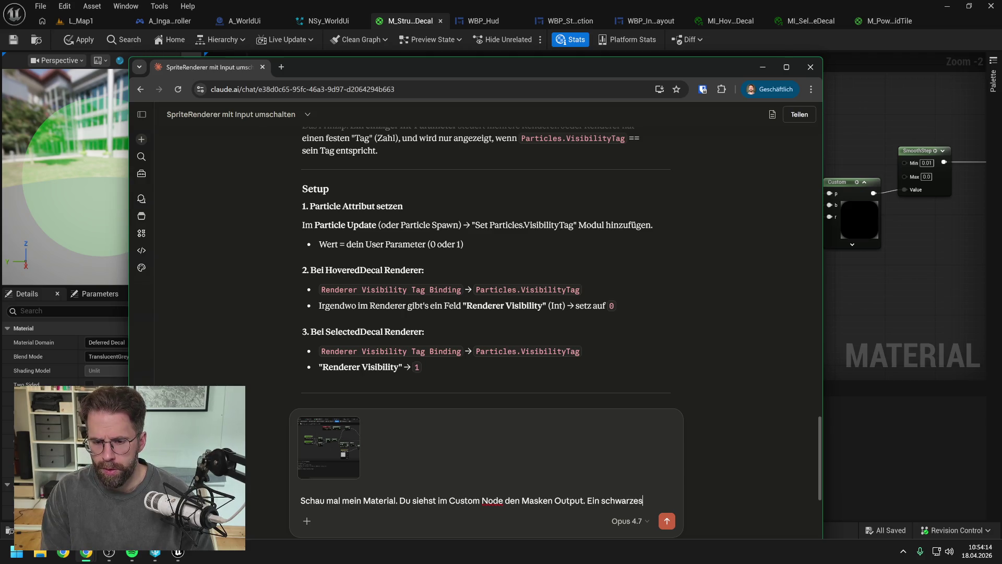
{"action": "type", "text": " runde"}
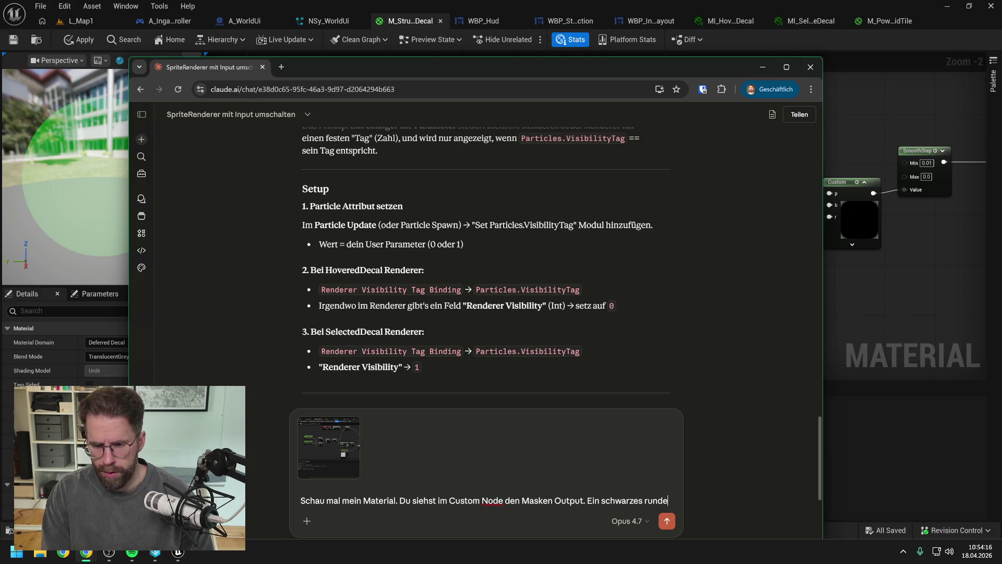
{"action": "type", "text": "s Quadrat"}
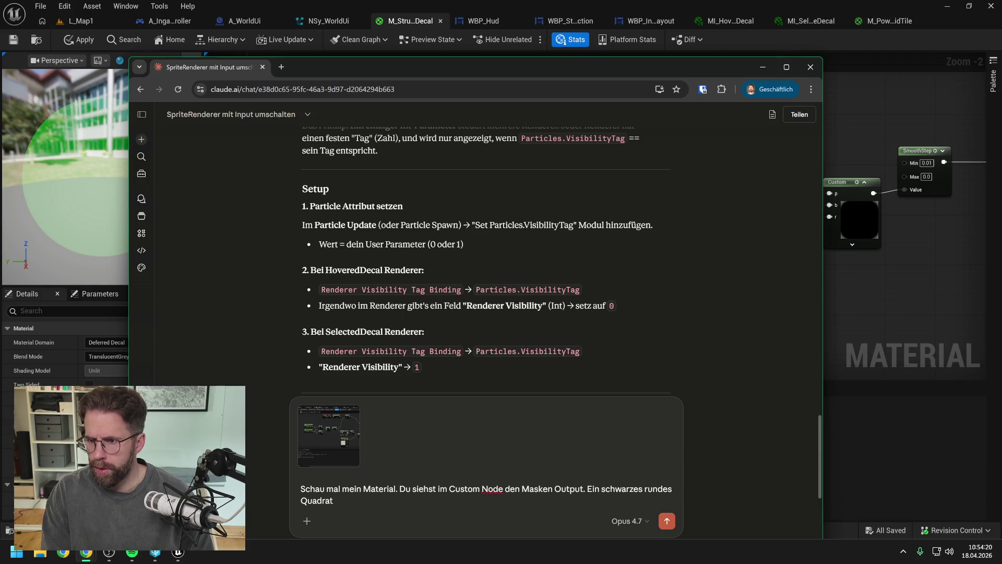
{"action": "type", "text": " unt"}
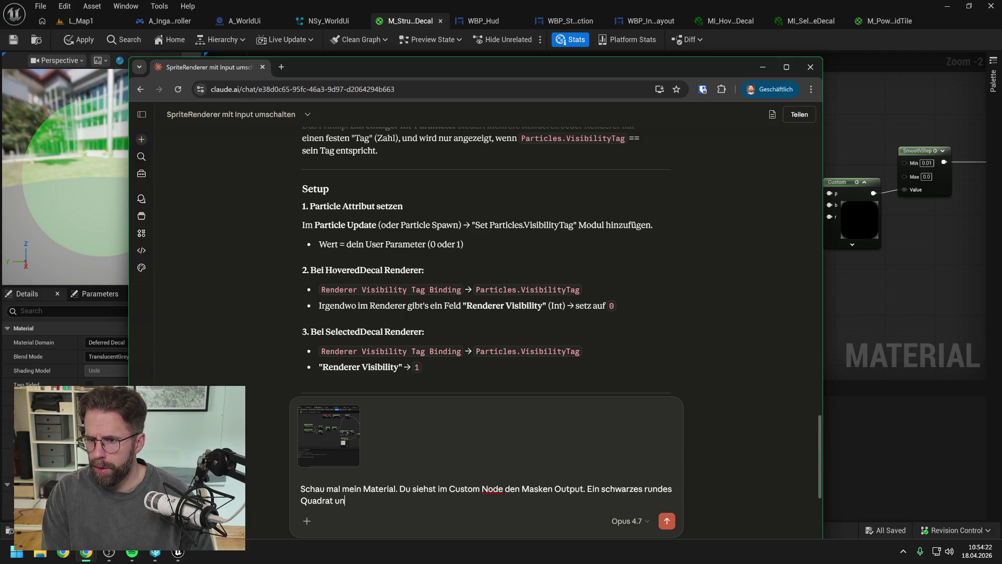
{"action": "key", "text": "BackSpace"}
{"action": "key", "text": "BackSpace"}
{"action": "key", "text": "BackSpace"}
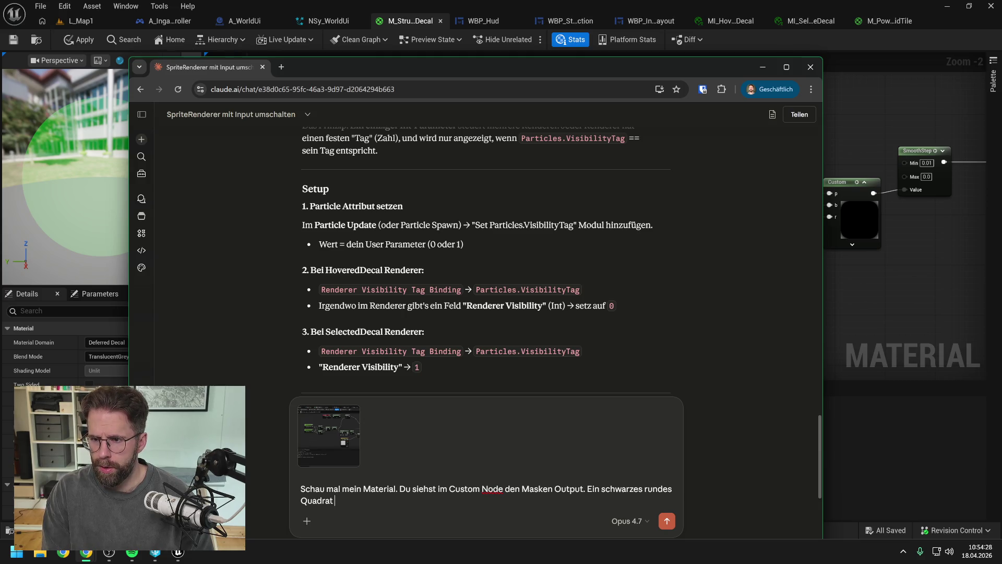
{"action": "type", "text": "und weiß in den Ecken."}
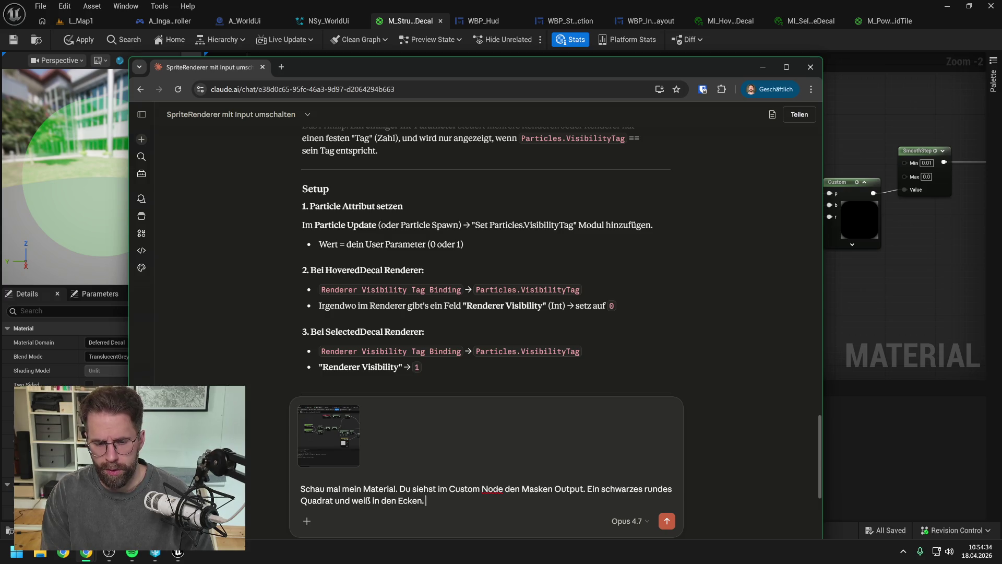
{"action": "key", "text": "shift+Return"}
{"action": "key", "text": "shift+Return"}
{"action": "type", "text": "Ich mö"}
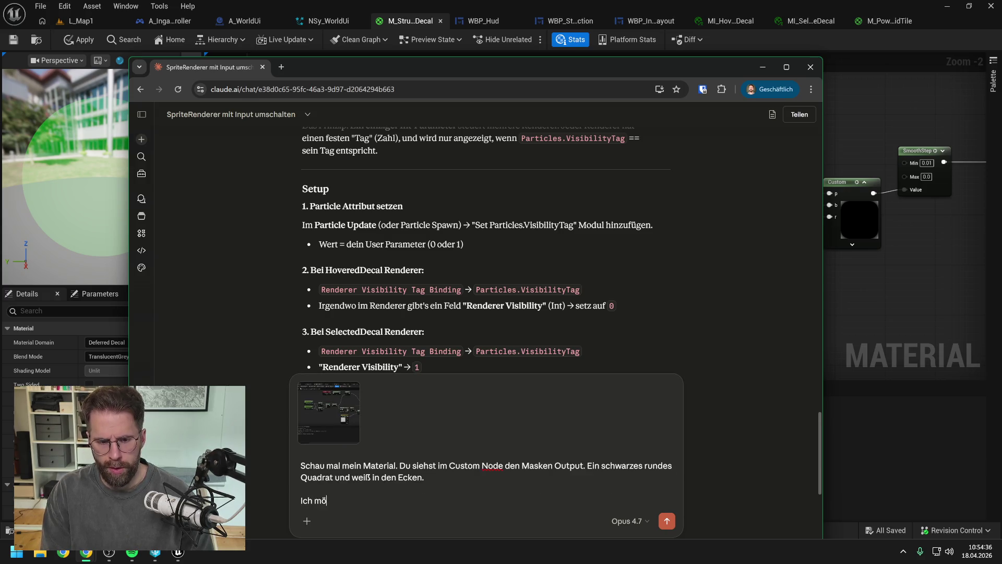
{"action": "type", "text": "chte nun "}
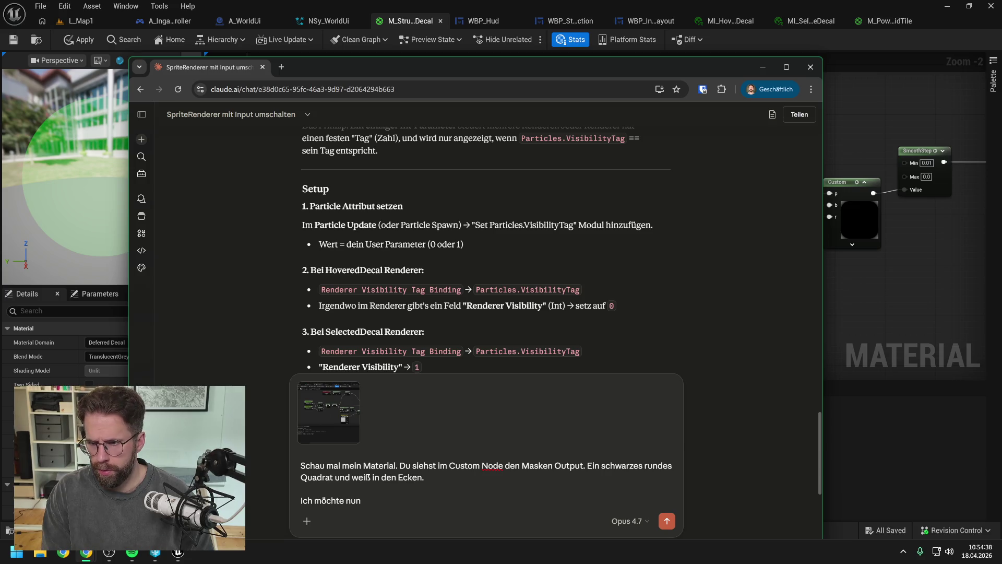
{"action": "type", "text": "eine Ma"}
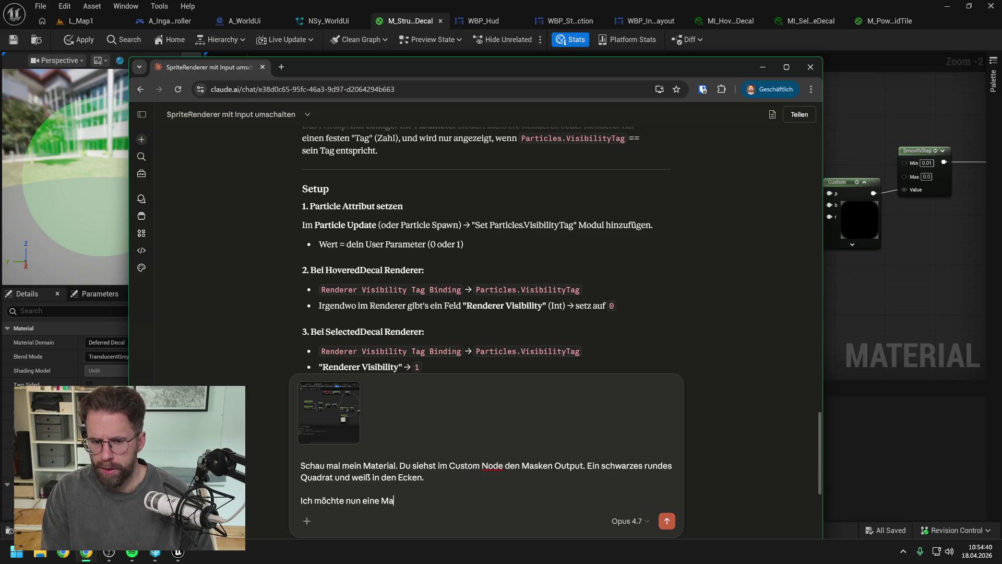
{"action": "type", "text": "ske bauen,"}
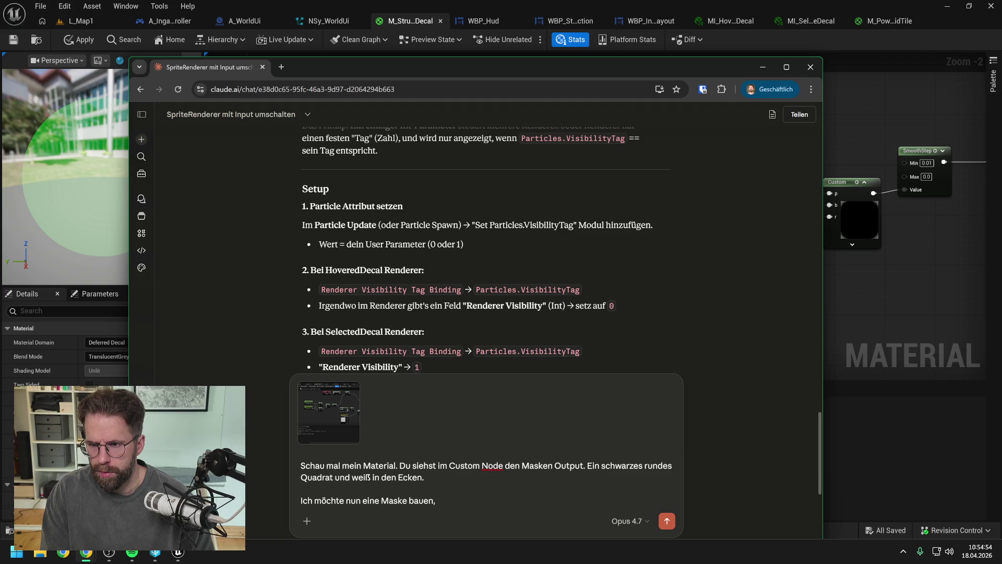
Survey the M_StructureDecal node network and the M_PowerGridTile graph around its output.
{"action": "left_click", "coordinate": [897, 261]}
{"action": "scroll", "coordinate": [897, 261], "scroll_direction": "down", "scroll_amount": 1}
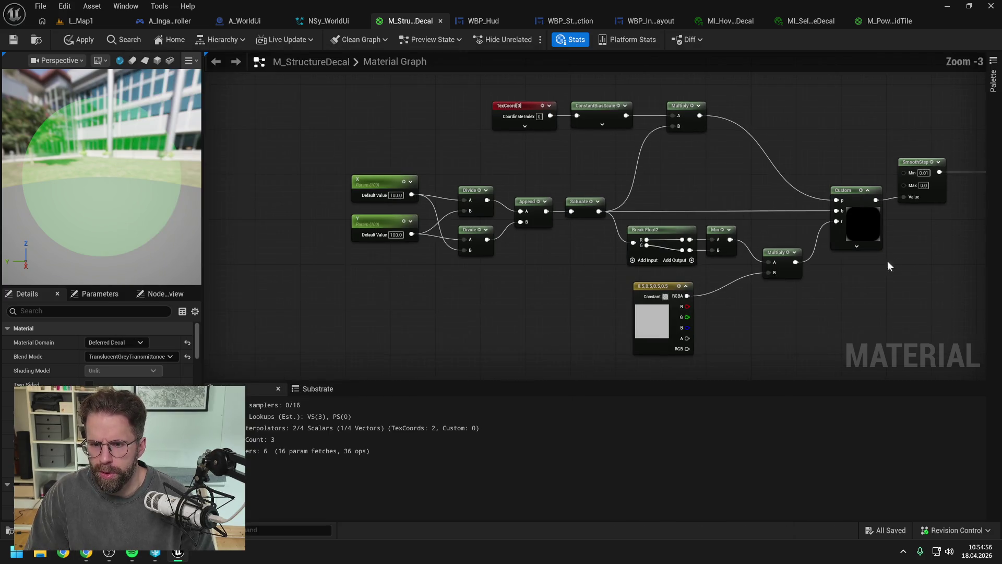
{"action": "left_click_drag", "start_coordinate": [887, 261], "coordinate": [694, 252]}
{"action": "scroll", "coordinate": [693, 251], "scroll_direction": "down", "scroll_amount": 2}
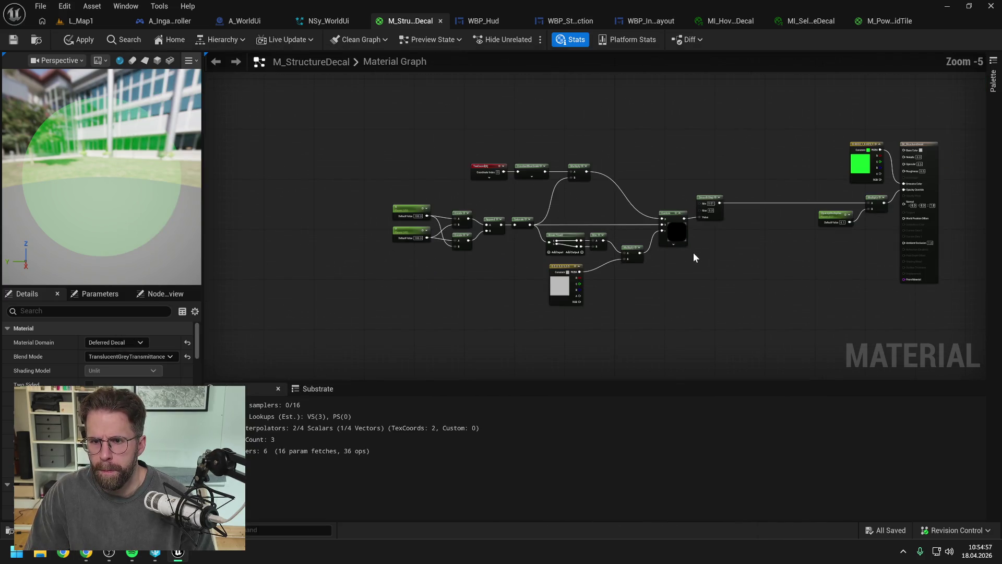
{"action": "left_click", "coordinate": [866, 20]}
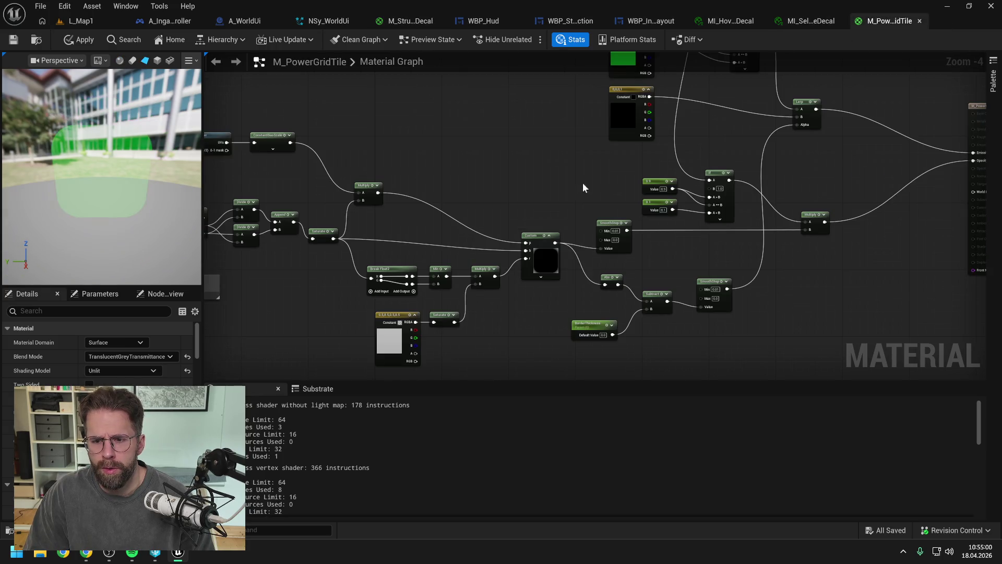
{"action": "mouse_move", "coordinate": [556, 186]}
{"action": "left_mouse_down"}
{"action": "mouse_move", "coordinate": [575, 177]}
{"action": "mouse_move", "coordinate": [532, 180]}
{"action": "left_mouse_up"}
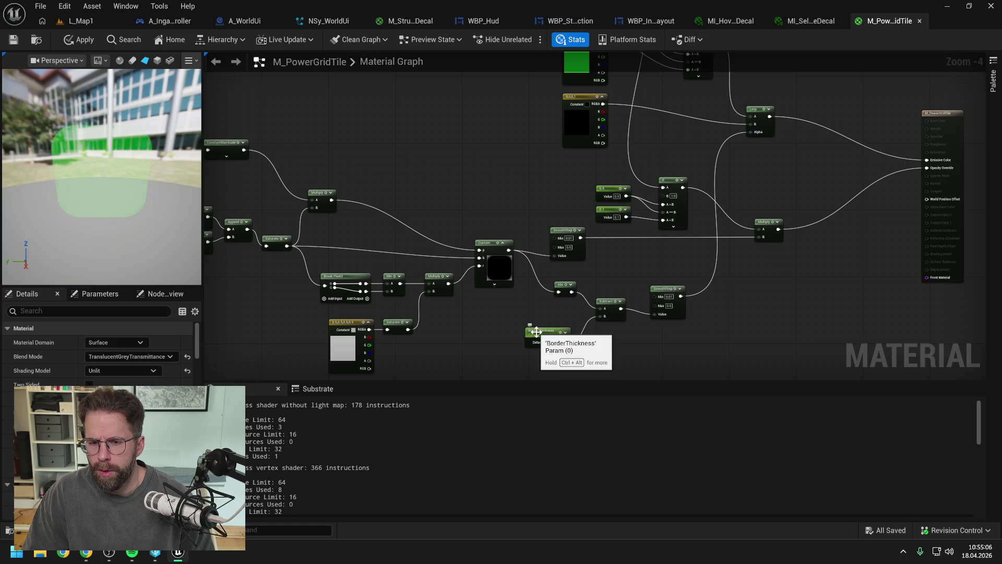
{"action": "mouse_move", "coordinate": [767, 172]}
{"action": "left_mouse_down"}
{"action": "mouse_move", "coordinate": [773, 251]}
{"action": "mouse_move", "coordinate": [750, 161]}
{"action": "mouse_move", "coordinate": [593, 156]}
{"action": "mouse_move", "coordinate": [690, 168]}
{"action": "left_mouse_up"}
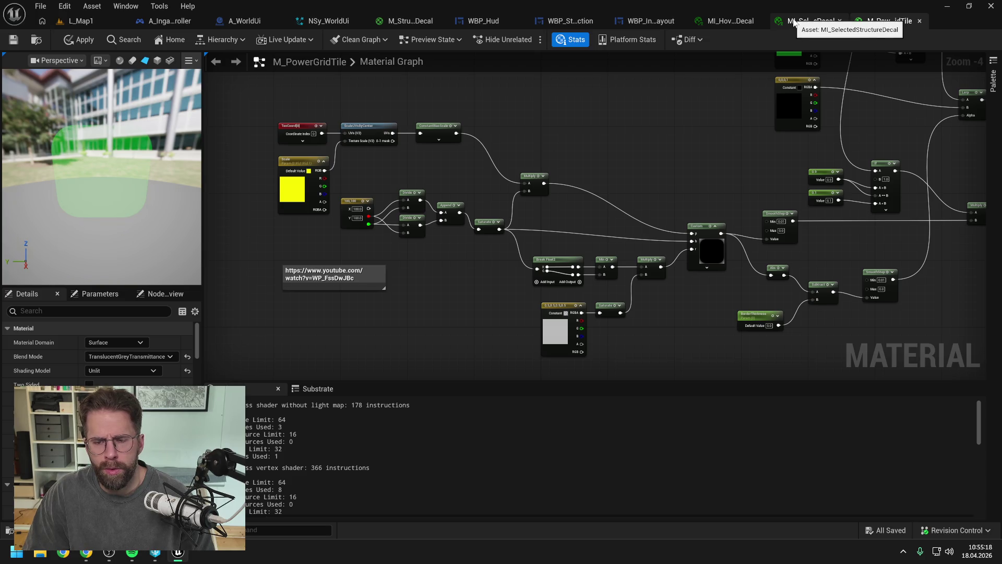
Check the hovered and selected decal instances, then return to M_StructureDecal and the Claude chat.
{"action": "left_click", "coordinate": [724, 21]}
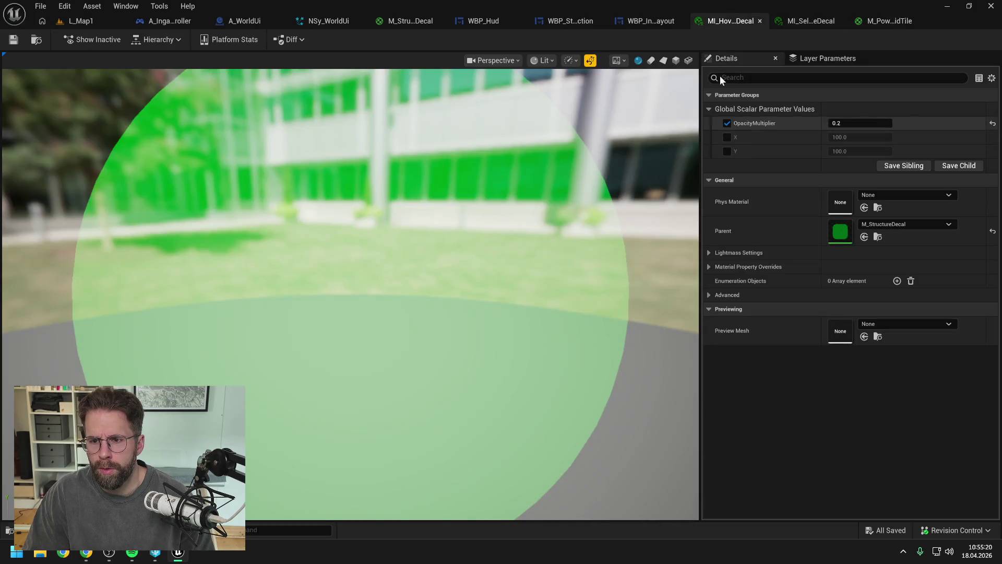
{"action": "left_click", "coordinate": [811, 21]}
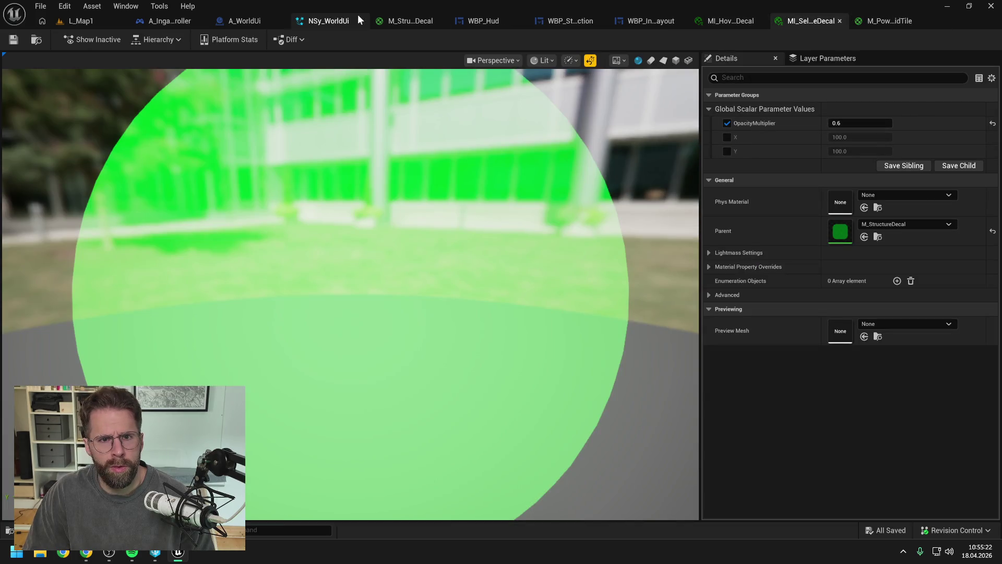
{"action": "left_click", "coordinate": [410, 21]}
{"action": "scroll", "coordinate": [721, 251], "scroll_direction": "up", "scroll_amount": 3}
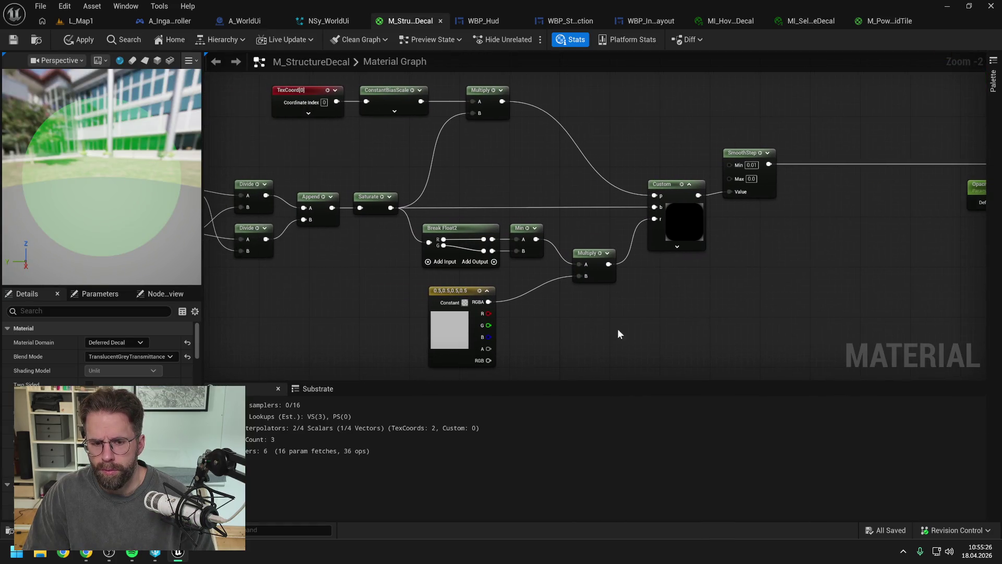
{"action": "left_click", "coordinate": [86, 554]}
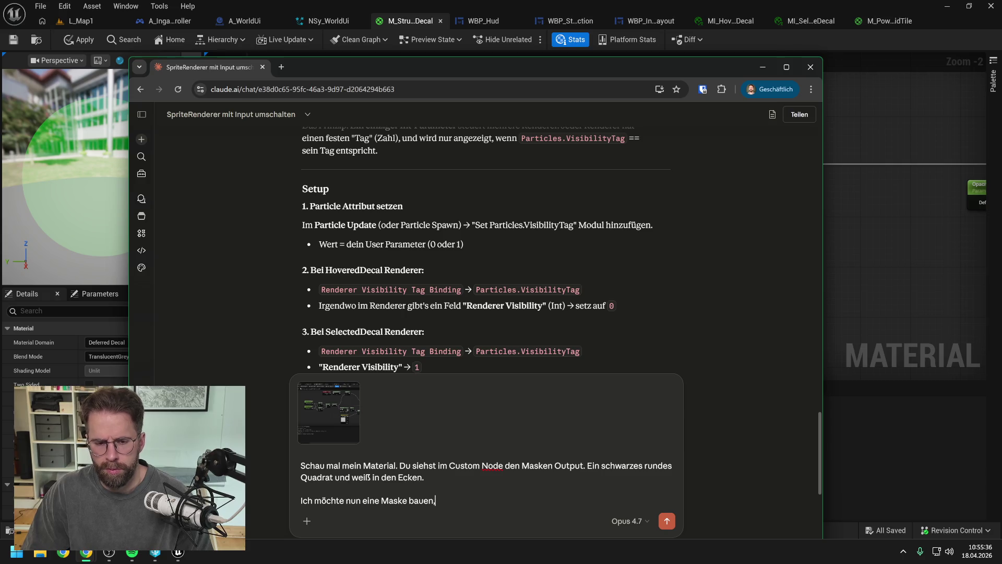
Ask Claude in German how to turn the rounded square into a custom-width outline mask, and send it.
{"action": "key", "text": "ctrl+BackSpace"}
{"action": "key", "text": "ctrl+BackSpace"}
{"action": "key", "text": "ctrl+BackSpace"}
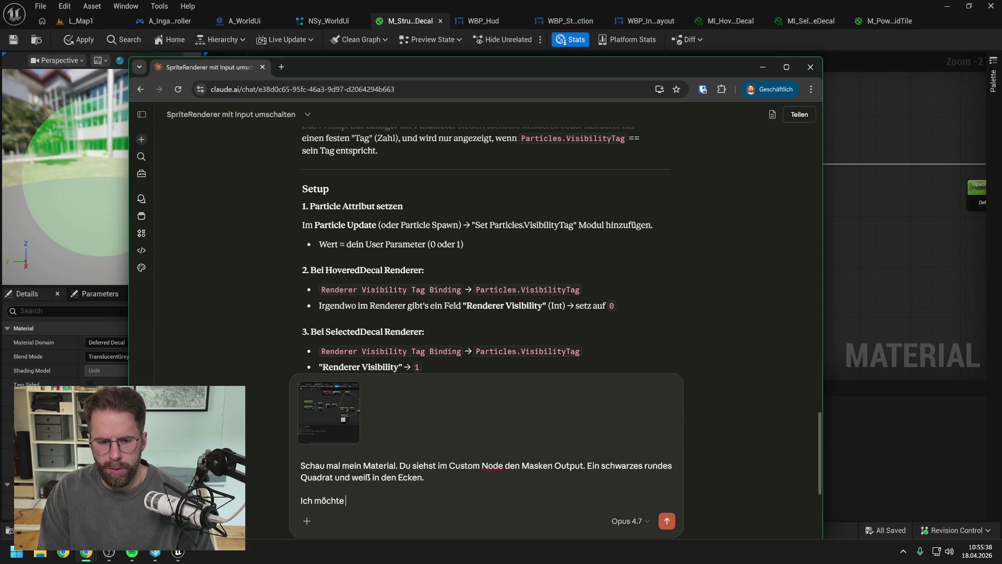
{"action": "type", "text": "das Quad"}
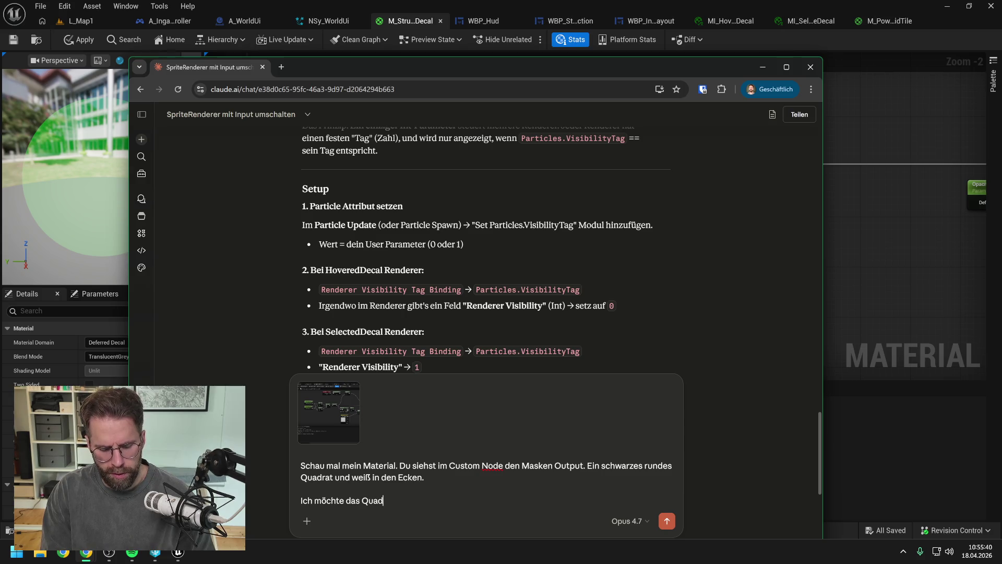
{"action": "type", "text": "rat nun weiter "}
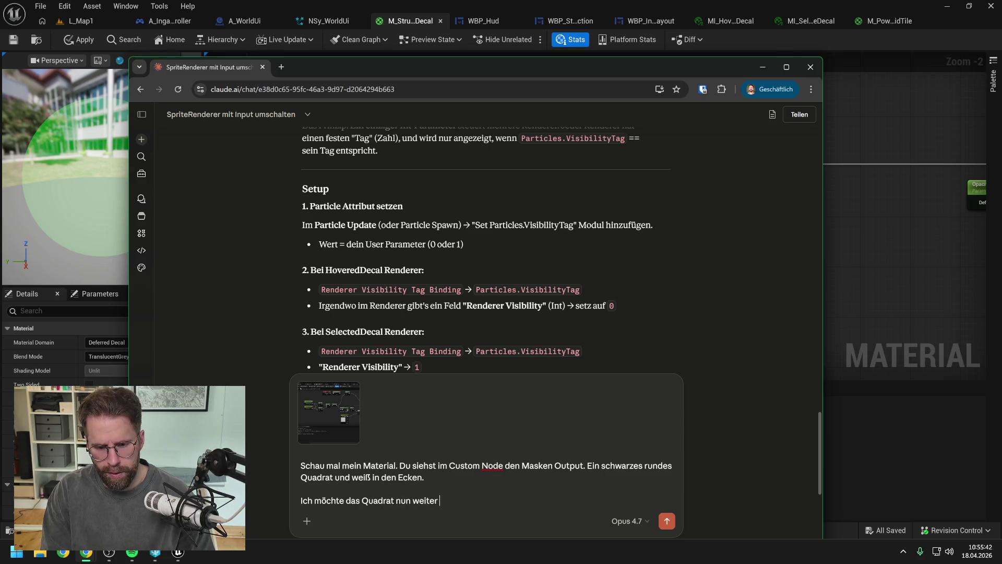
{"action": "type", "text": "maskieren,"}
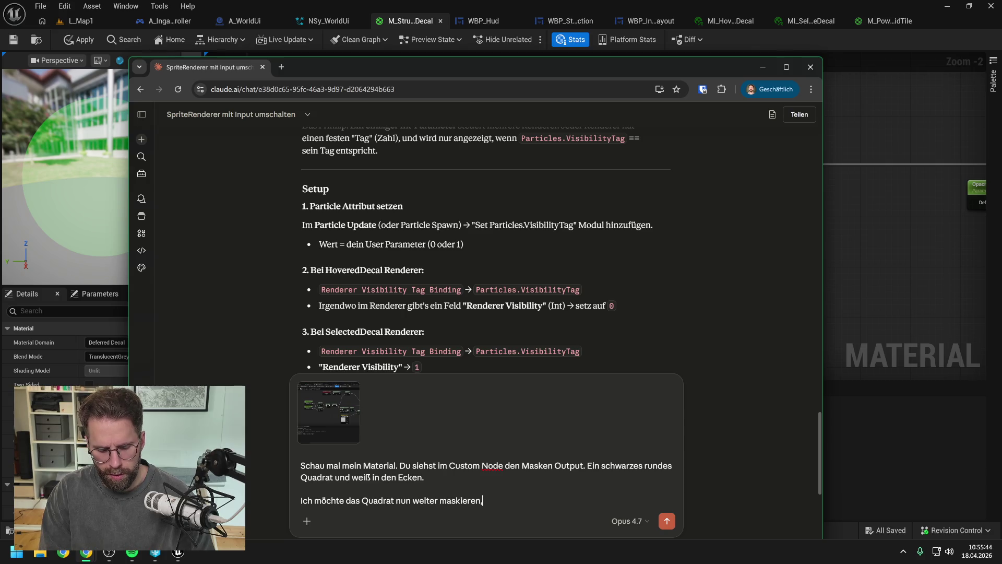
{"action": "type", "text": " sodass"}
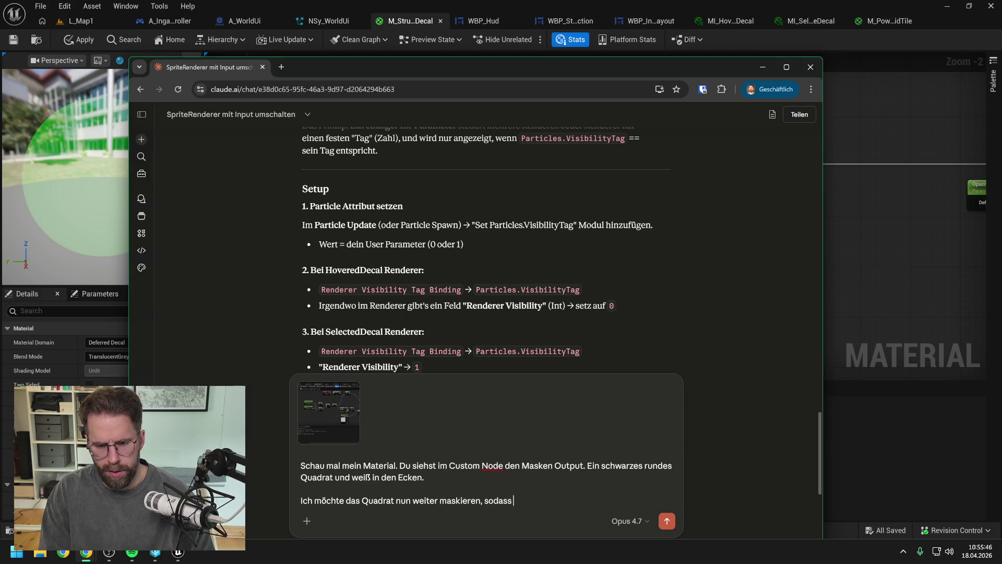
{"action": "type", "text": " es nur als"}
{"action": "type", "text": " Li"}
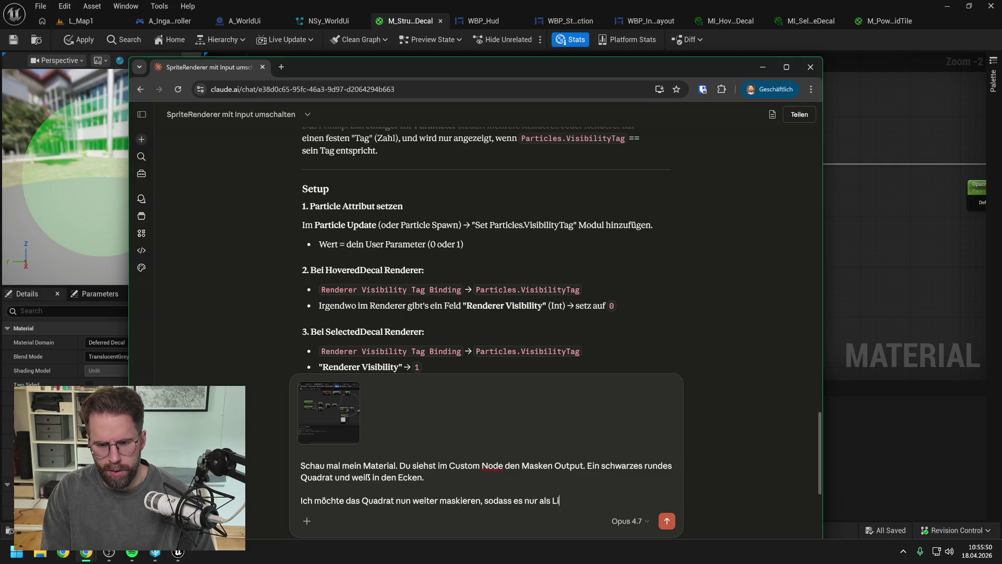
{"action": "type", "text": "nie"}
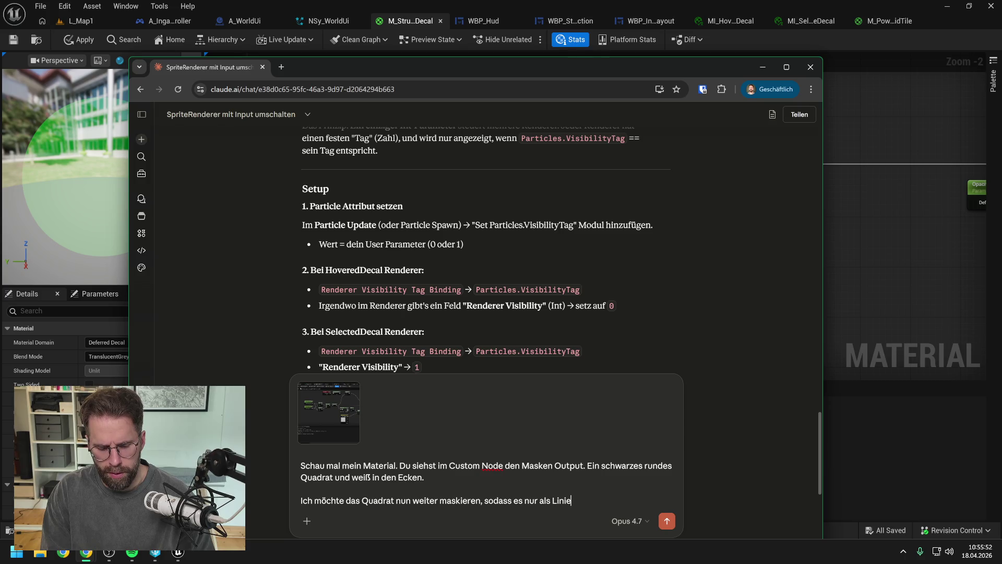
{"action": "type", "text": " mit custom "}
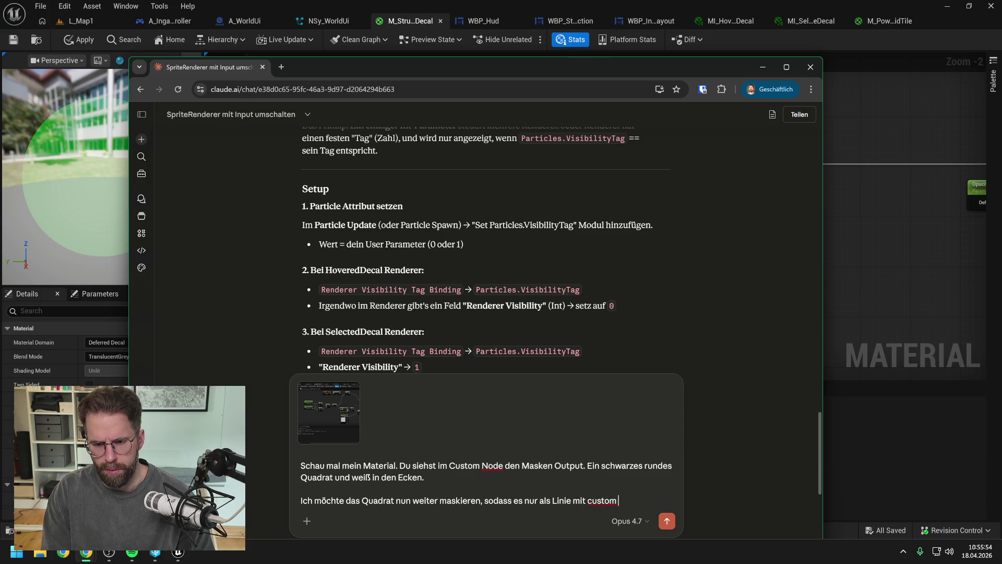
{"action": "type", "text": "Breite erscheint"}
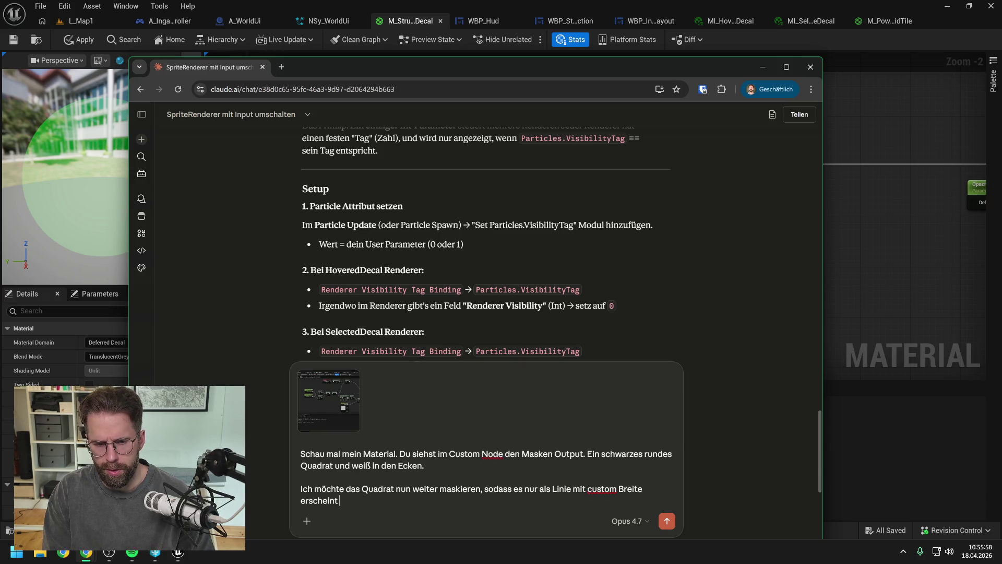
{"action": "type", "text": ". Ich also "}
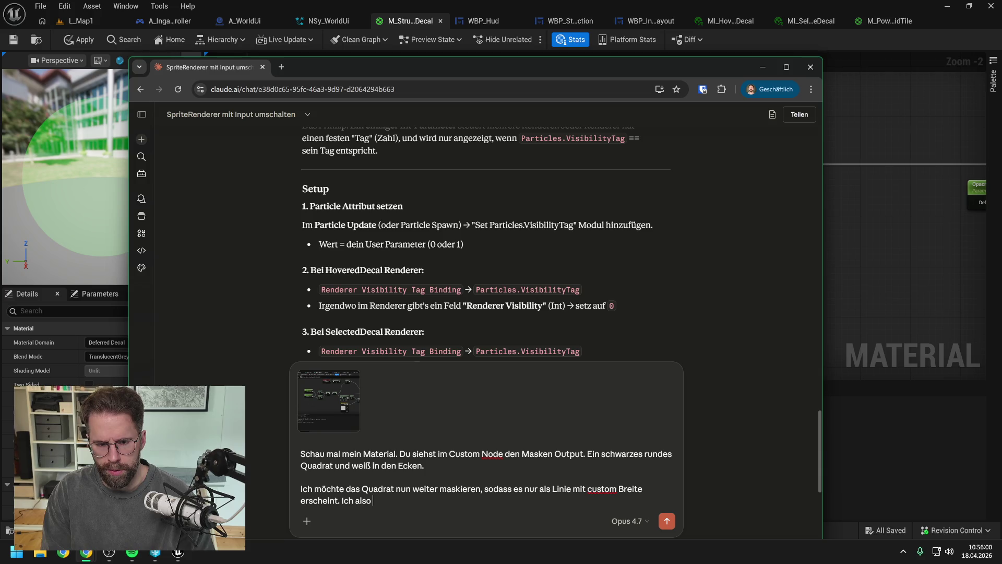
{"action": "type", "text": "Ein"}
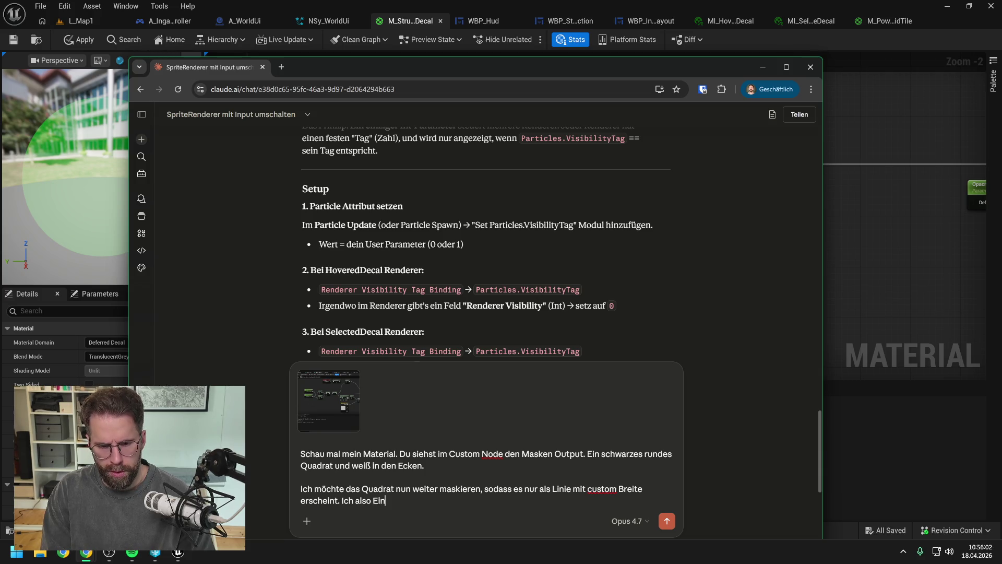
{"action": "key", "text": "BackSpace"}
{"action": "key", "text": "BackSpace"}
{"action": "key", "text": "BackSpace"}
{"action": "type", "text": "ein abgerundetes Quadrat habe und in de"}
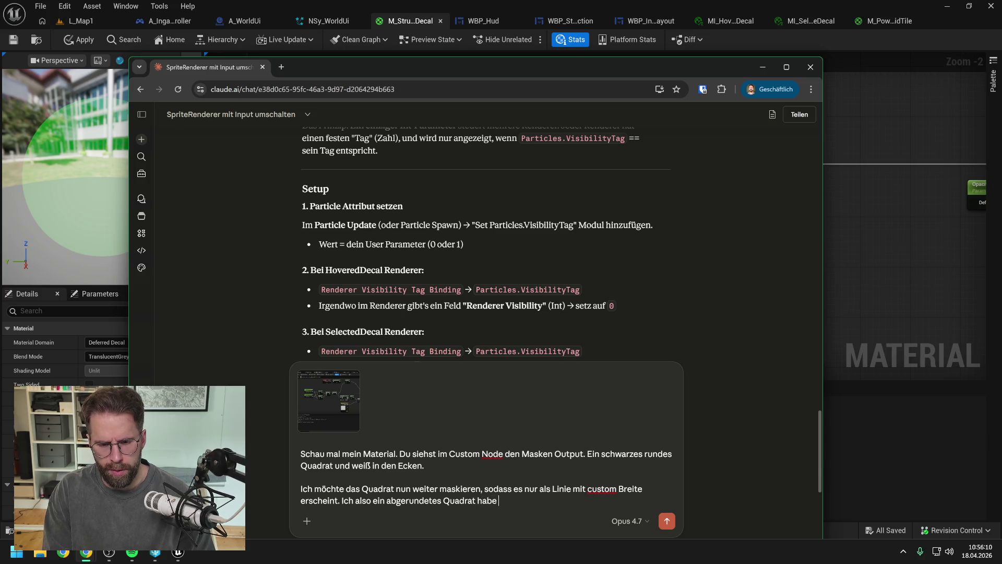
{"action": "type", "text": "r mitte noc"}
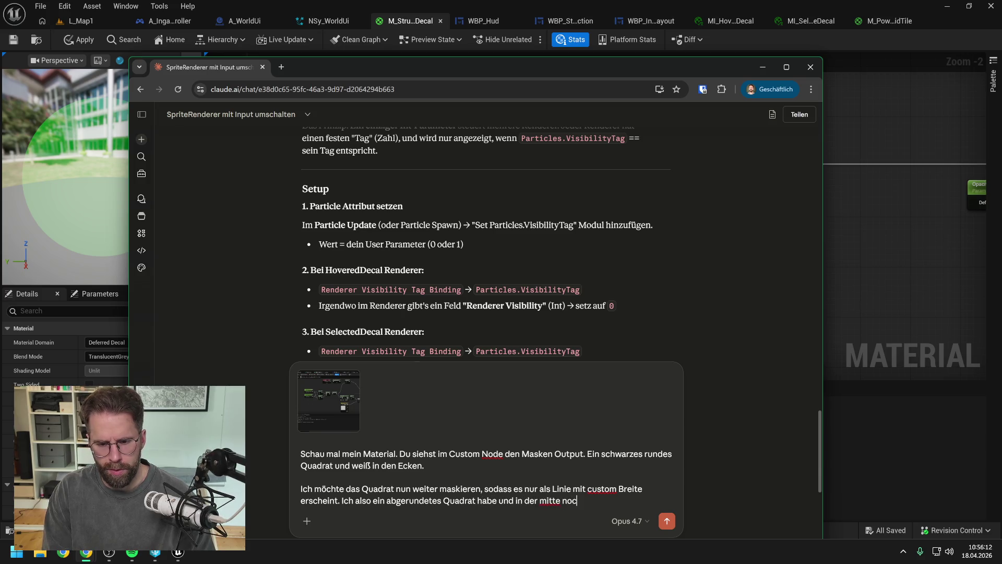
{"action": "type", "text": "hmal das selbe Q"}
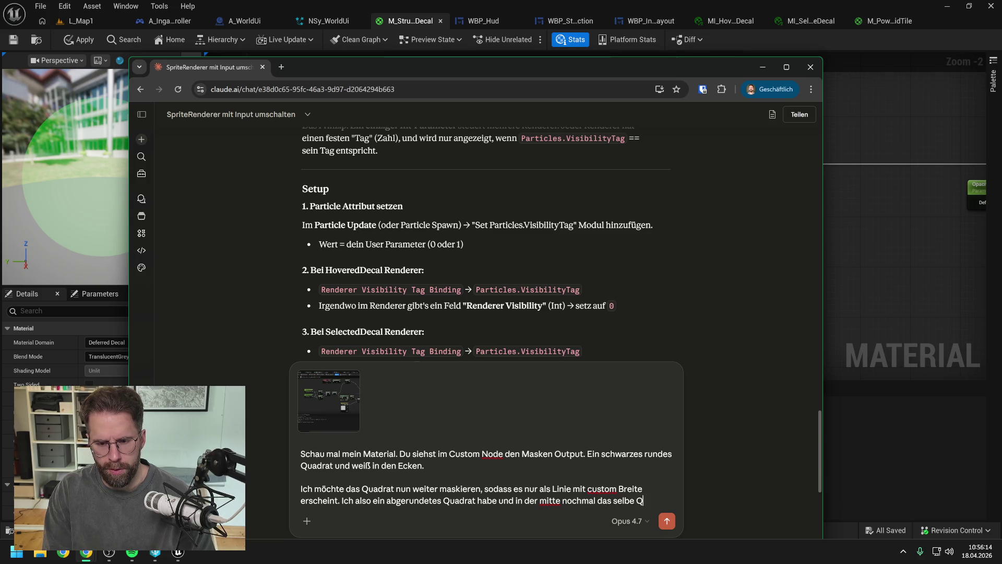
{"action": "type", "text": "uadrat in kle"}
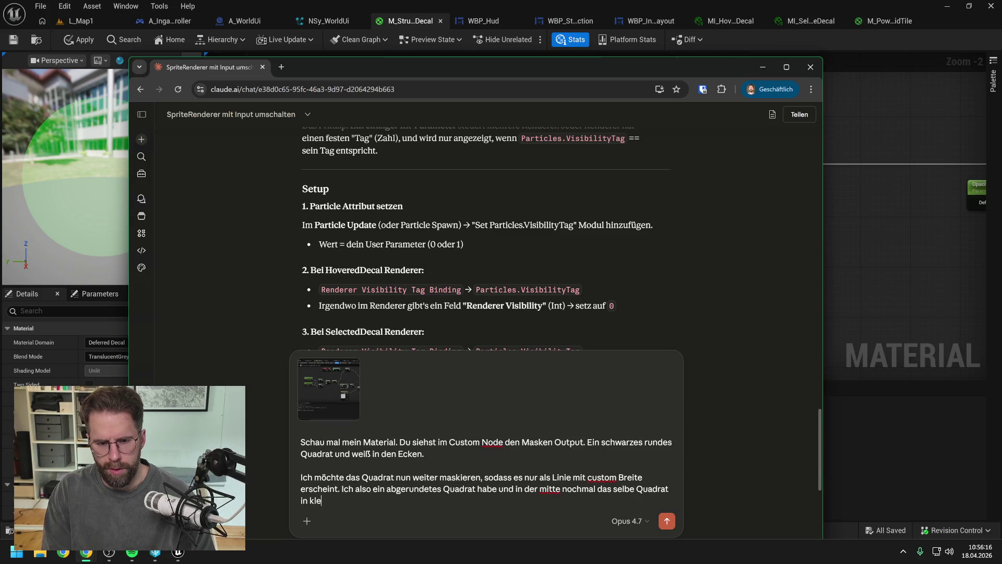
{"action": "type", "text": "iner ausstanze."}
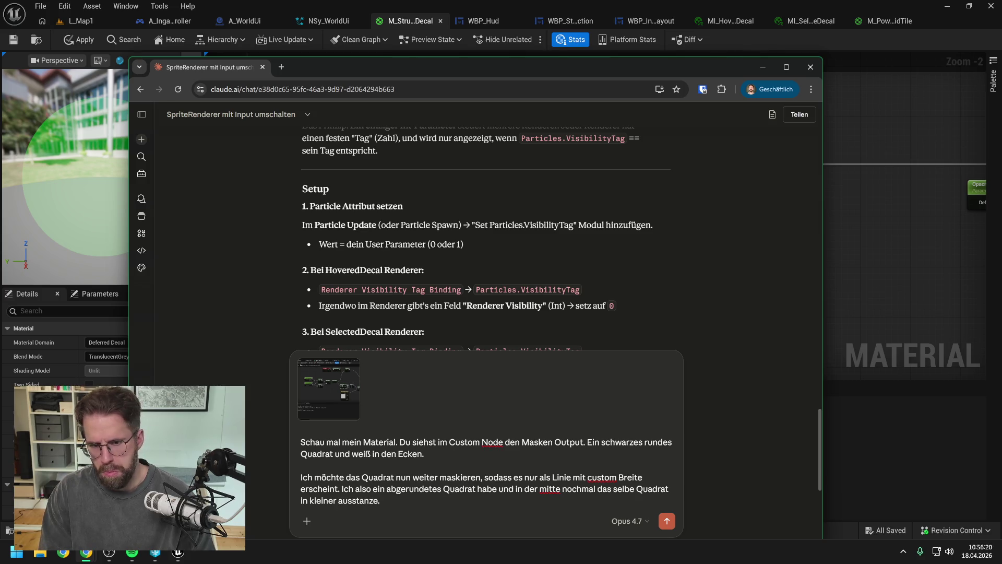
{"action": "key", "text": "Return"}
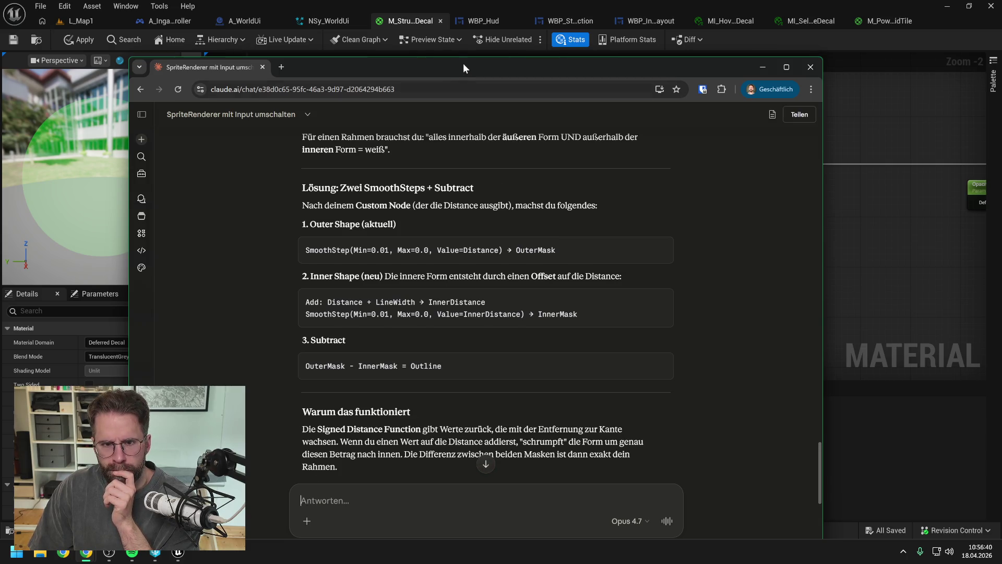
{"action": "key", "text": "alt+Tab"}
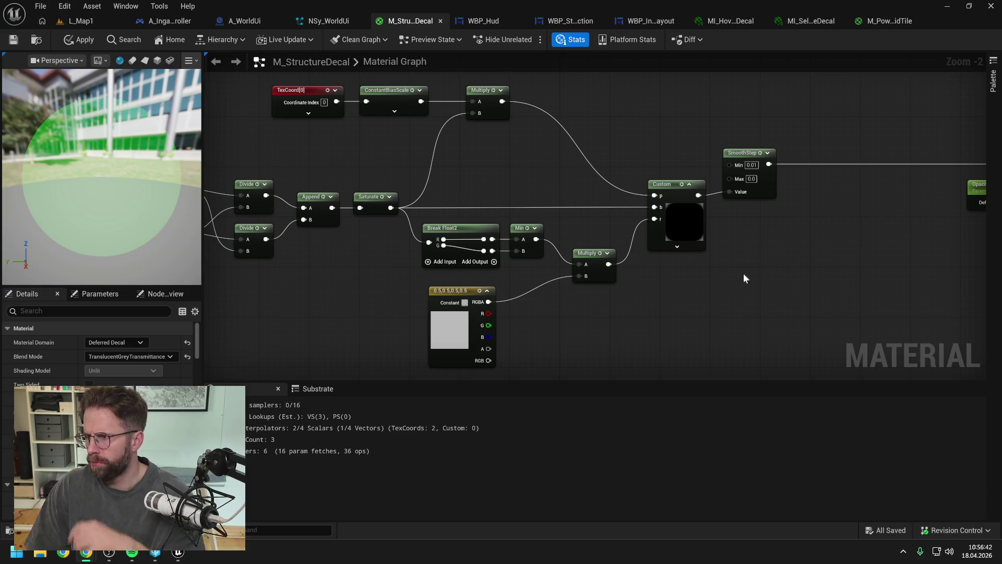
Create an Add node wired from the Custom node's output, with B set to 0.1.
{"action": "left_click_drag", "start_coordinate": [703, 280], "coordinate": [669, 281]}
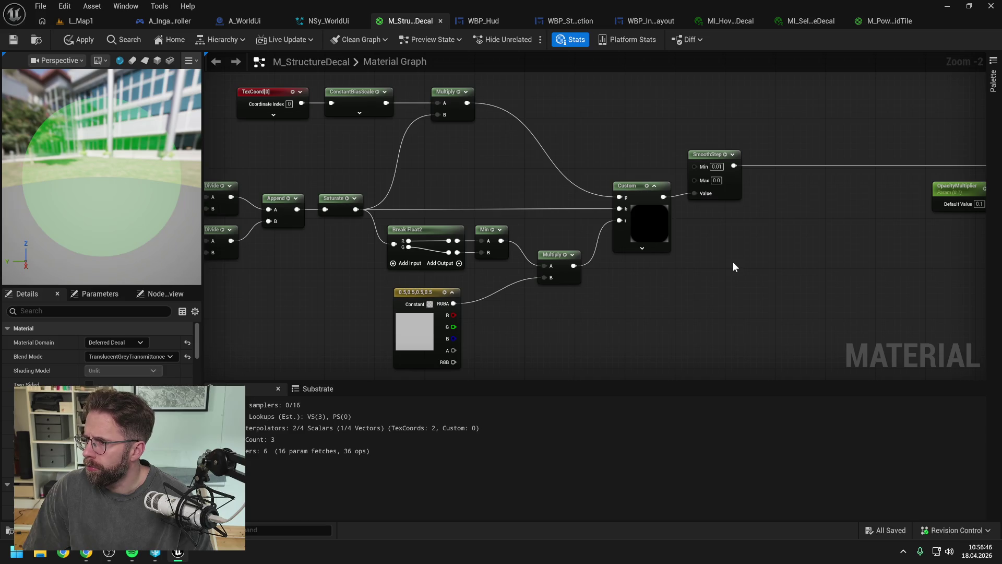
{"action": "left_click_drag", "start_coordinate": [736, 262], "coordinate": [730, 262]}
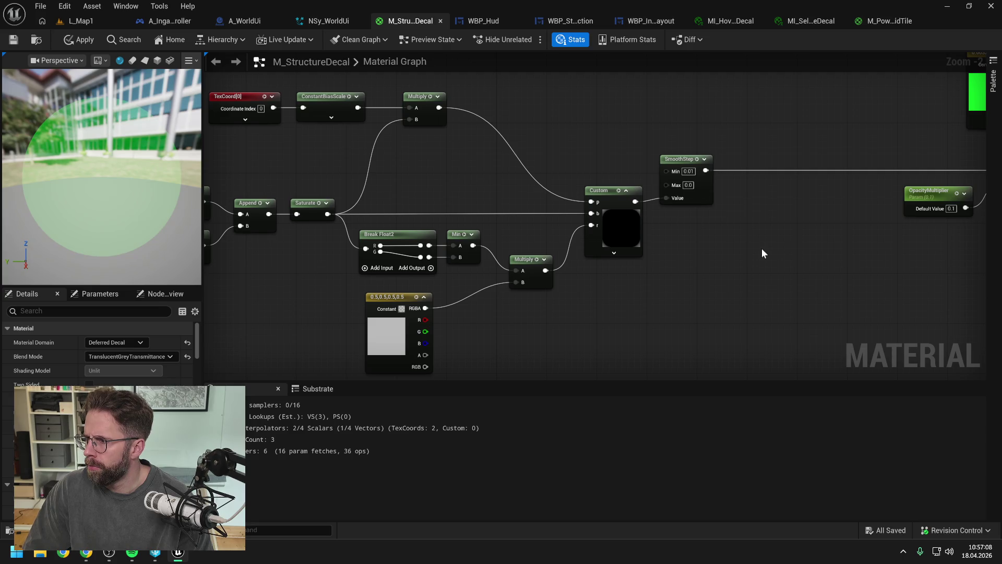
{"action": "left_click_drag", "start_coordinate": [639, 201], "coordinate": [699, 247]}
{"action": "type", "text": "add"}
{"action": "key", "text": "Return"}
{"action": "left_click", "coordinate": [711, 271]}
{"action": "type", "text": "0.1"}
{"action": "key", "text": "Return"}
Place the Add node below SmoothStep, with the material output pins brought into view.
{"action": "left_click", "coordinate": [722, 292]}
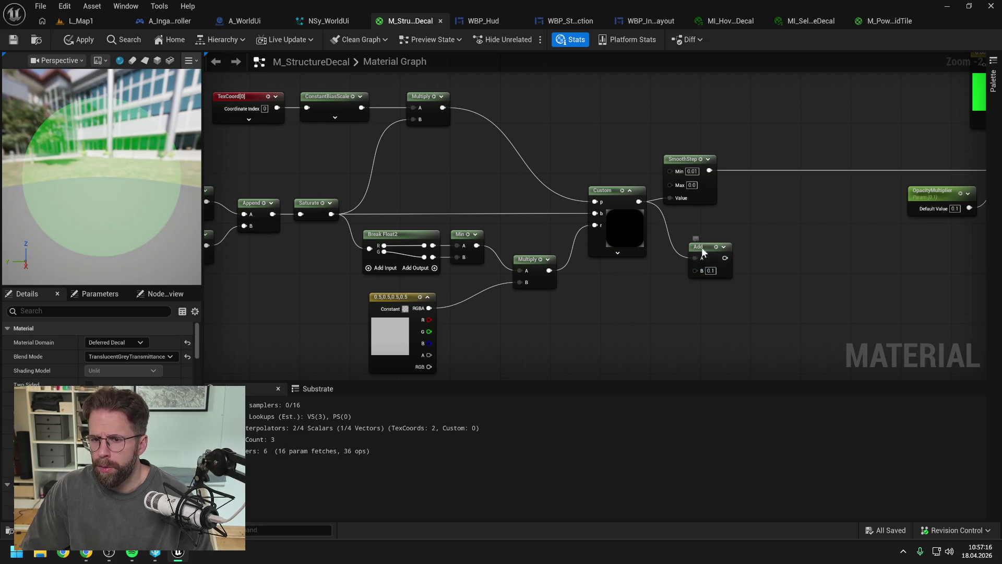
{"action": "left_click_drag", "start_coordinate": [701, 246], "coordinate": [685, 259]}
{"action": "left_click", "coordinate": [777, 271]}
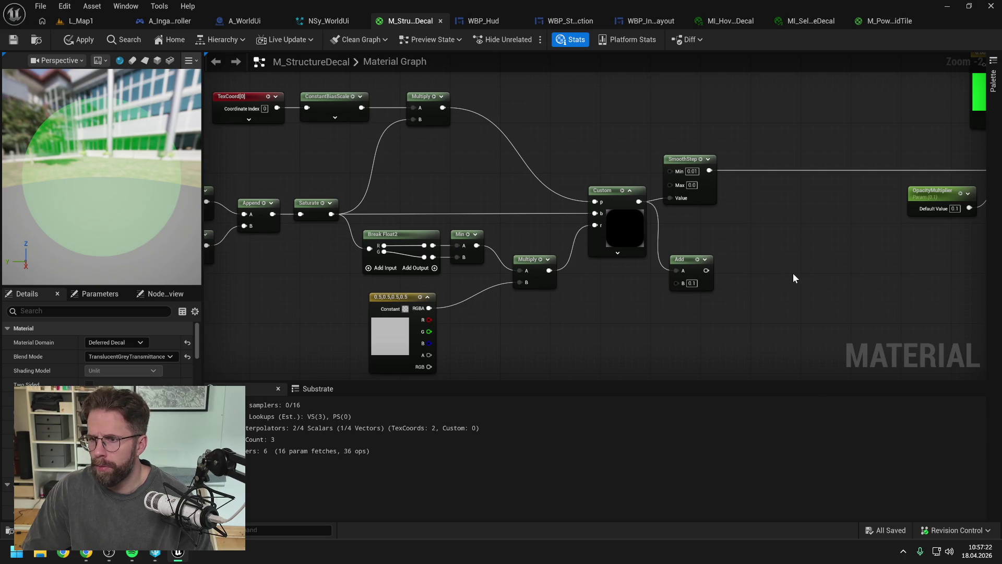
{"action": "left_click_drag", "start_coordinate": [795, 271], "coordinate": [709, 281]}
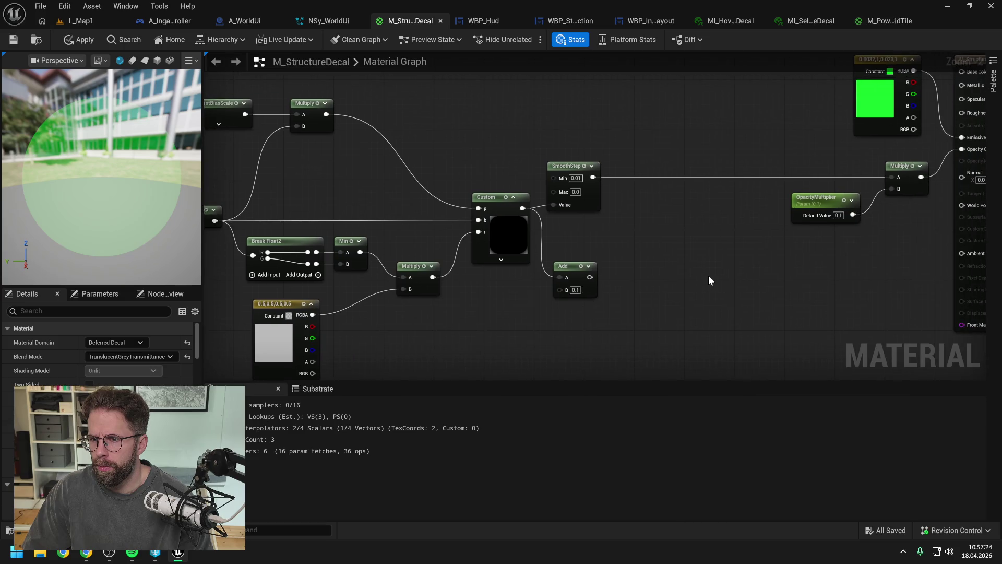
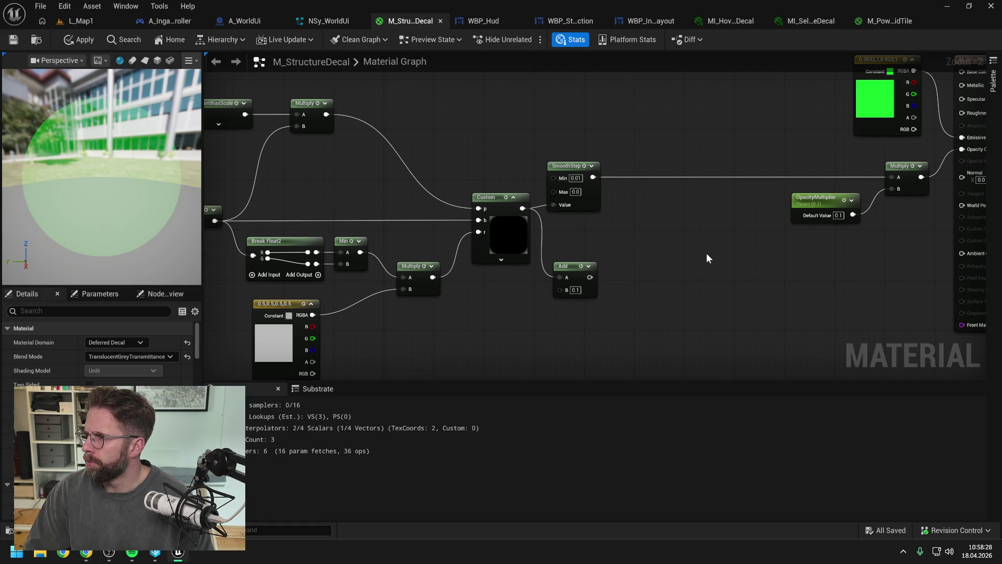
Duplicate the SmoothStep node and wire the Add node's output into the copy's Value input.
{"action": "left_click", "coordinate": [564, 167]}
{"action": "key", "text": "ctrl+d"}
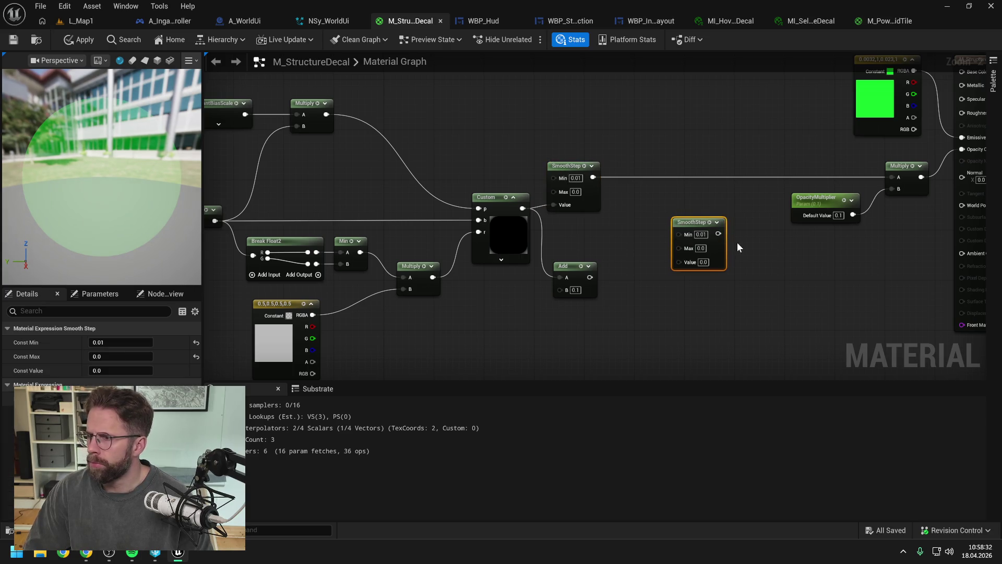
{"action": "left_click", "coordinate": [762, 277]}
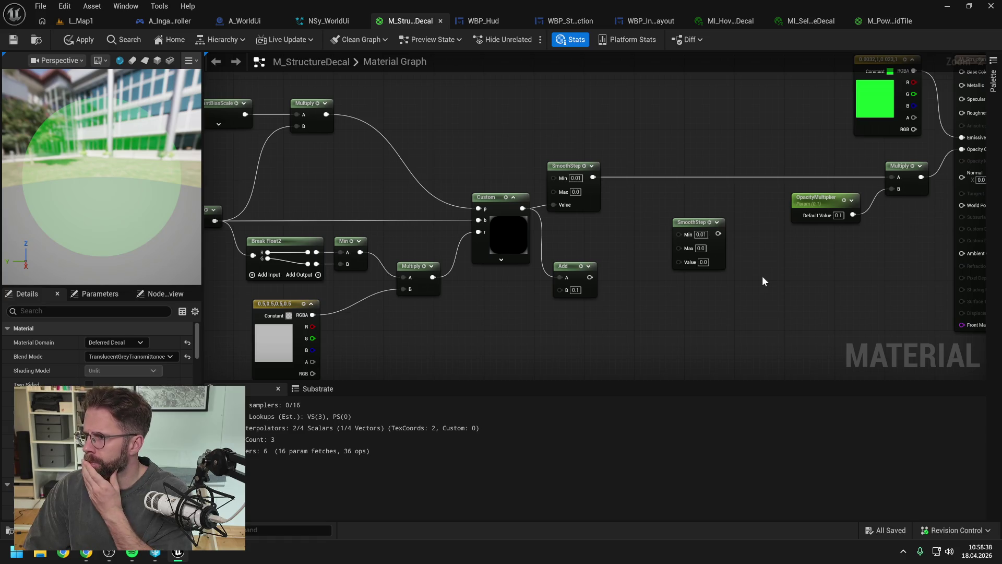
{"action": "left_click_drag", "start_coordinate": [590, 276], "coordinate": [631, 280]}
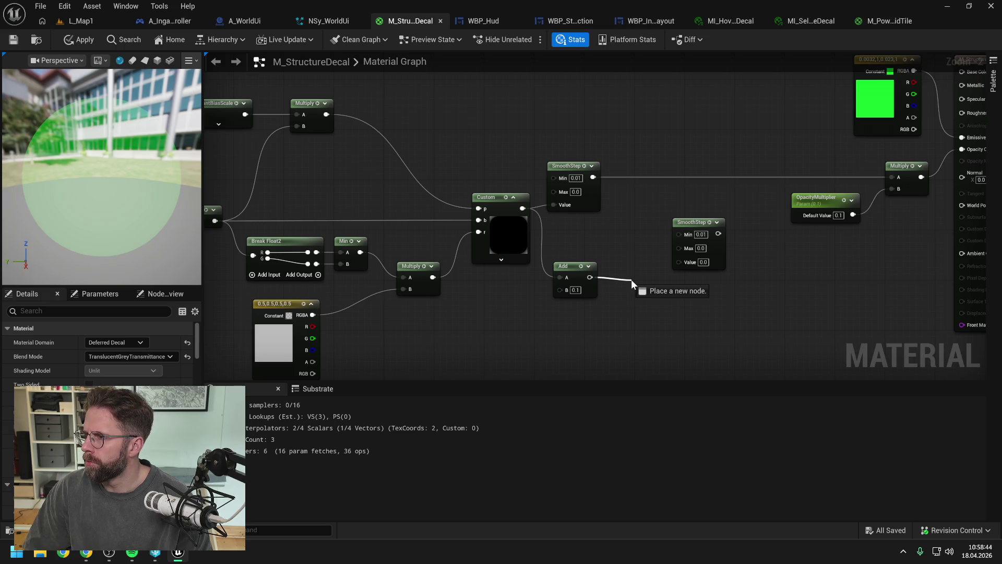
{"action": "mouse_move", "coordinate": [631, 279]}
{"action": "left_mouse_down"}
{"action": "mouse_move", "coordinate": [685, 296]}
{"action": "mouse_move", "coordinate": [683, 266]}
{"action": "left_mouse_up"}
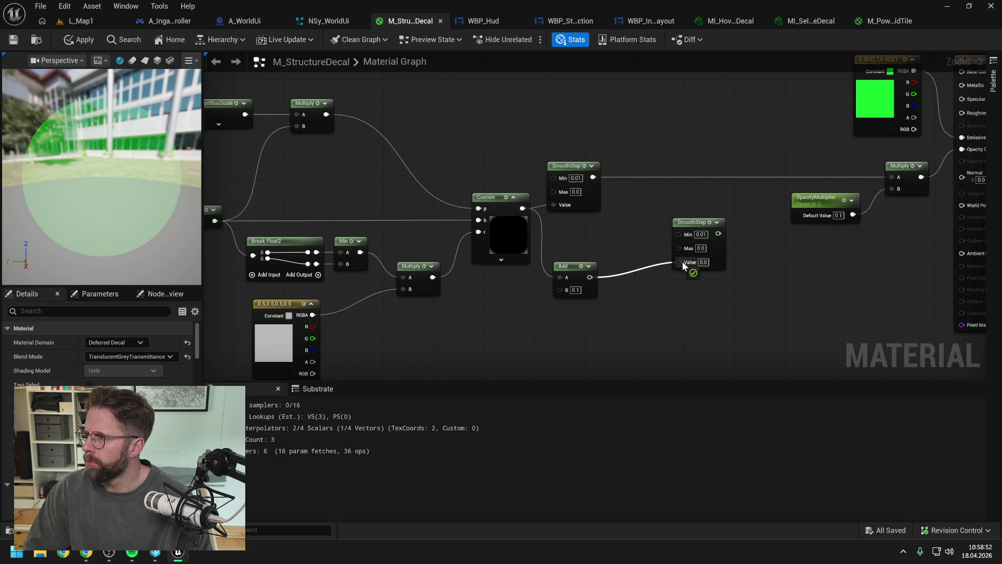
{"action": "left_click_drag", "start_coordinate": [682, 265], "coordinate": [683, 265]}
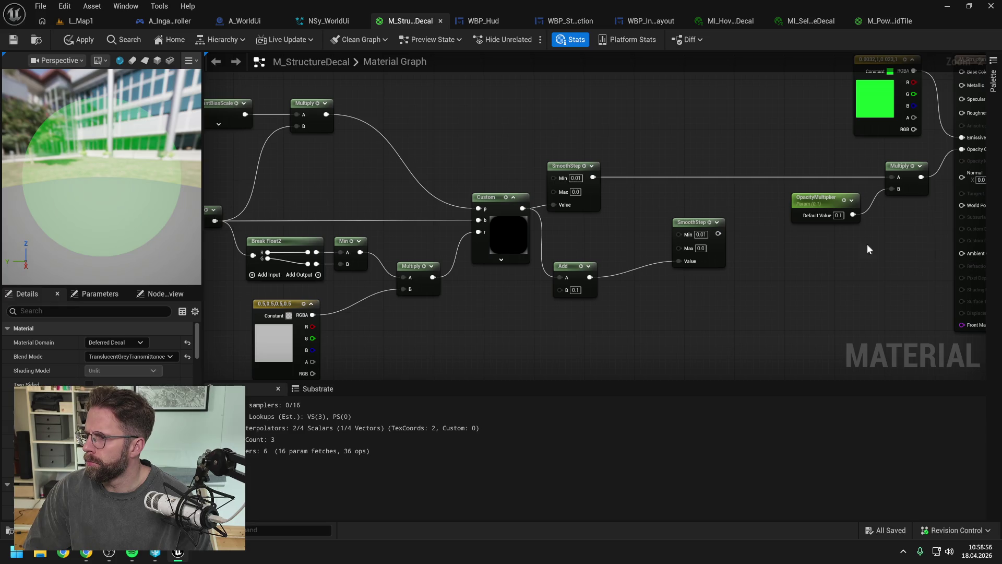
{"action": "left_click_drag", "start_coordinate": [593, 177], "coordinate": [762, 196]}
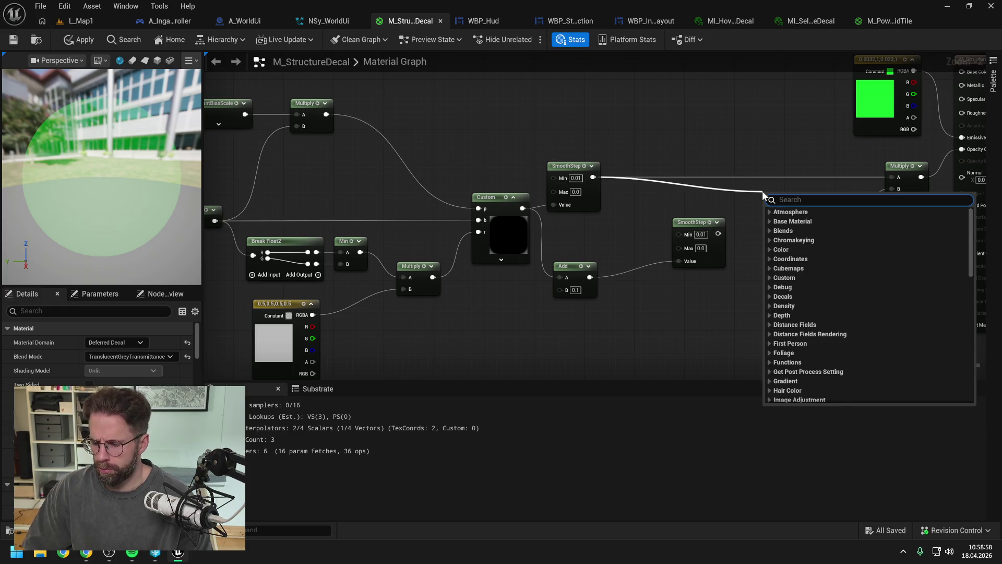
Add a Subtract node that takes the lower SmoothStep as B and feeds Multiply's A input.
{"action": "type", "text": "subtract"}
{"action": "key", "text": "Return"}
{"action": "mouse_move", "coordinate": [718, 234]}
{"action": "left_mouse_down"}
{"action": "mouse_move", "coordinate": [765, 215]}
{"action": "mouse_move", "coordinate": [760, 181]}
{"action": "mouse_move", "coordinate": [742, 178]}
{"action": "left_mouse_up"}
{"action": "left_click_drag", "start_coordinate": [690, 209], "coordinate": [810, 194]}
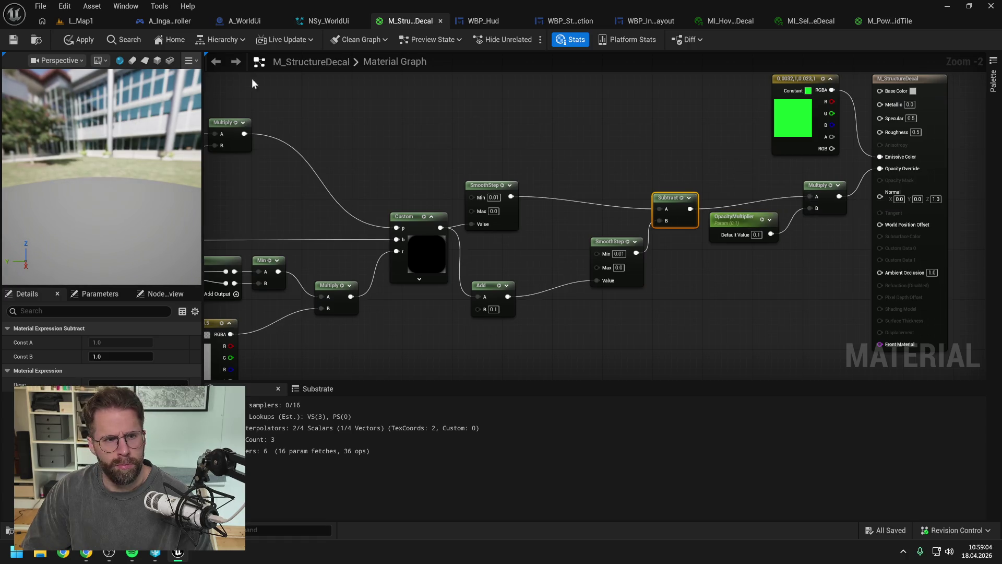
Preview the decal on a plane, tidy the outline nodes, then apply and save M_StructureDecal.
{"action": "left_click", "coordinate": [145, 60]}
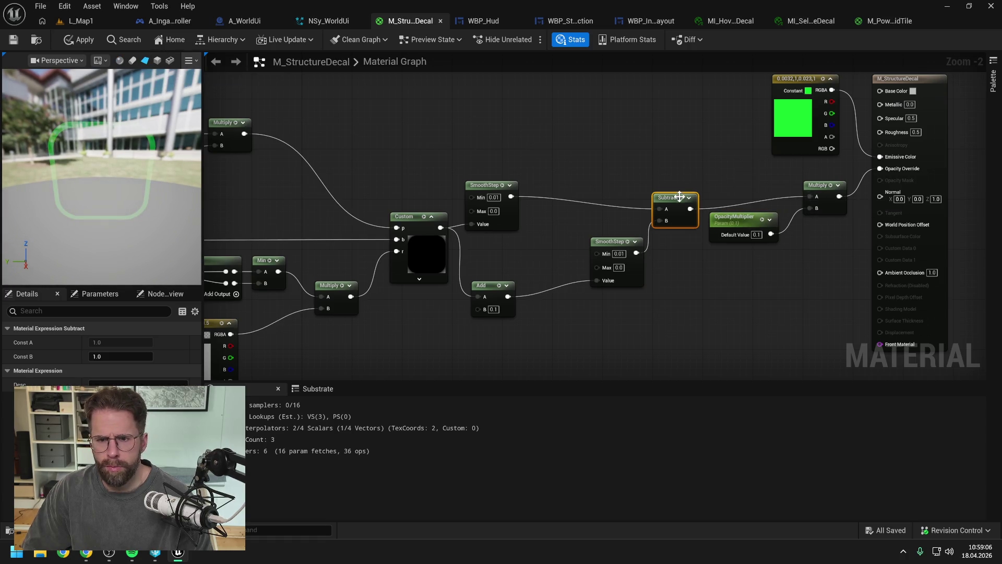
{"action": "key", "text": "q"}
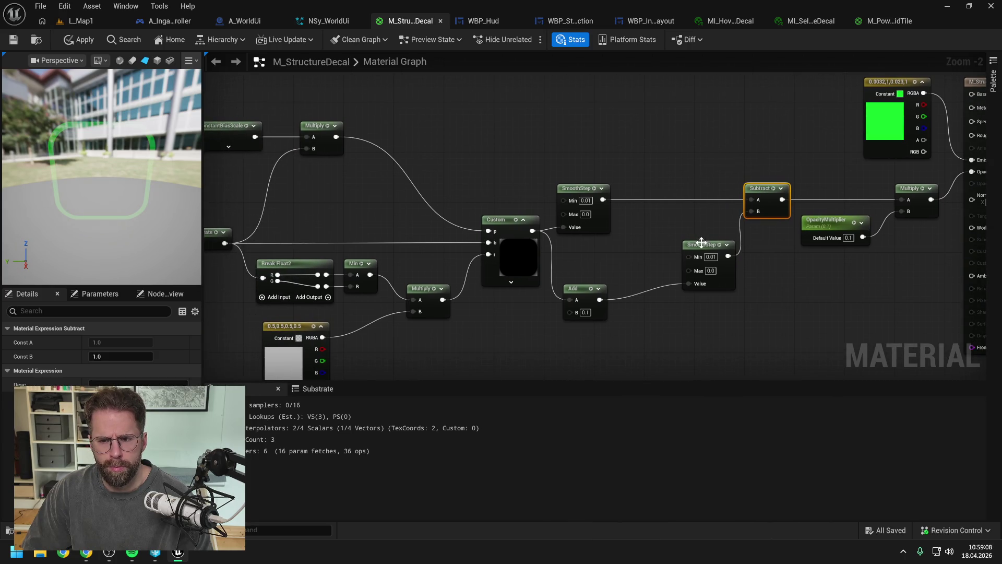
{"action": "left_click_drag", "start_coordinate": [701, 242], "coordinate": [677, 227]}
{"action": "scroll", "coordinate": [644, 153], "scroll_direction": "down", "scroll_amount": 2}
{"action": "left_click", "coordinate": [643, 153]}
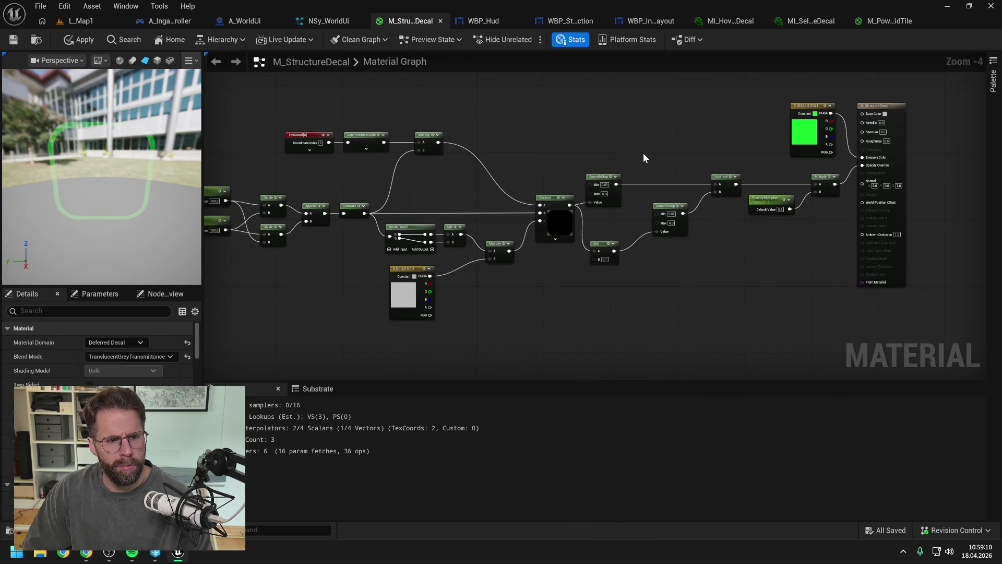
{"action": "left_click", "coordinate": [81, 40]}
{"action": "left_click", "coordinate": [13, 40]}
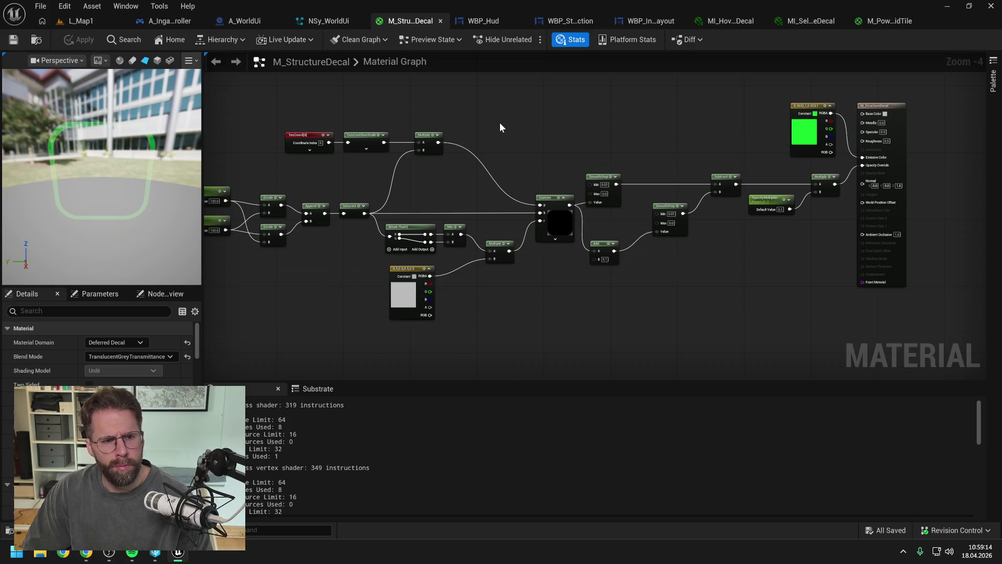
{"action": "mouse_move", "coordinate": [551, 132]}
{"action": "left_mouse_down"}
{"action": "mouse_move", "coordinate": [719, 136]}
{"action": "mouse_move", "coordinate": [561, 139]}
{"action": "left_mouse_up"}
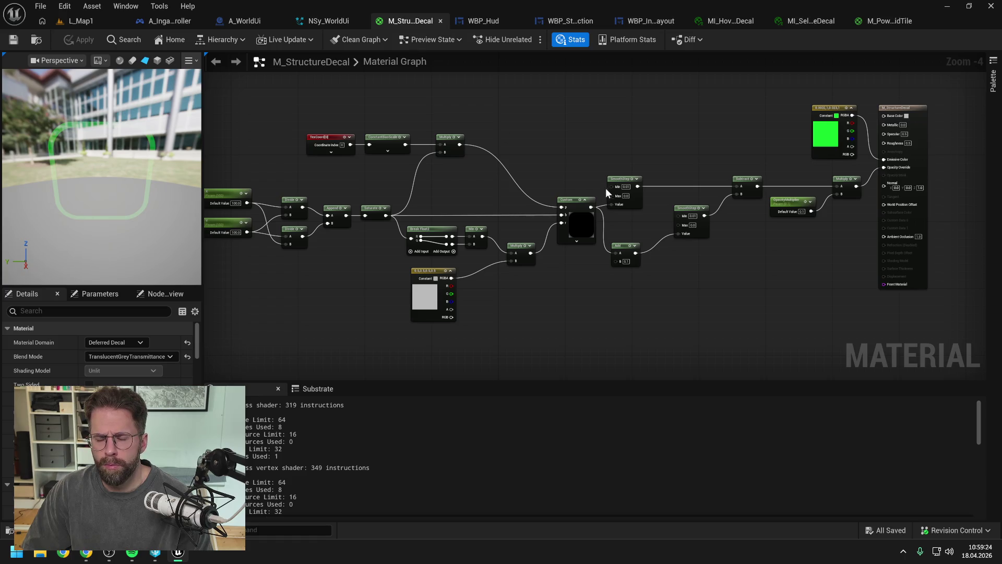
{"action": "scroll", "coordinate": [650, 224], "scroll_direction": "up", "scroll_amount": 1}
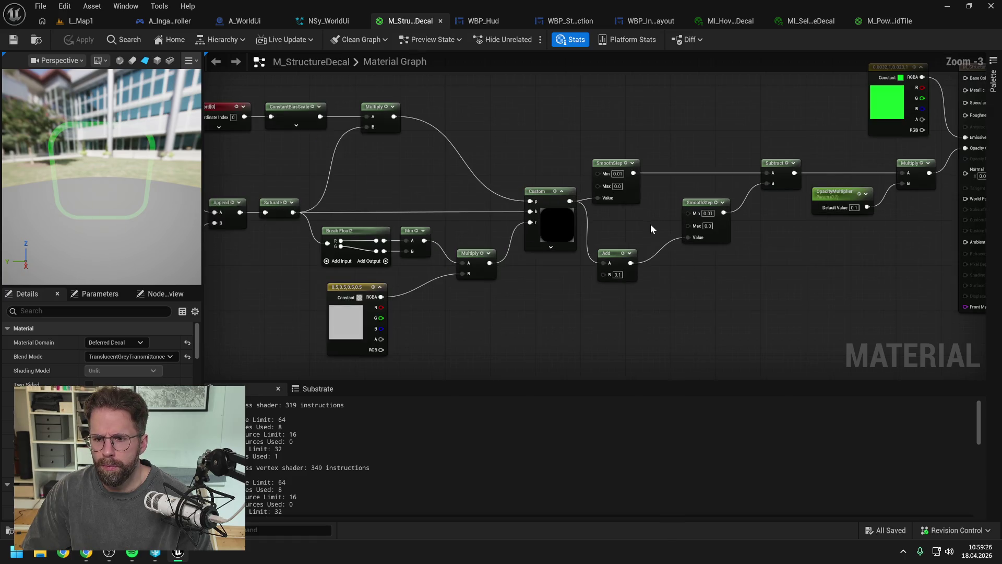
{"action": "left_click_drag", "start_coordinate": [575, 287], "coordinate": [609, 279]}
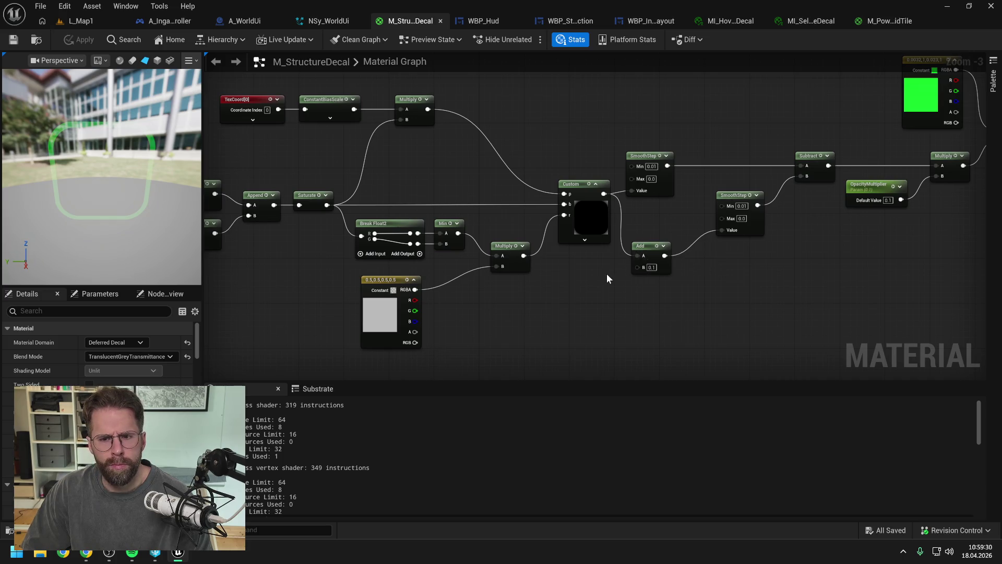
{"action": "left_click", "coordinate": [652, 268]}
Set the Add node's B value to 1.0.
{"action": "type", "text": "0"}
{"action": "key", "text": "Return"}
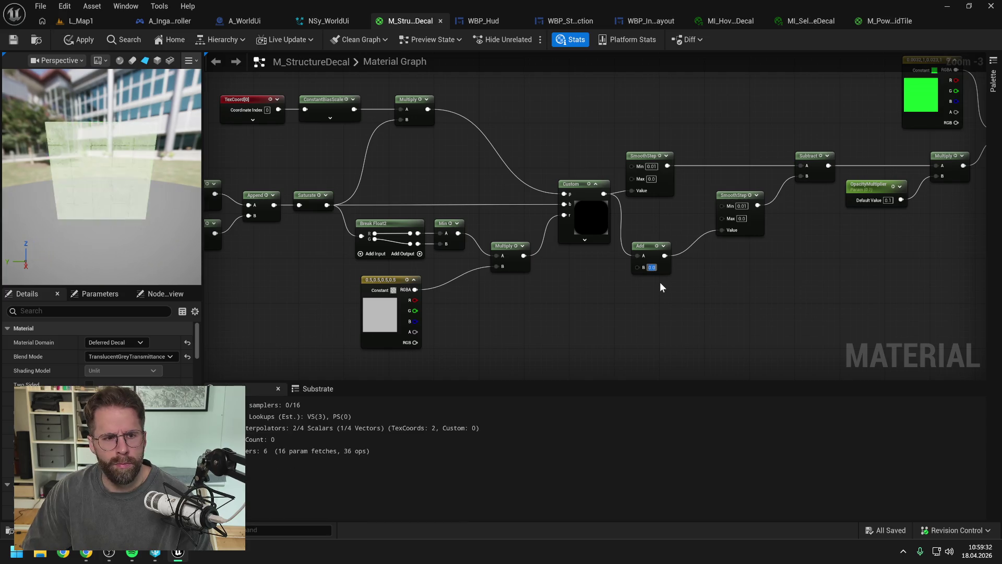
{"action": "type", "text": "1"}
{"action": "key", "text": "Return"}
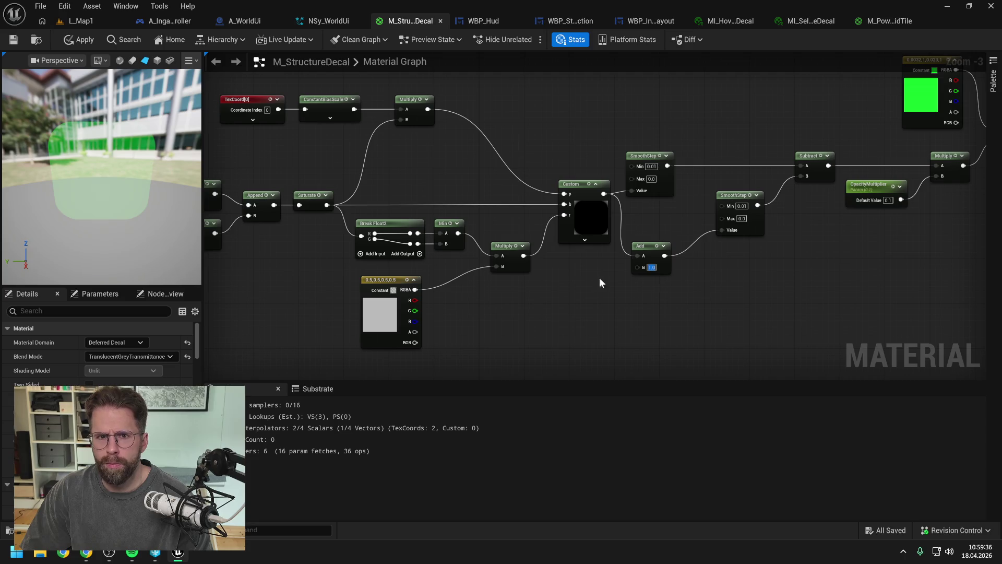
{"action": "left_click", "coordinate": [640, 302]}
Try adding a parameter from Add's B pin, then delete the unwanted vector parameter node.
{"action": "left_click_drag", "start_coordinate": [638, 270], "coordinate": [600, 290]}
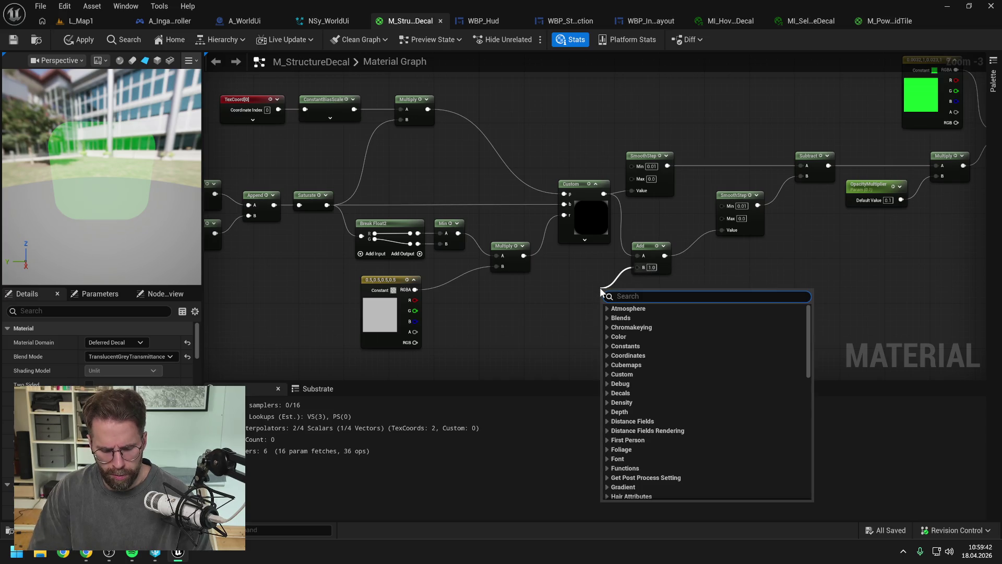
{"action": "type", "text": "para"}
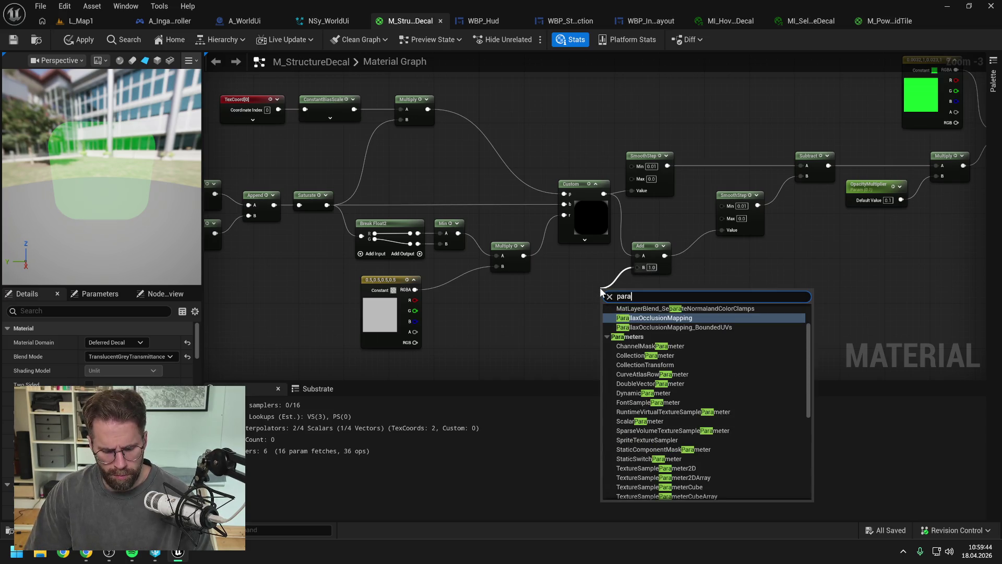
{"action": "type", "text": "meter"}
{"action": "scroll", "coordinate": [662, 352], "scroll_direction": "up", "scroll_amount": 10}
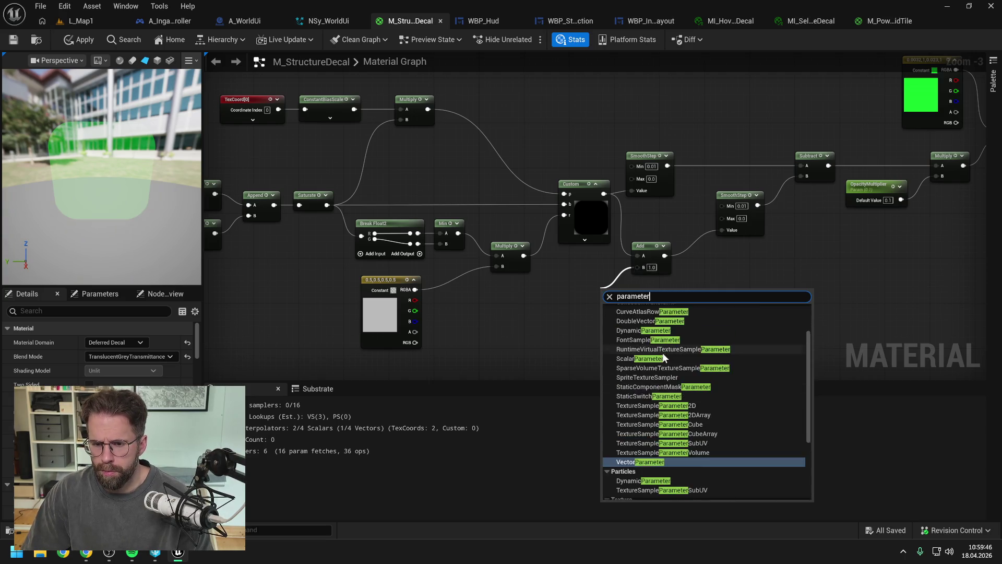
{"action": "scroll", "coordinate": [679, 329], "scroll_direction": "down", "scroll_amount": 5}
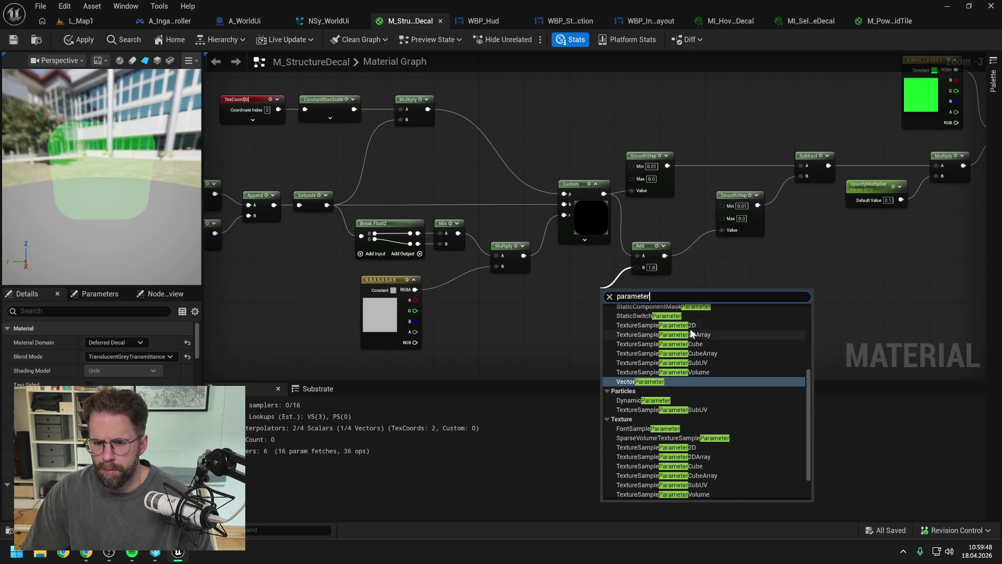
{"action": "key", "text": "Return"}
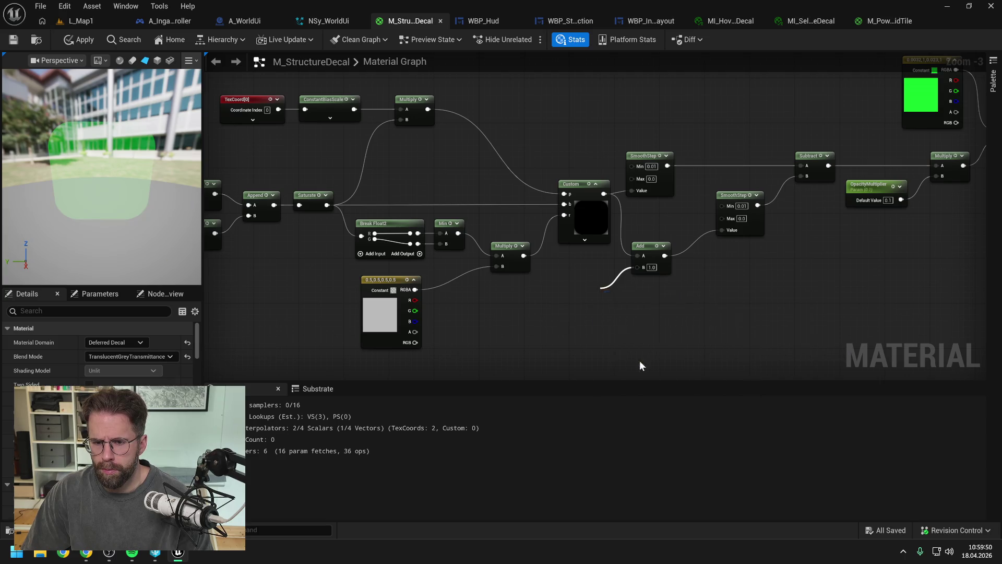
{"action": "key", "text": "Delete"}
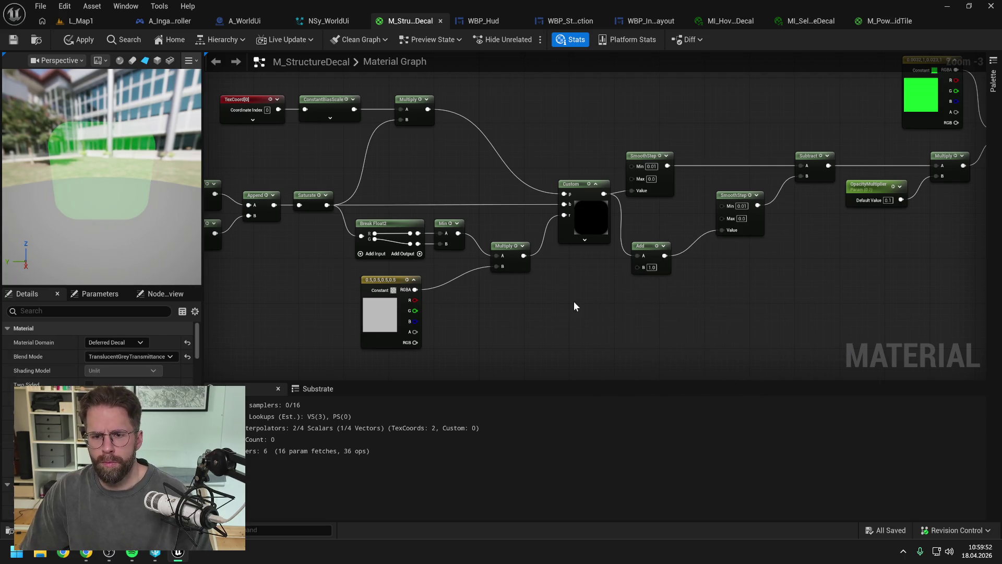
Convert a new Constant into a scalar parameter with default 1.0 wired into Add B, and save.
{"action": "left_click", "coordinate": [574, 302]}
{"action": "right_click", "coordinate": [574, 301]}
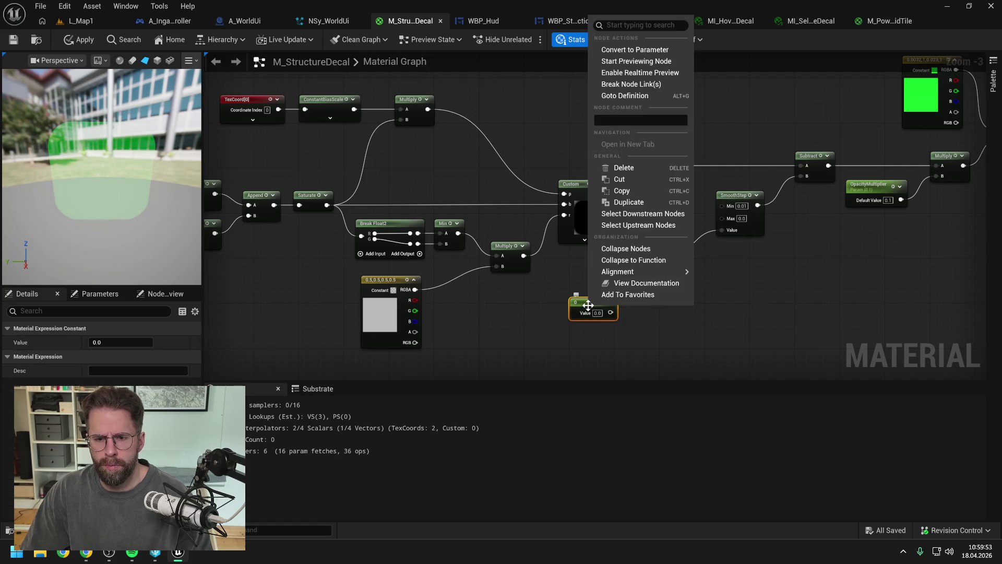
{"action": "left_click", "coordinate": [635, 50]}
{"action": "left_click_drag", "start_coordinate": [626, 321], "coordinate": [639, 267]}
{"action": "left_click_drag", "start_coordinate": [606, 301], "coordinate": [595, 295]}
{"action": "left_click", "coordinate": [601, 313]}
{"action": "type", "text": "1"}
{"action": "left_click", "coordinate": [652, 318]}
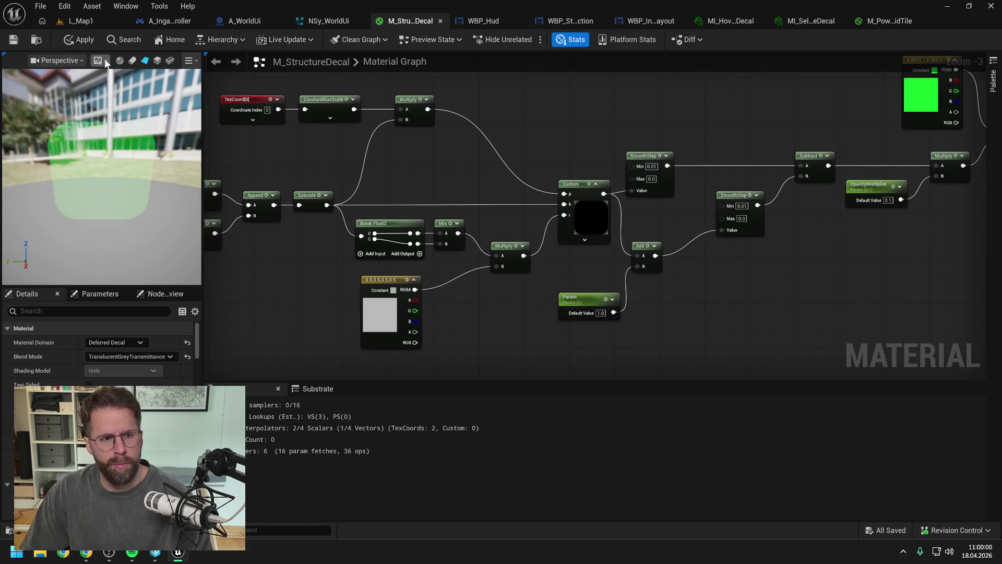
{"action": "left_click", "coordinate": [13, 40]}
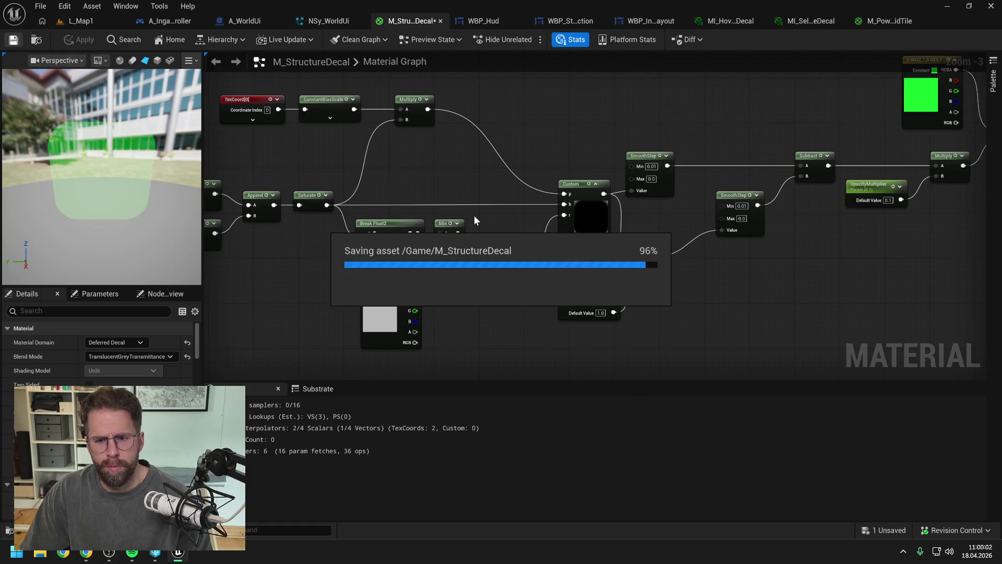
Name the Add node's scalar parameter InnerFill, then apply and save the material.
{"action": "left_click", "coordinate": [587, 299]}
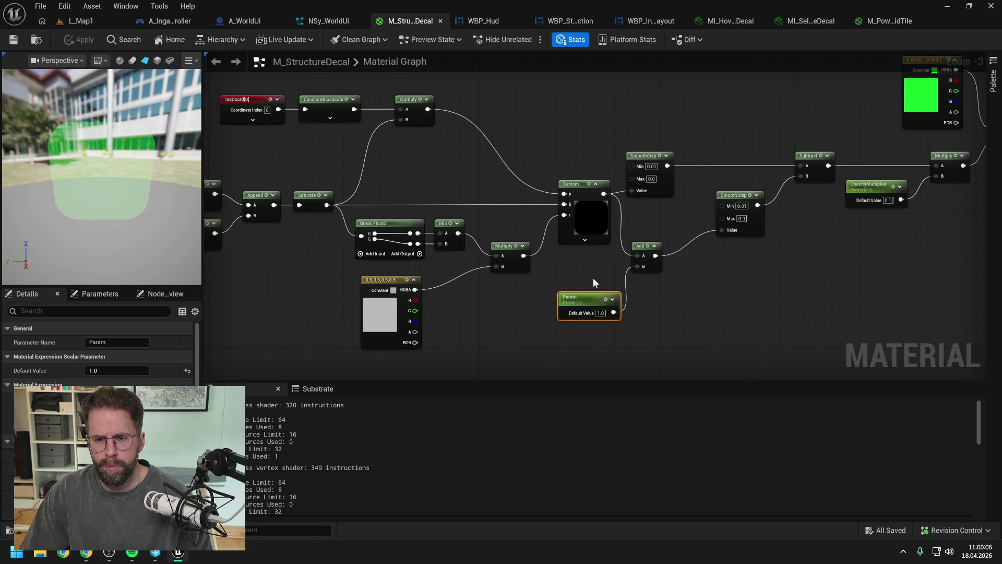
{"action": "left_click", "coordinate": [99, 342]}
{"action": "type", "text": "Inner"}
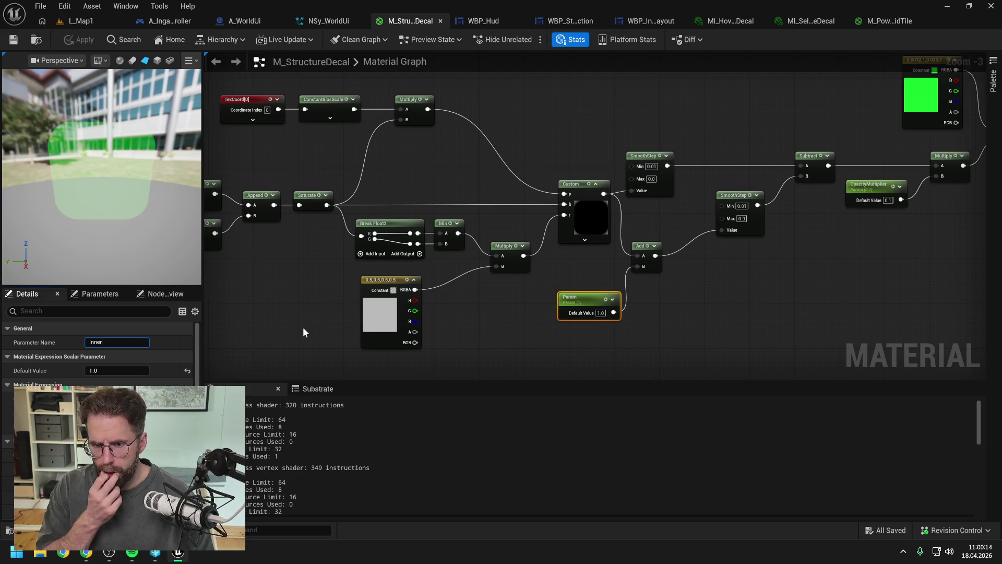
{"action": "type", "text": "Fill"}
{"action": "key", "text": "Return"}
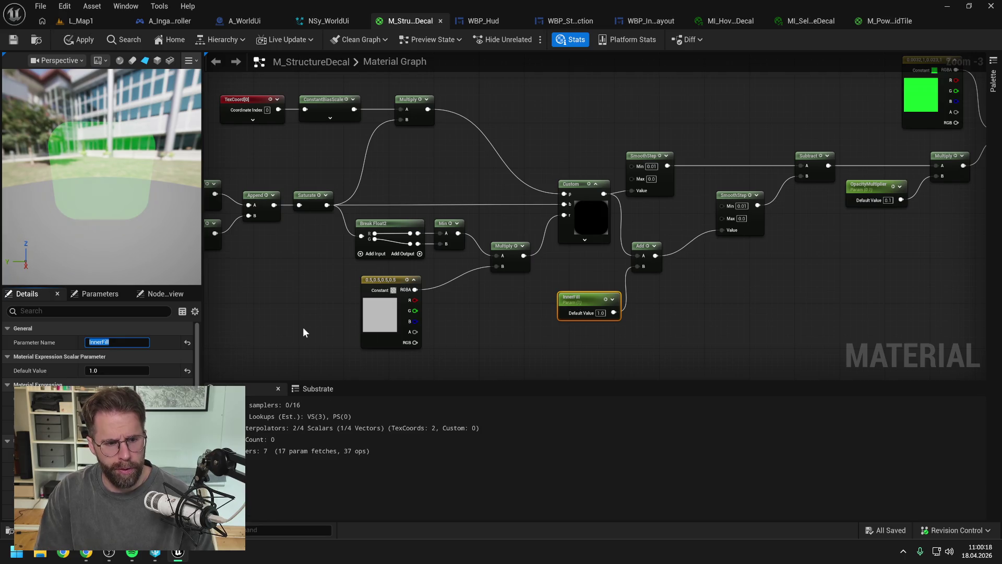
{"action": "left_click", "coordinate": [79, 39]}
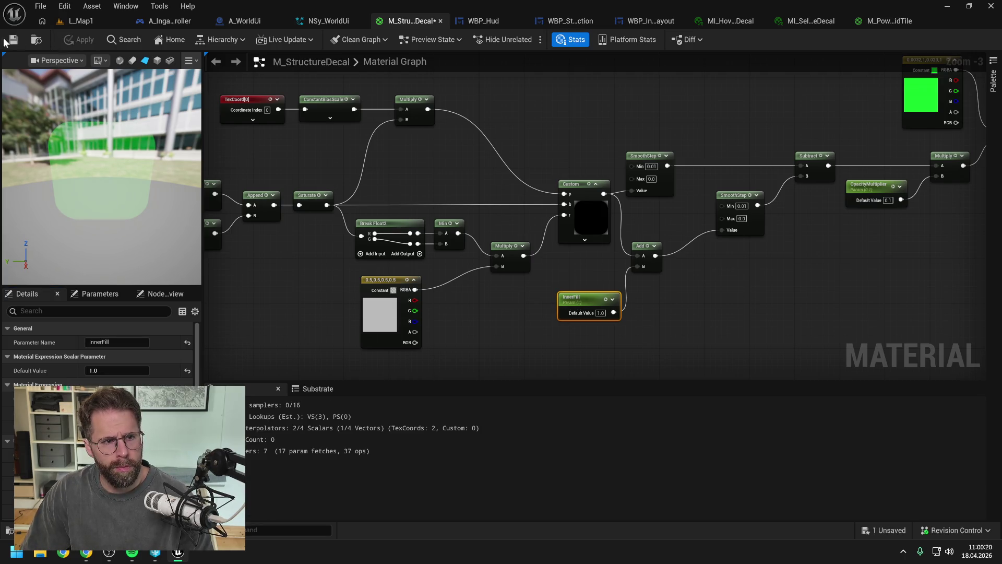
{"action": "left_click", "coordinate": [13, 39]}
Rename the parameter to FillPercent and apply the material.
{"action": "left_click", "coordinate": [99, 342]}
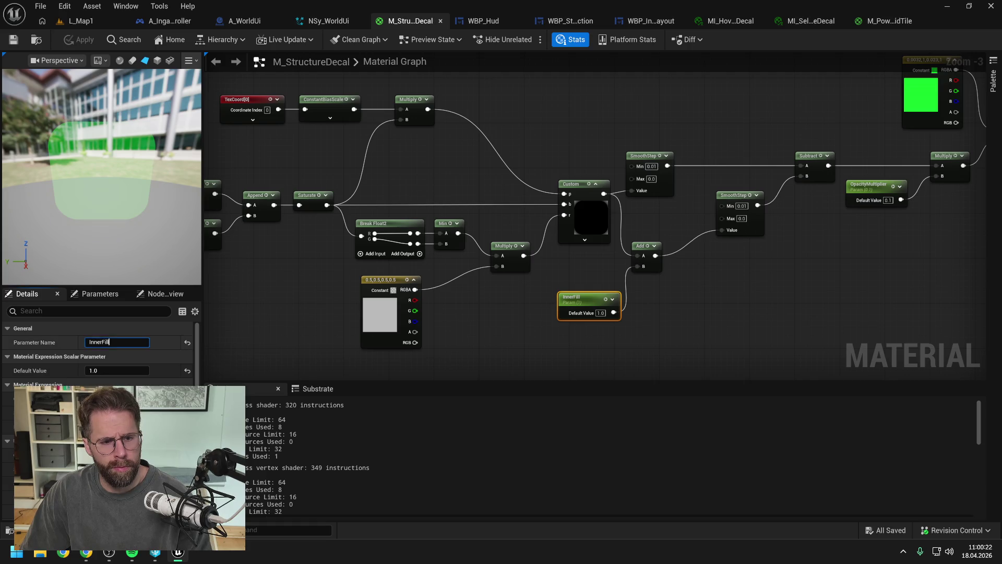
{"action": "type", "text": "FillP"}
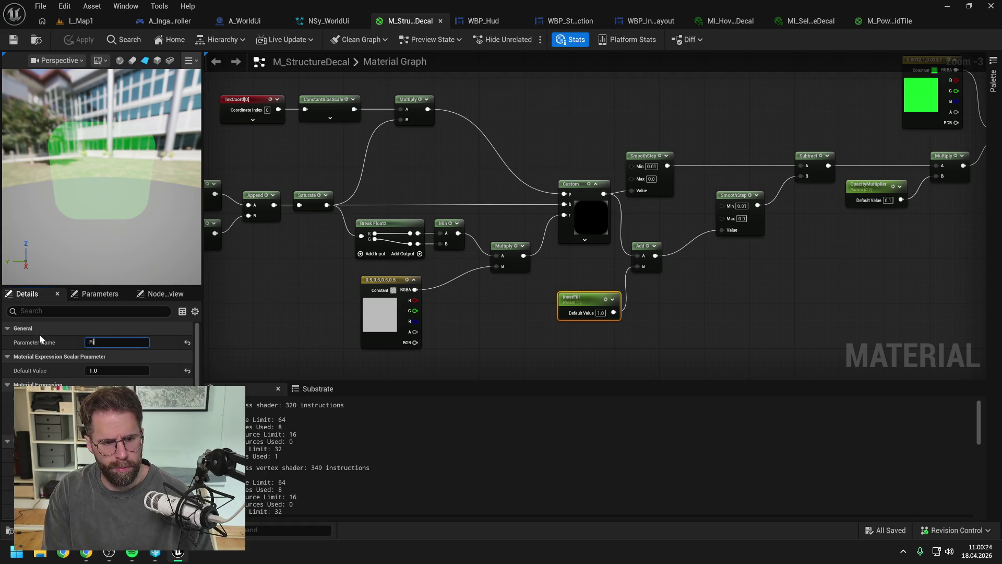
{"action": "type", "text": "ercent"}
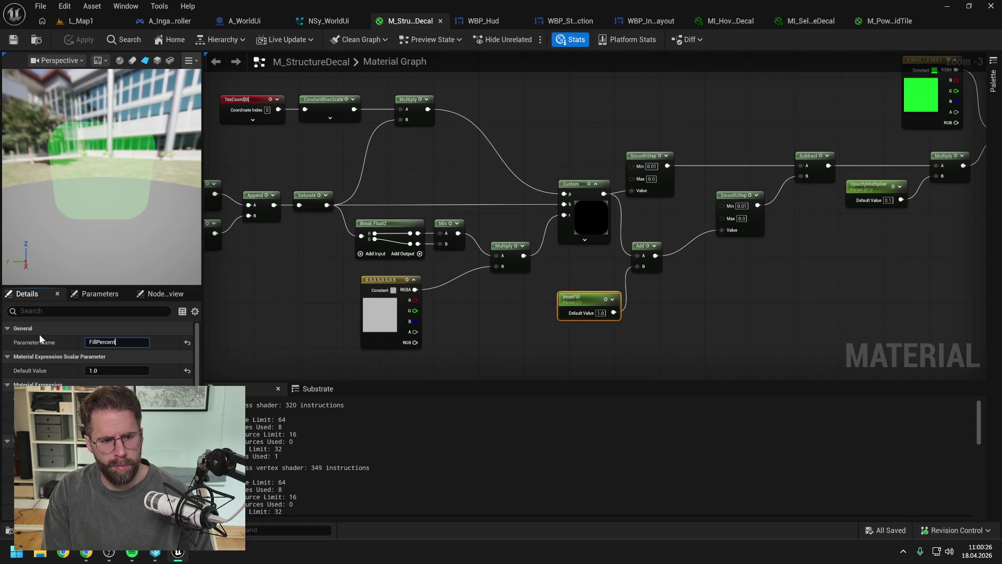
{"action": "key", "text": "Return"}
{"action": "left_click", "coordinate": [81, 39]}
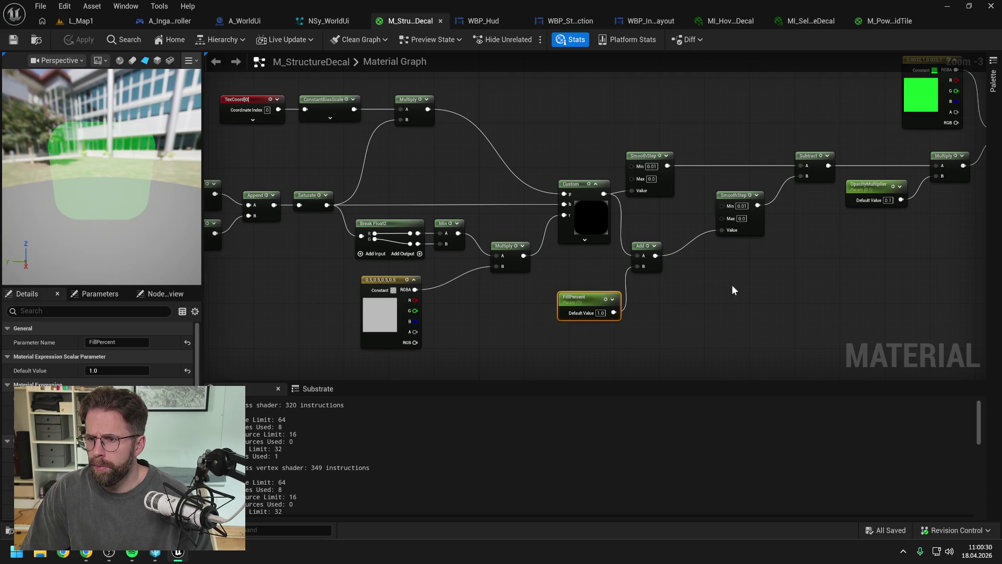
{"action": "left_click", "coordinate": [769, 287]}
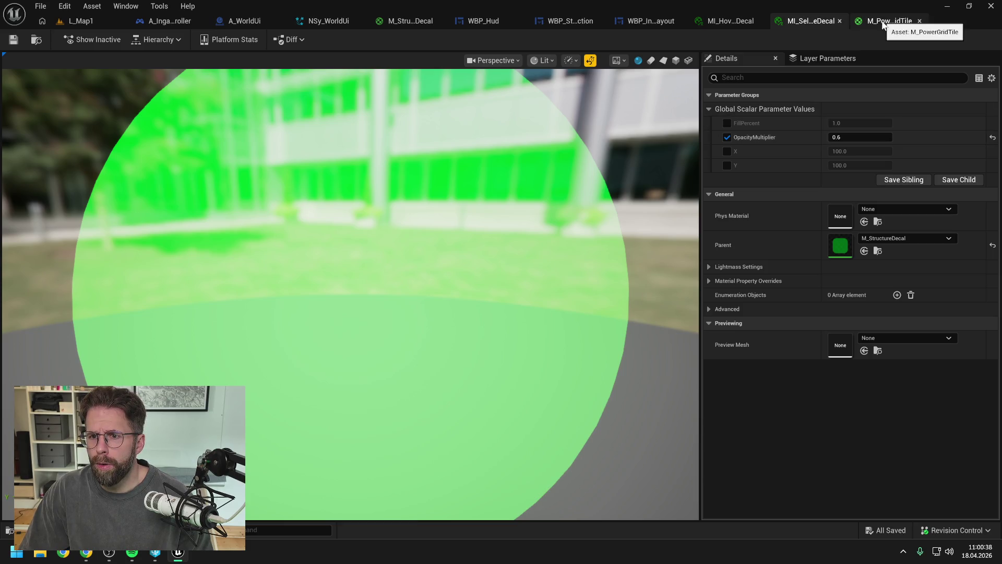
Override FillPercent to 0.1 in MI_HoveredStructureDecal, preview it on a plane, and save.
{"action": "left_click", "coordinate": [729, 21]}
{"action": "left_click", "coordinate": [727, 122]}
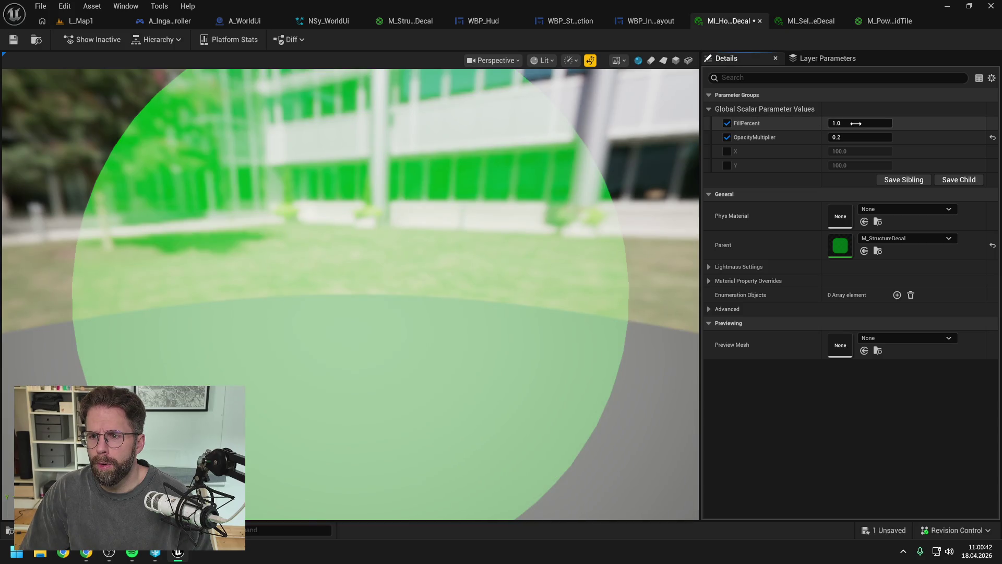
{"action": "left_click", "coordinate": [856, 123]}
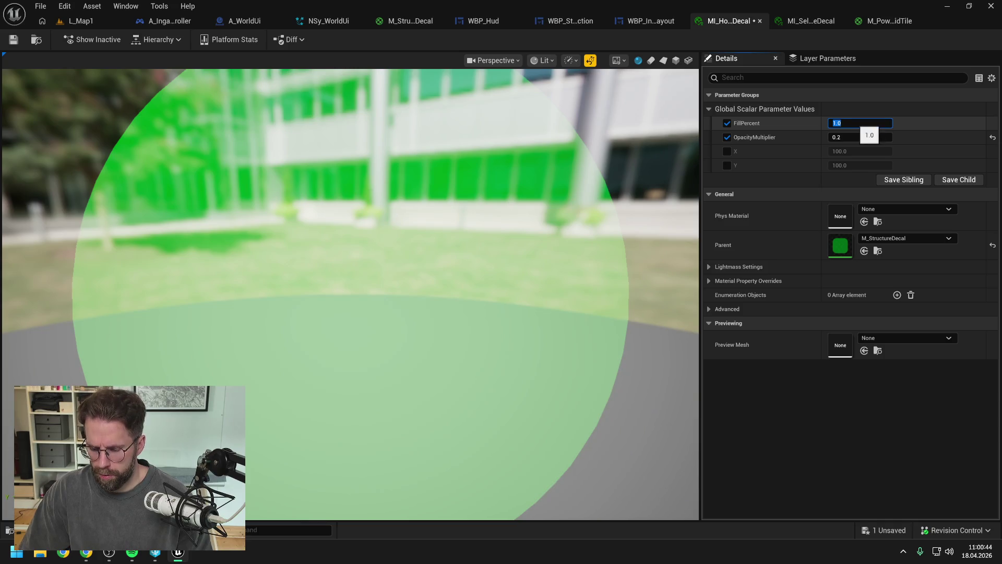
{"action": "type", "text": "0.1"}
{"action": "key", "text": "Return"}
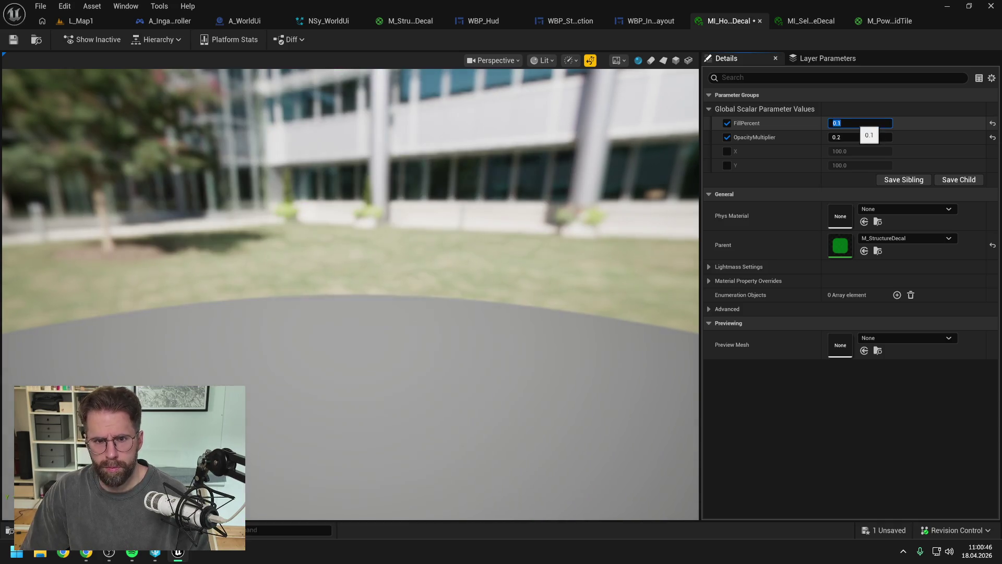
{"action": "left_click", "coordinate": [663, 60]}
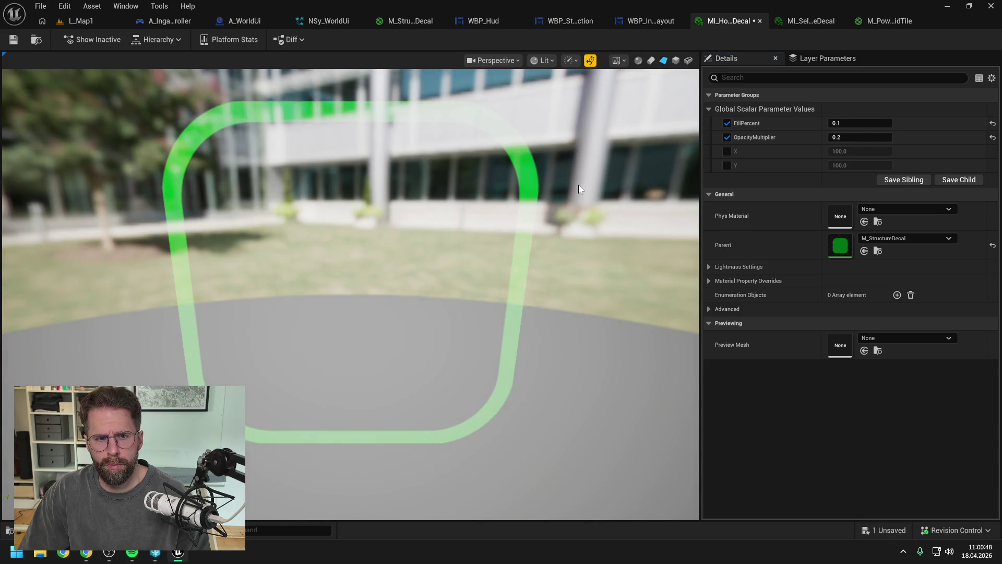
{"action": "left_click", "coordinate": [13, 39]}
{"action": "left_click", "coordinate": [88, 19]}
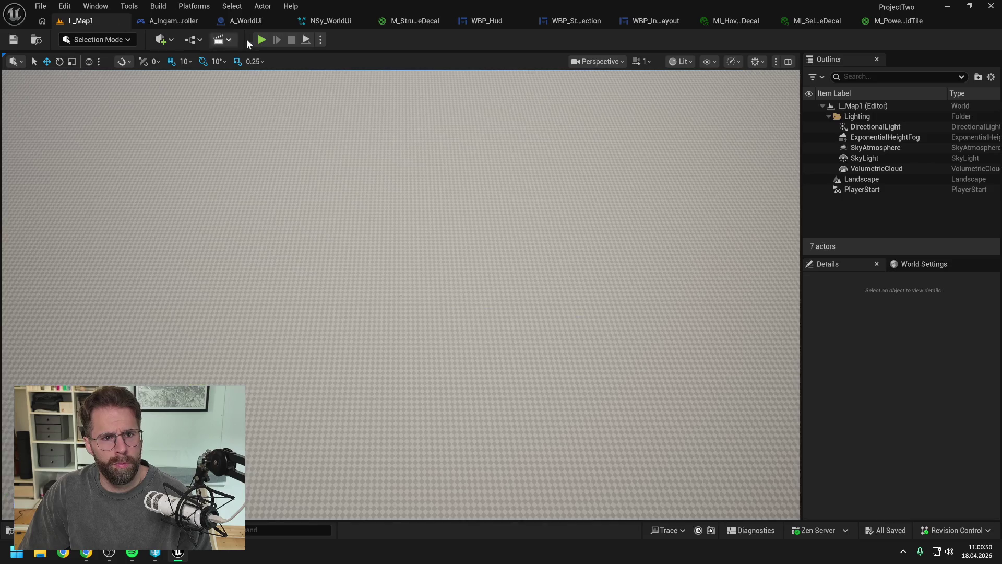
Play the level and select the Main Hall to check its green outline, then stop.
{"action": "key", "text": "alt+p"}
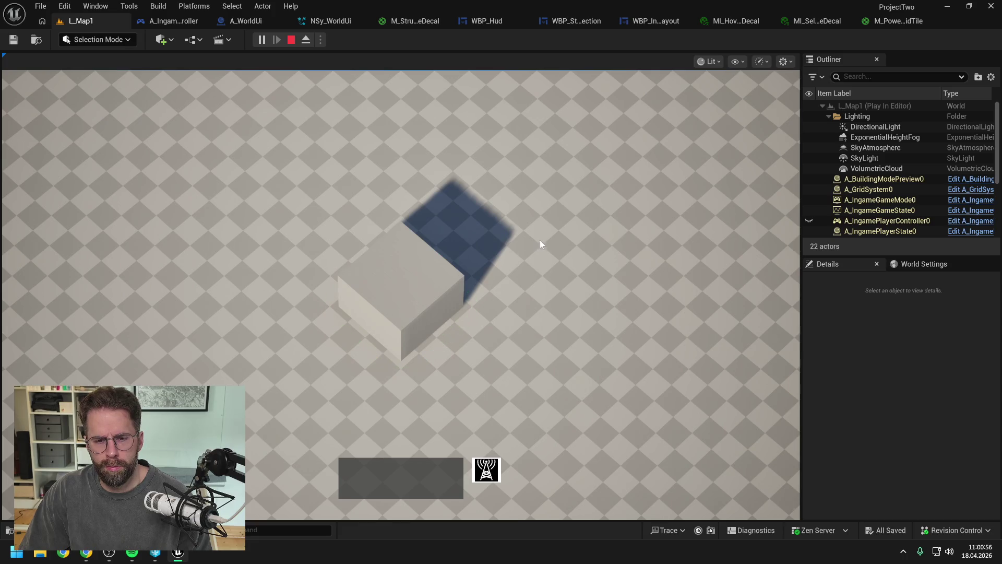
{"action": "left_click", "coordinate": [420, 293]}
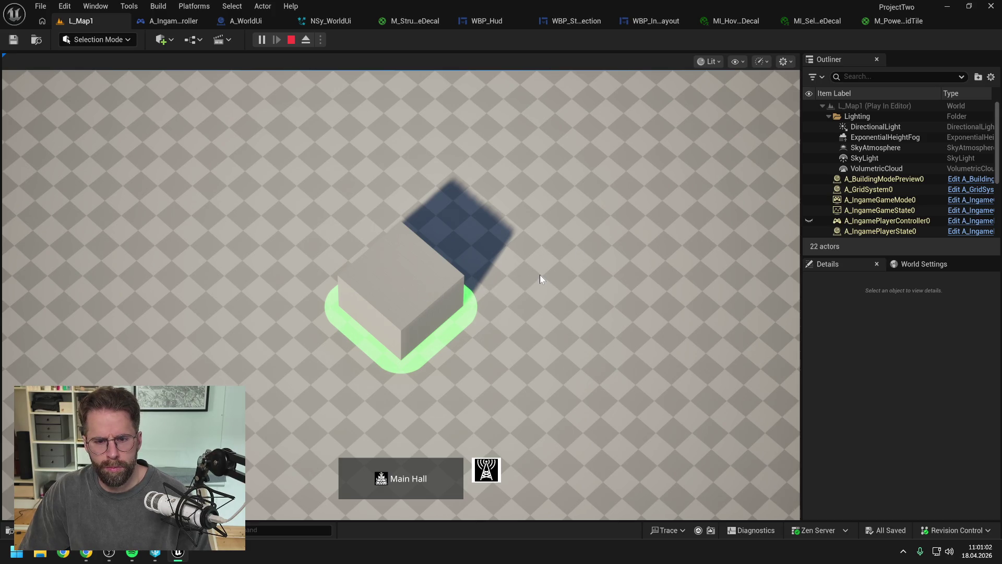
{"action": "key", "text": "Escape"}
{"action": "left_click", "coordinate": [897, 21]}
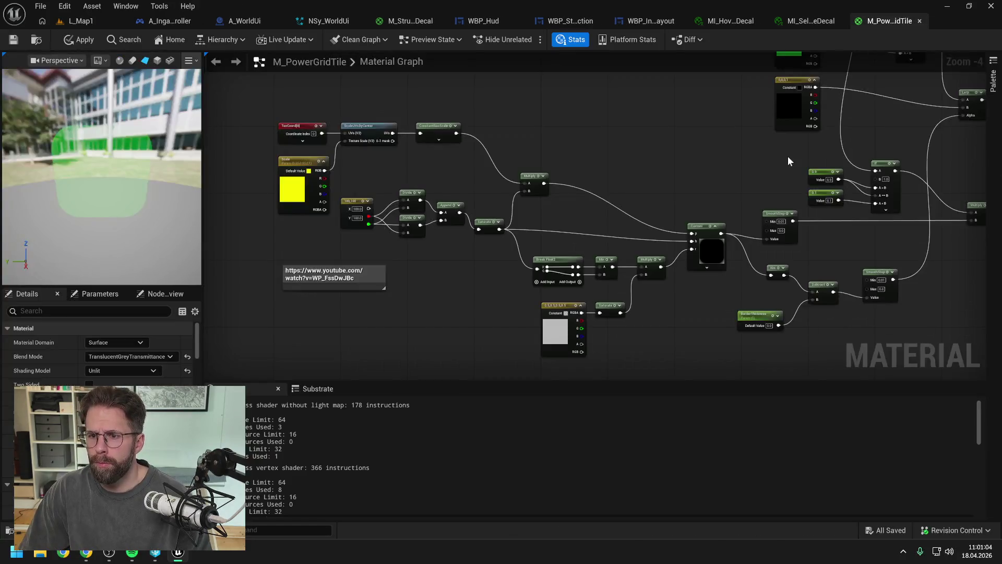
Set OpacityMultiplier to 0.6 in the hover decal instance and save it.
{"action": "left_click", "coordinate": [798, 23]}
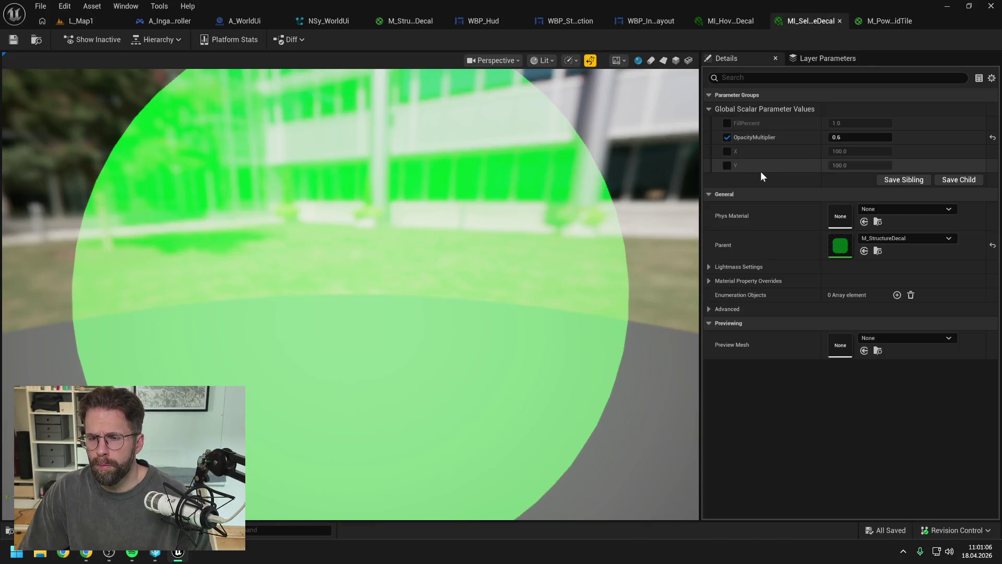
{"action": "left_click", "coordinate": [726, 20]}
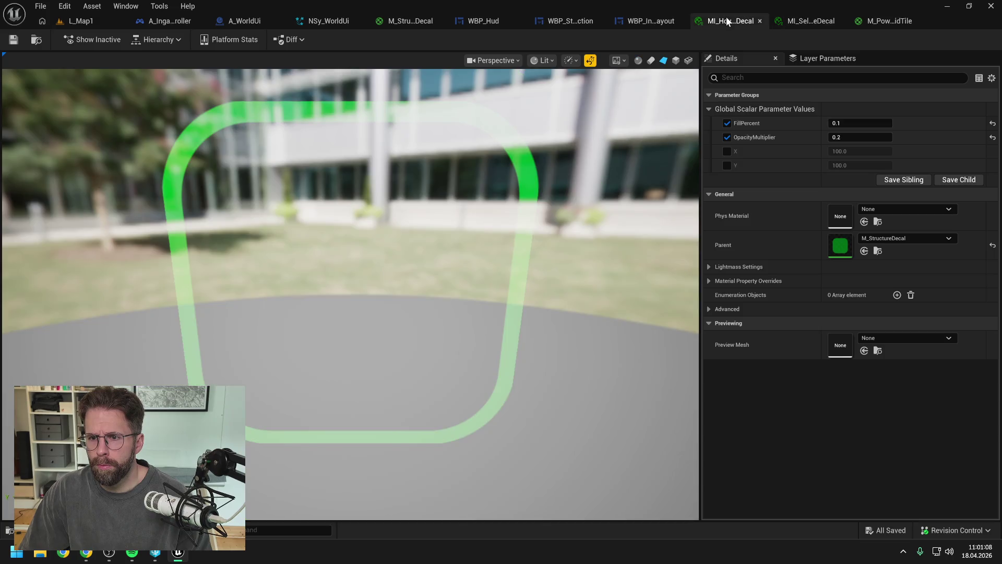
{"action": "left_click", "coordinate": [846, 137]}
{"action": "type", "text": "0.6"}
{"action": "key", "text": "Return"}
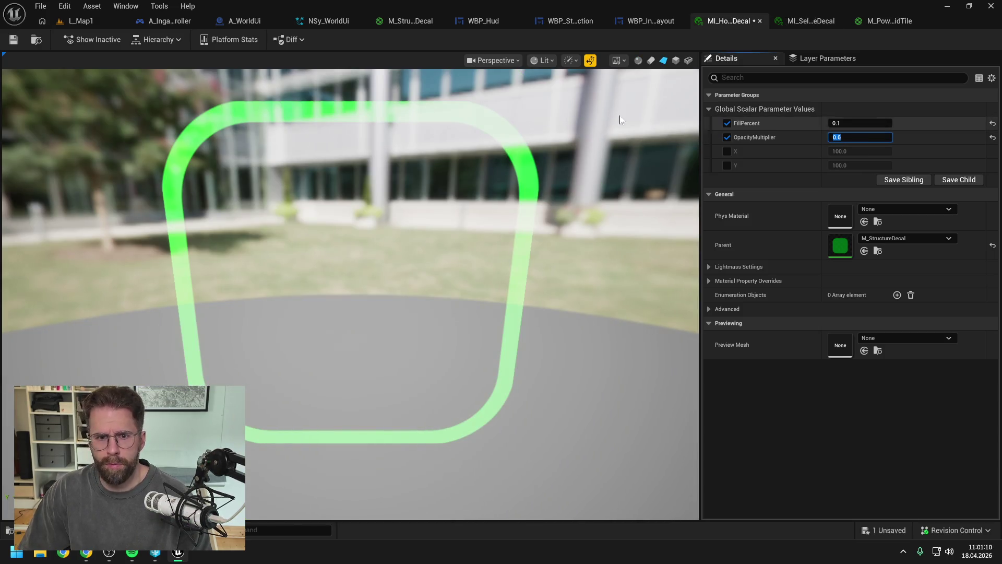
{"action": "left_click", "coordinate": [13, 41]}
{"action": "left_click", "coordinate": [84, 22]}
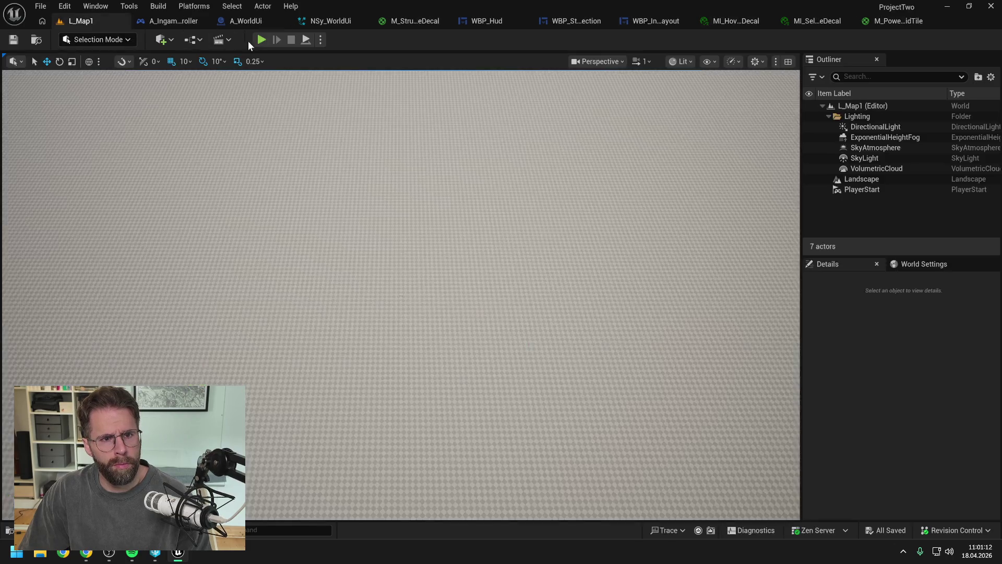
In play mode, select the Main Hall, place two power grid generators, and check their outlines.
{"action": "key", "text": "alt+p"}
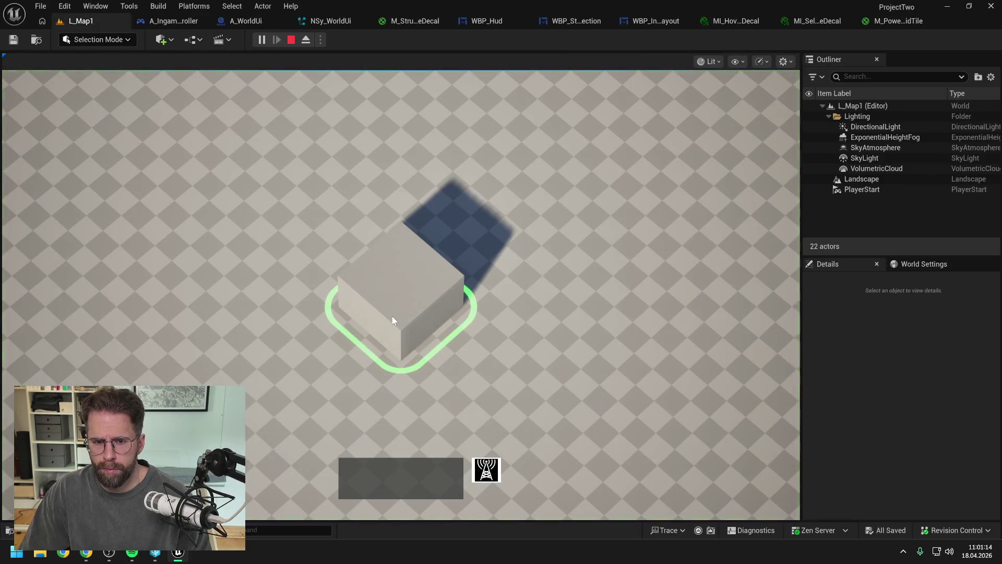
{"action": "left_click", "coordinate": [392, 315]}
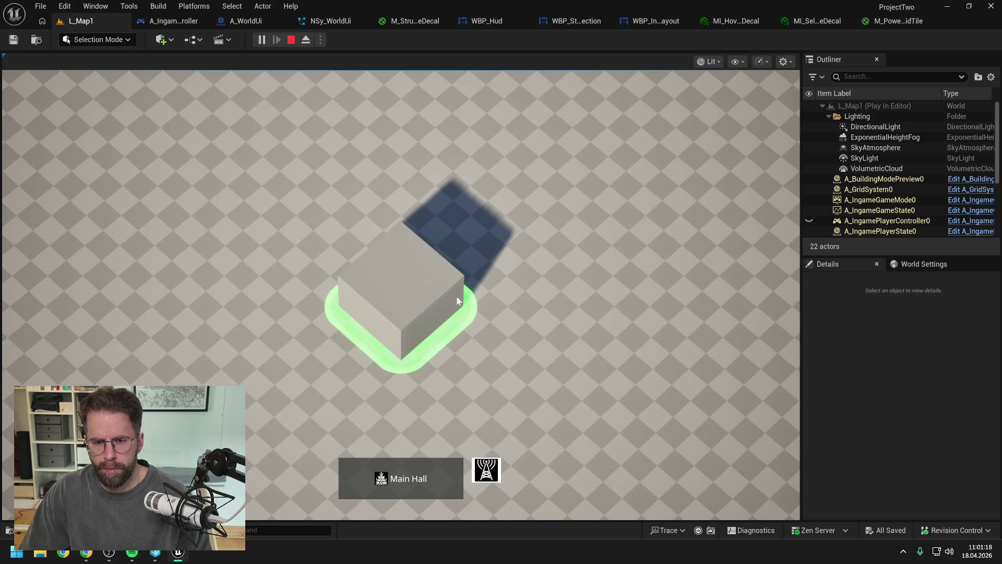
{"action": "left_click", "coordinate": [498, 467]}
{"action": "left_click", "coordinate": [636, 277]}
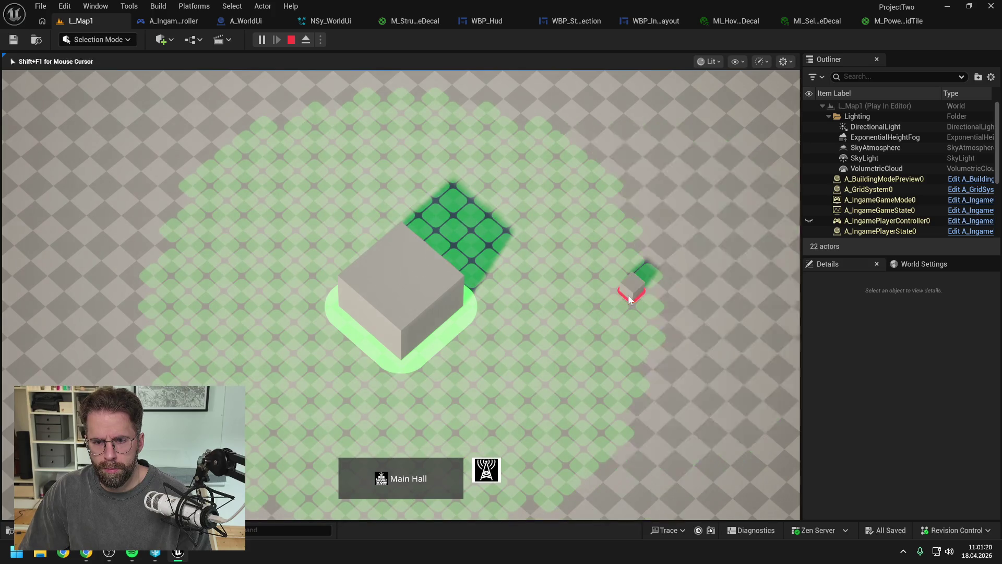
{"action": "left_click", "coordinate": [549, 168]}
{"action": "right_click", "coordinate": [547, 166]}
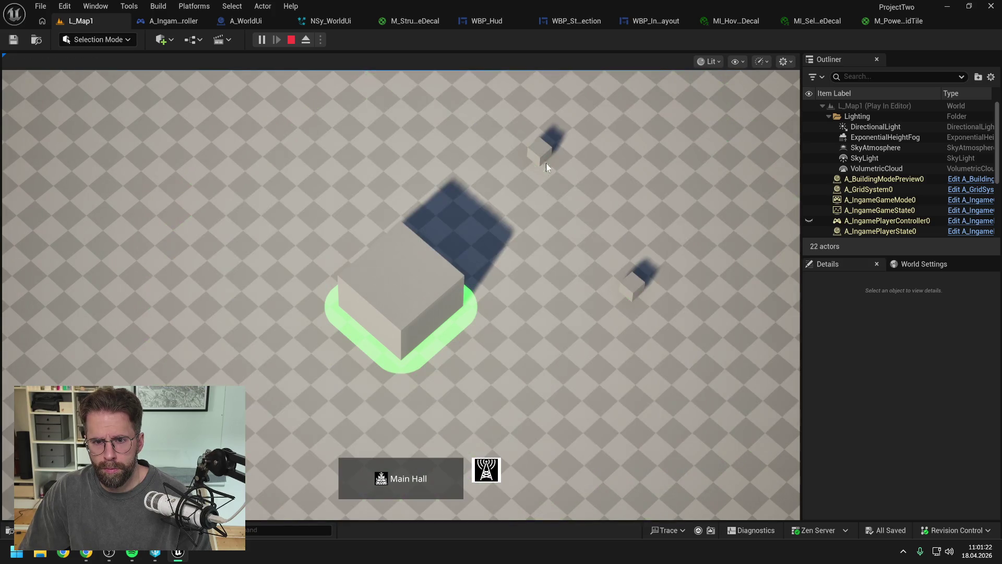
{"action": "left_click", "coordinate": [543, 157]}
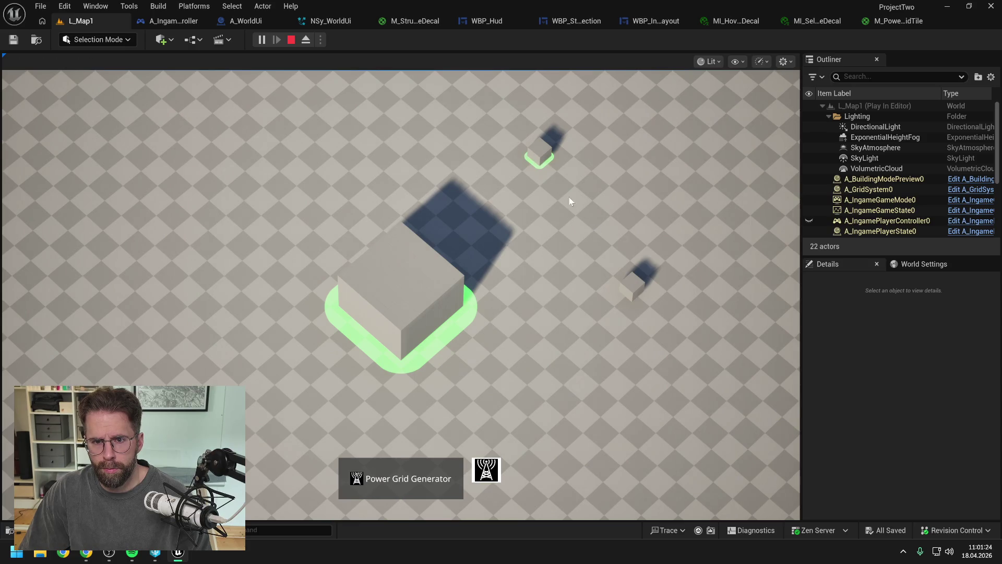
{"action": "left_click", "coordinate": [588, 235]}
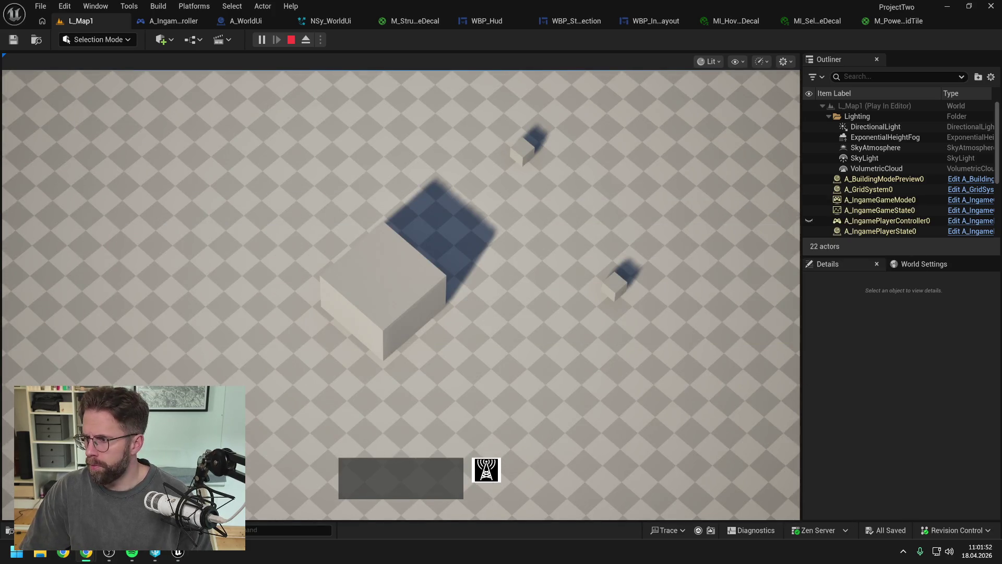
{"action": "left_click", "coordinate": [561, 387]}
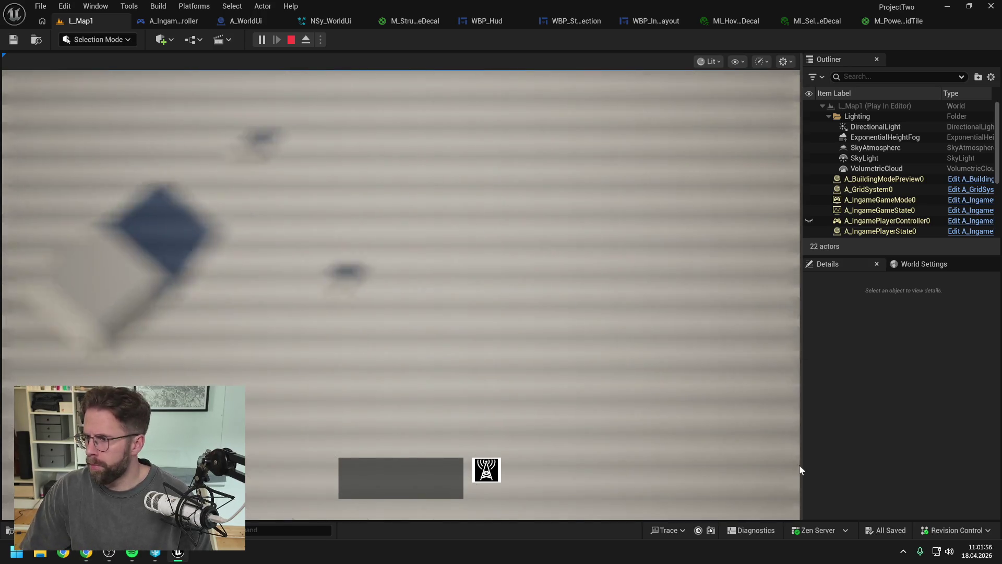
{"action": "key", "text": "Escape"}
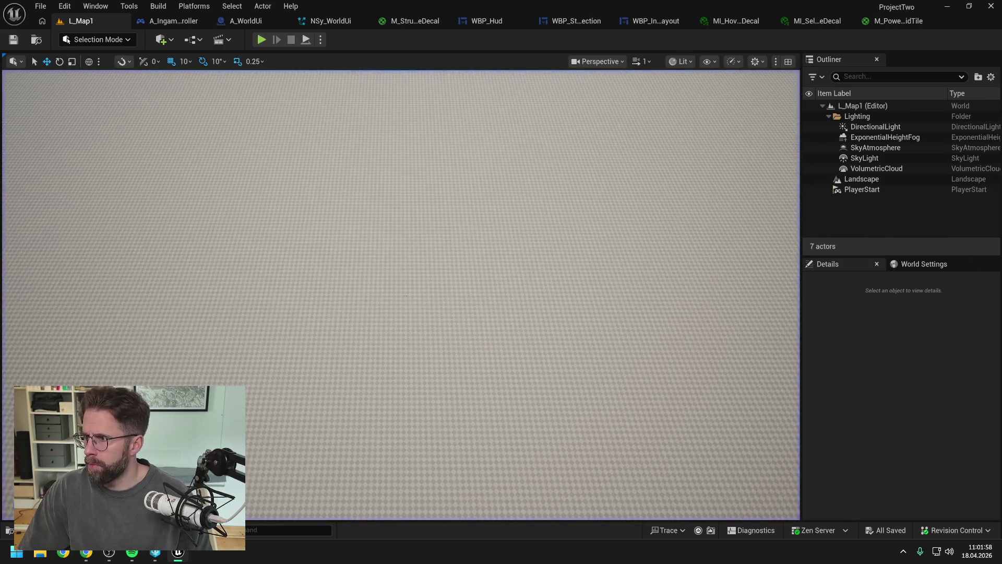
Write a German Claude message asking for a constant-width hover line, not a rectangle percentage.
{"action": "key", "text": "alt+Tab"}
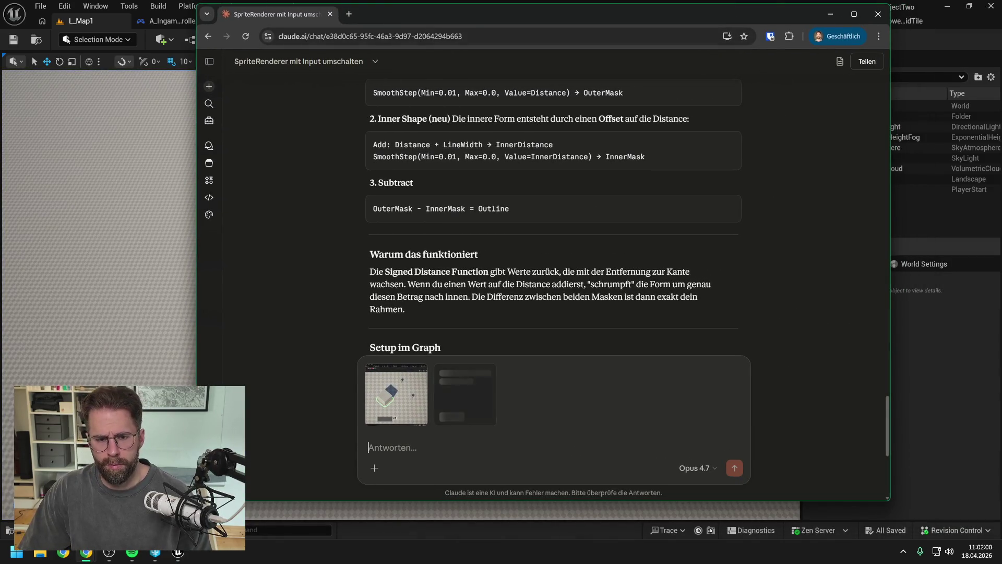
{"action": "type", "text": "I"}
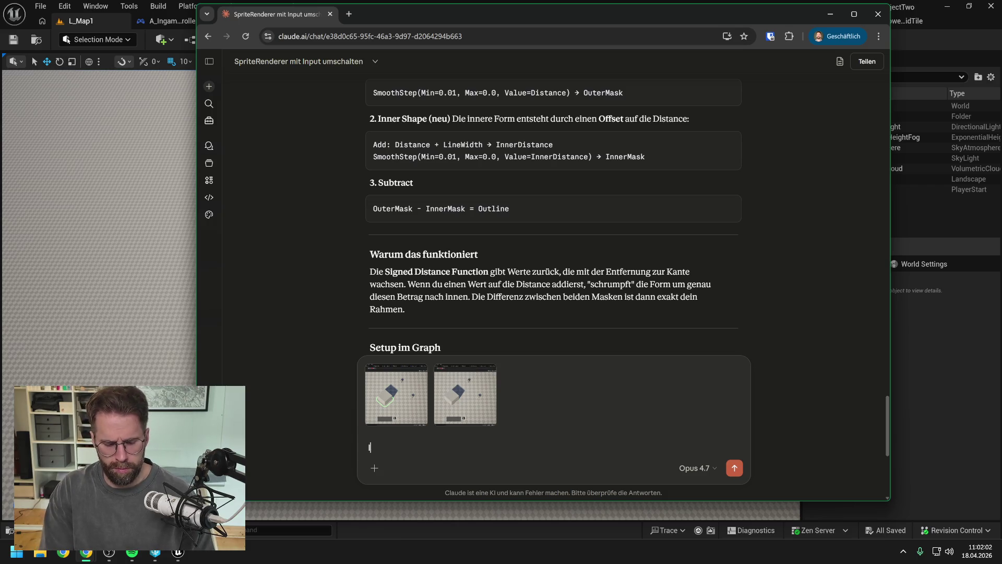
{"action": "type", "text": "ch nutze die"}
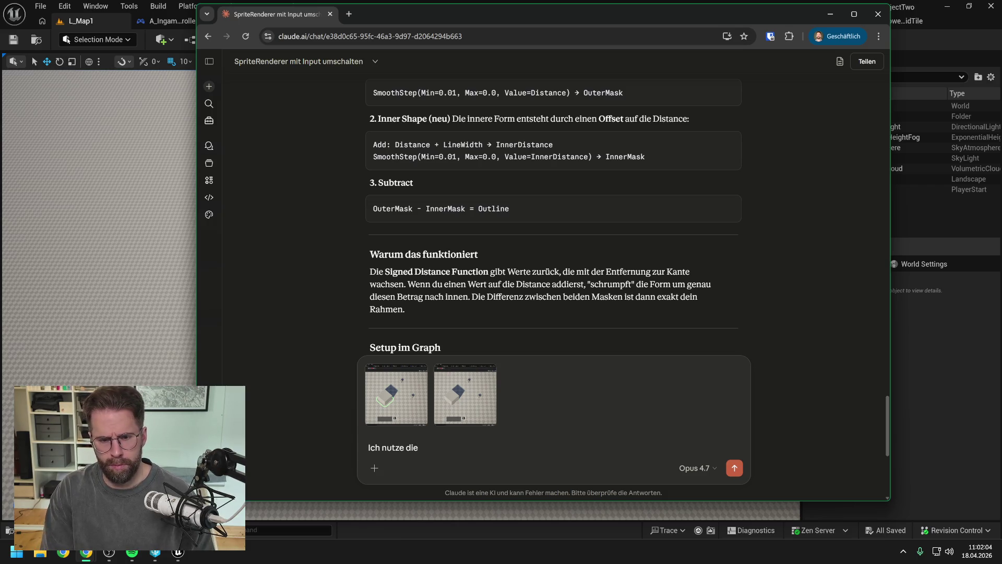
{"action": "type", "text": " Linie"}
{"action": "type", "text": " um m"}
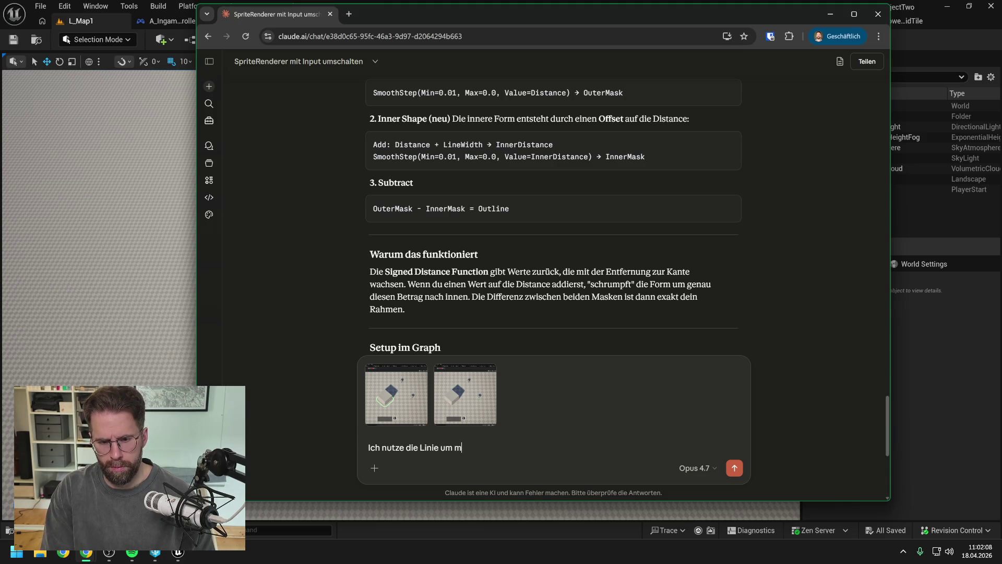
{"action": "type", "text": "eine Gebäude zu hovern."}
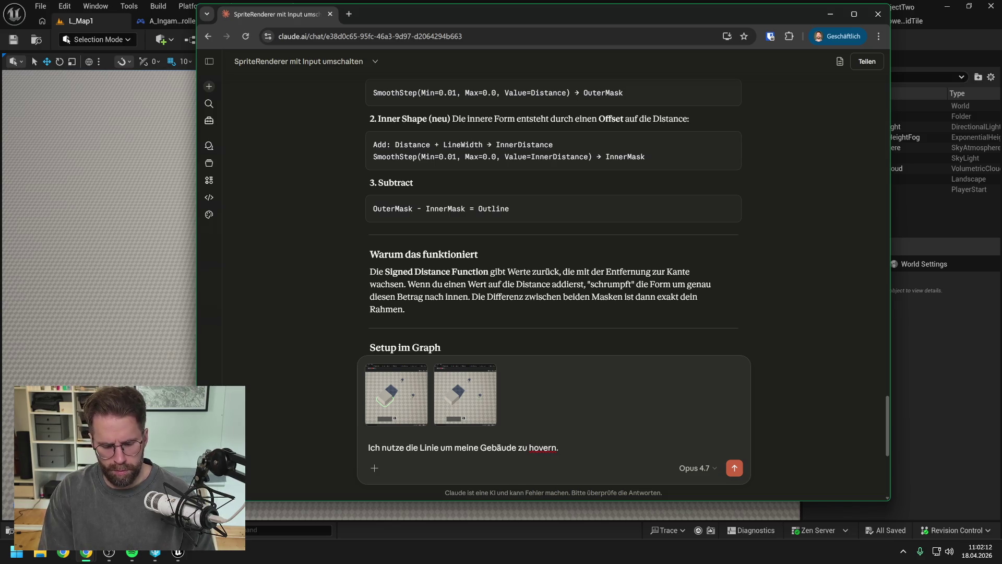
{"action": "type", "text": " Die Linie so"}
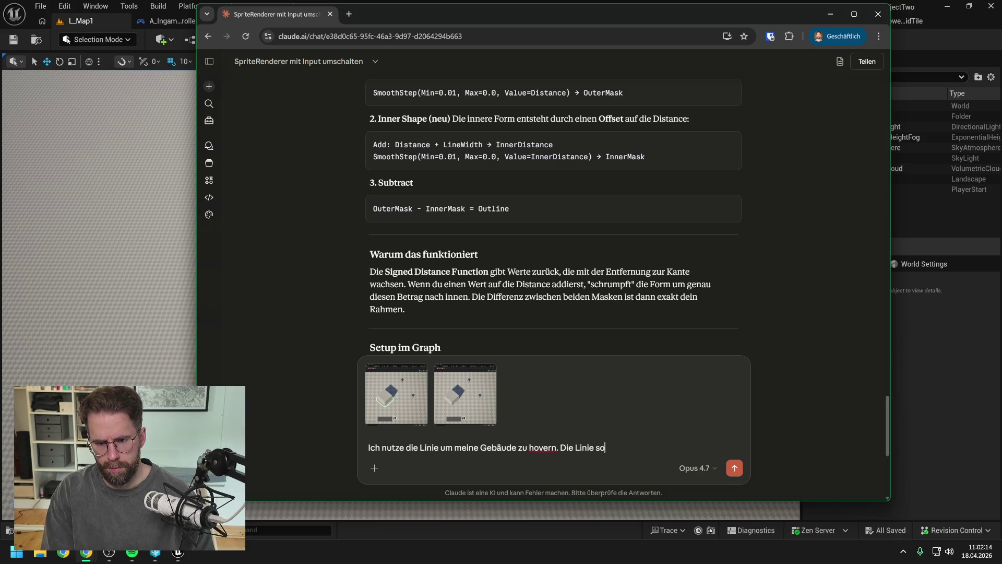
{"action": "type", "text": "llte immer gleich b"}
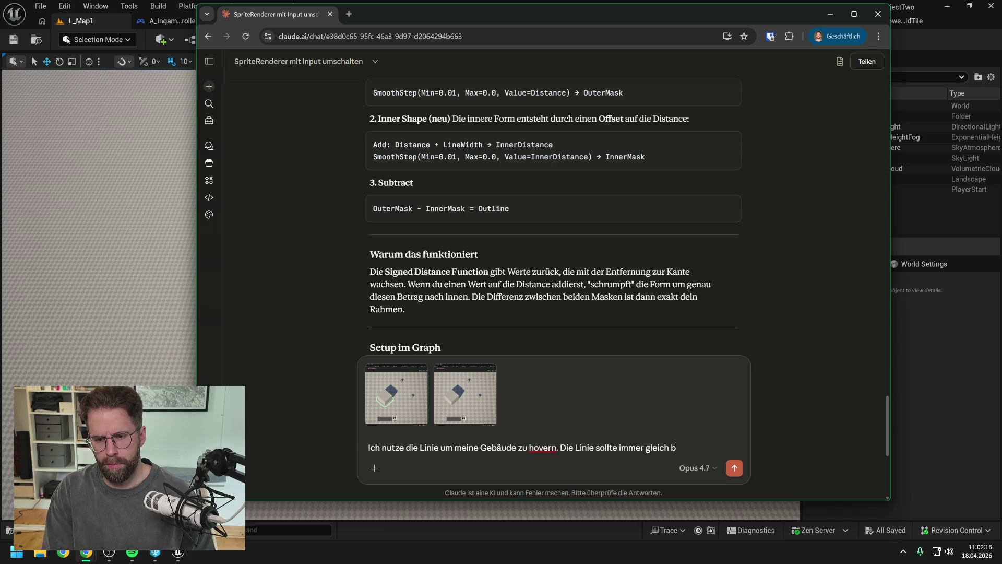
{"action": "type", "text": "reit sein, egal w"}
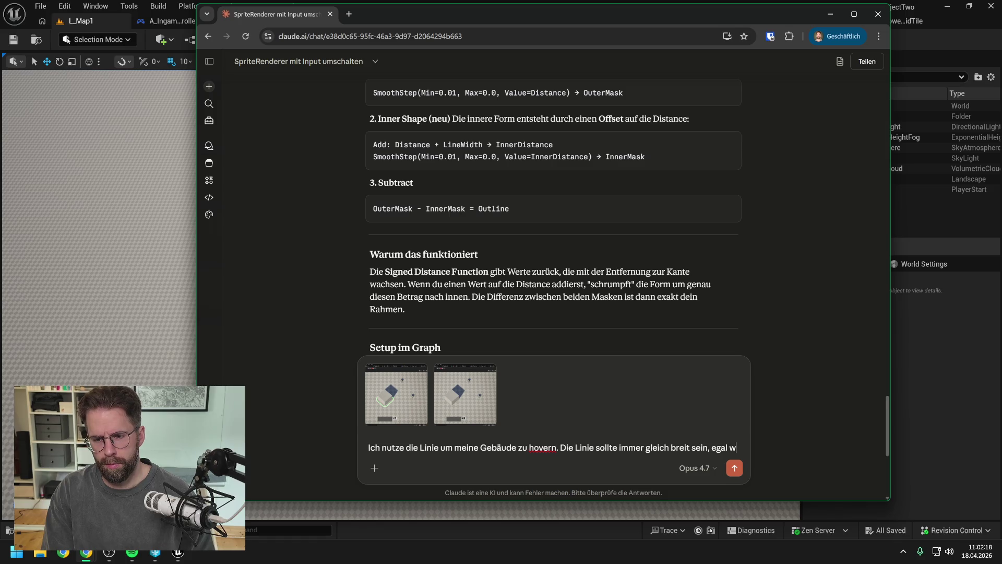
{"action": "type", "text": "ie groß das Ge"}
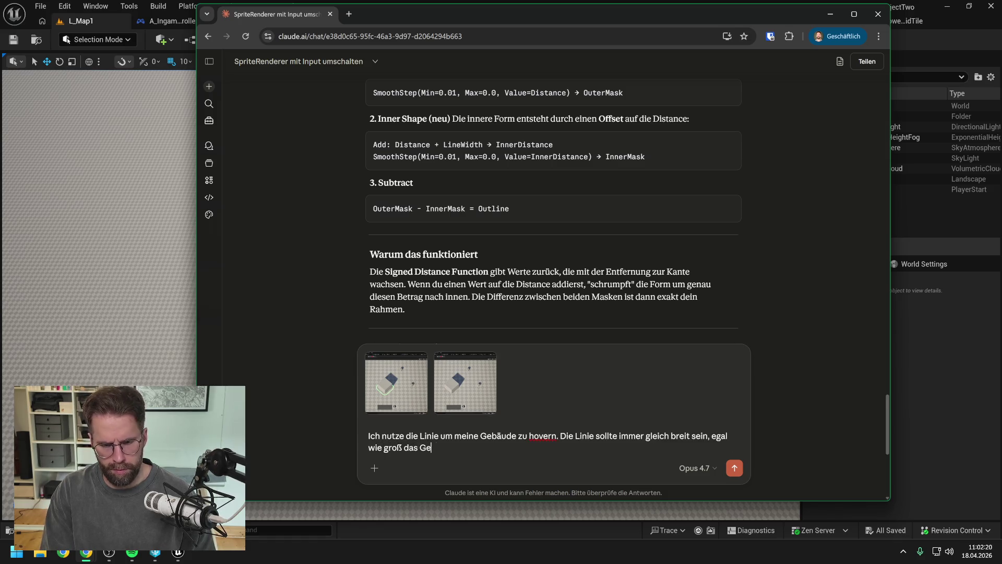
{"action": "type", "text": "bäude, ak"}
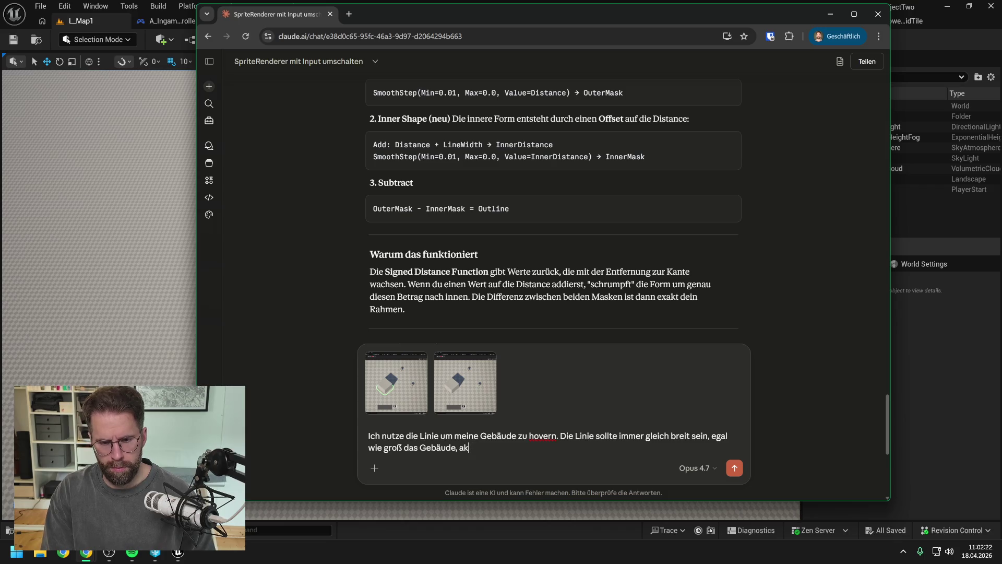
{"action": "type", "text": "tuell ist s"}
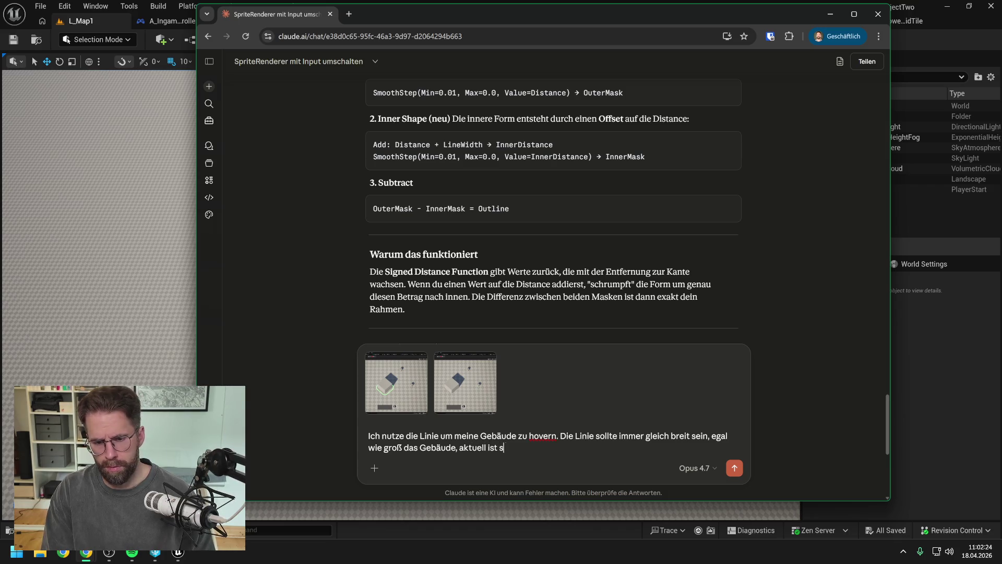
{"action": "type", "text": "ie ein Pr"}
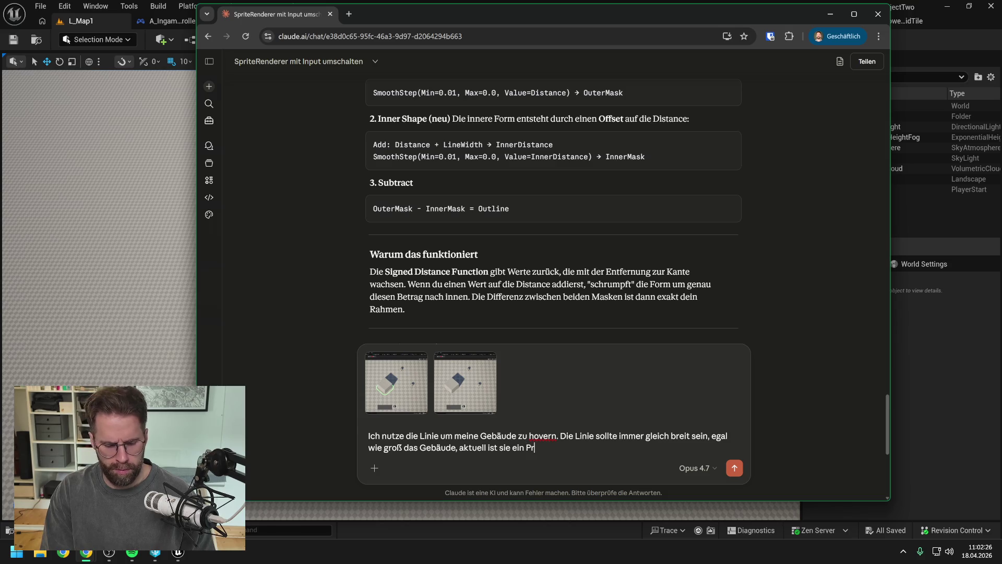
{"action": "type", "text": "ozentanteil"}
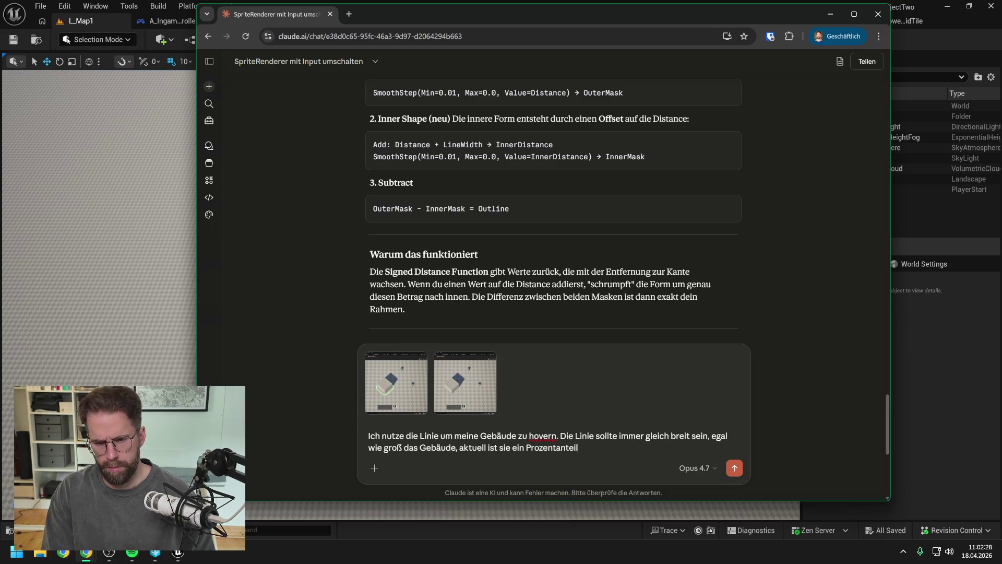
{"action": "type", "text": " der"}
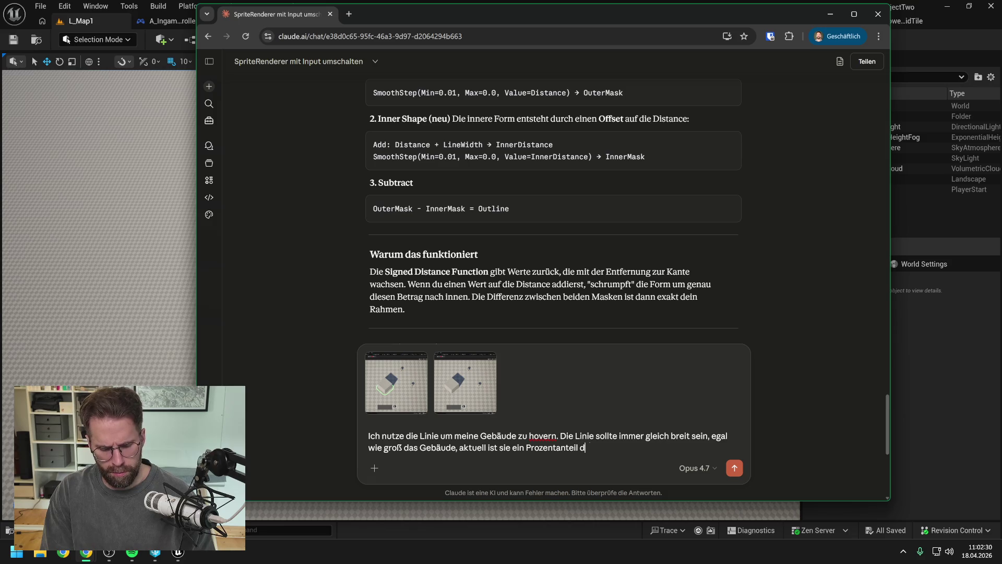
{"action": "key", "text": "BackSpace"}
{"action": "key", "text": "BackSpace"}
{"action": "type", "text": "s gesamten Rectangles"}
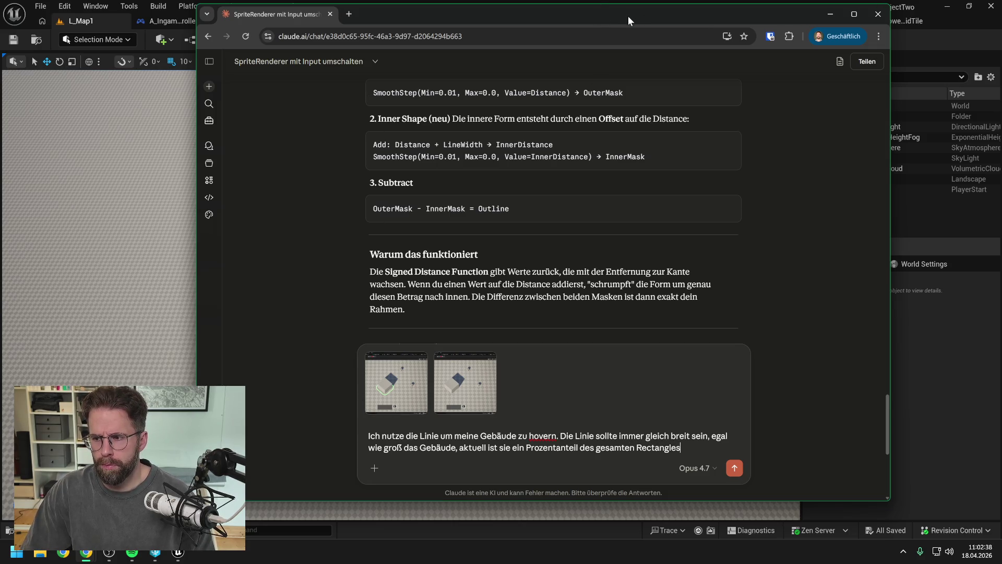
{"action": "left_click", "coordinate": [929, 37]}
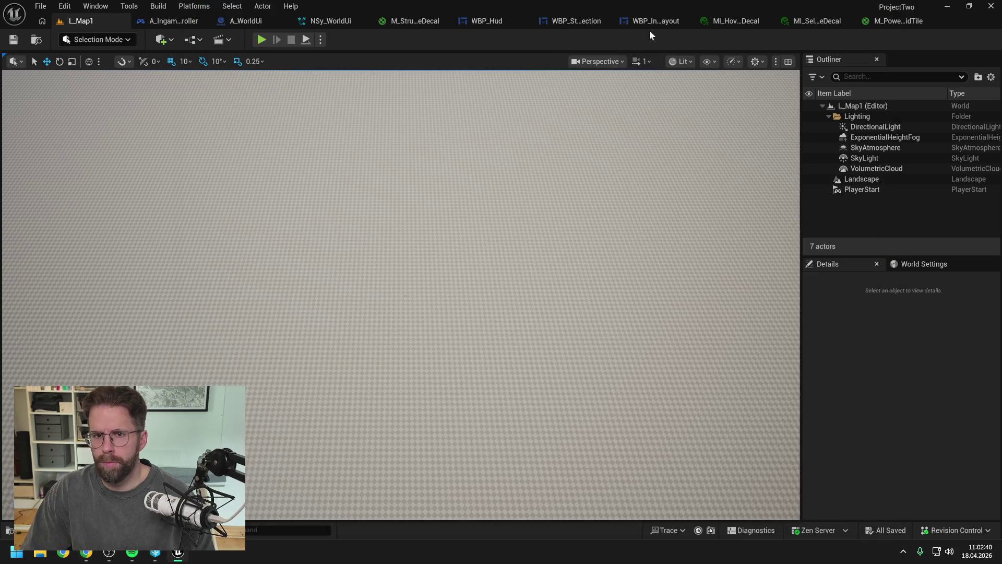
Look through M_PowerGridTile, both decal instances and WBP_IngameLayout before returning to M_StructureDecal.
{"action": "left_click", "coordinate": [885, 21]}
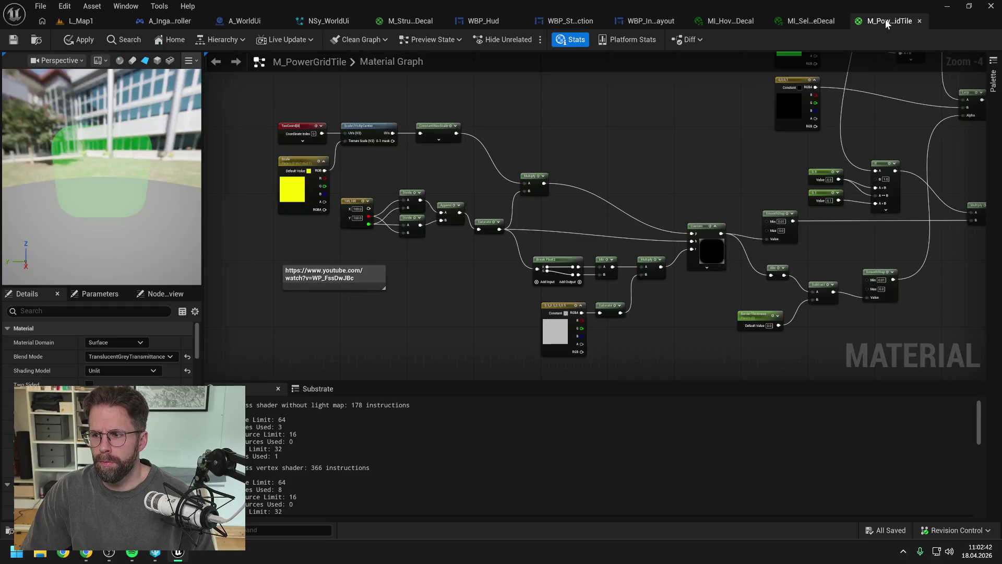
{"action": "left_click", "coordinate": [813, 22]}
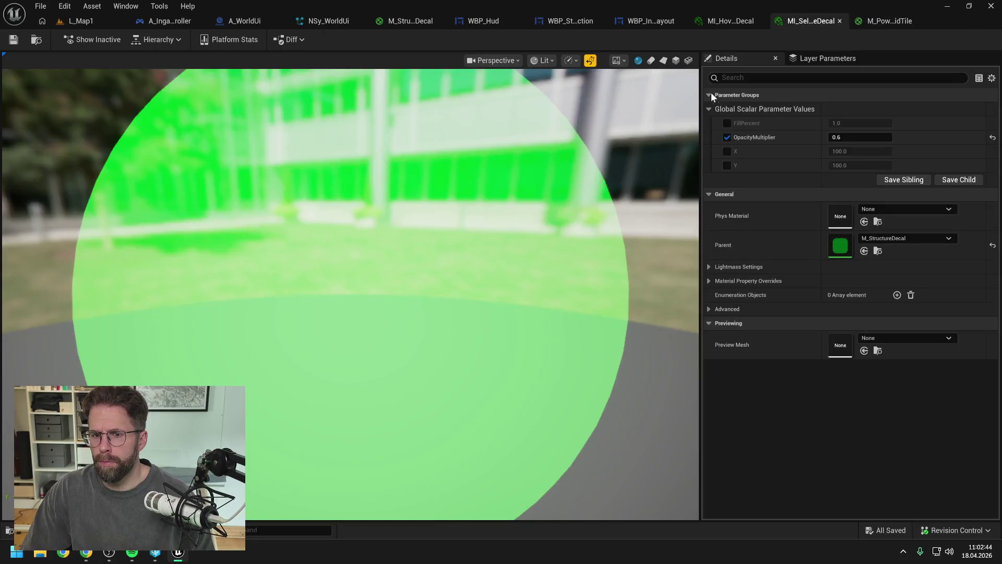
{"action": "left_click", "coordinate": [725, 22]}
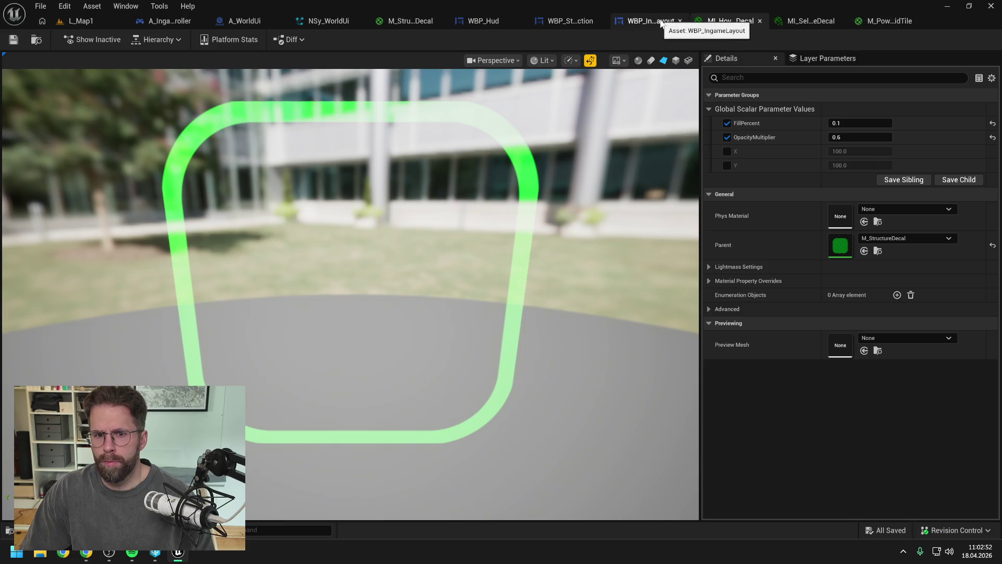
{"action": "left_click", "coordinate": [660, 21]}
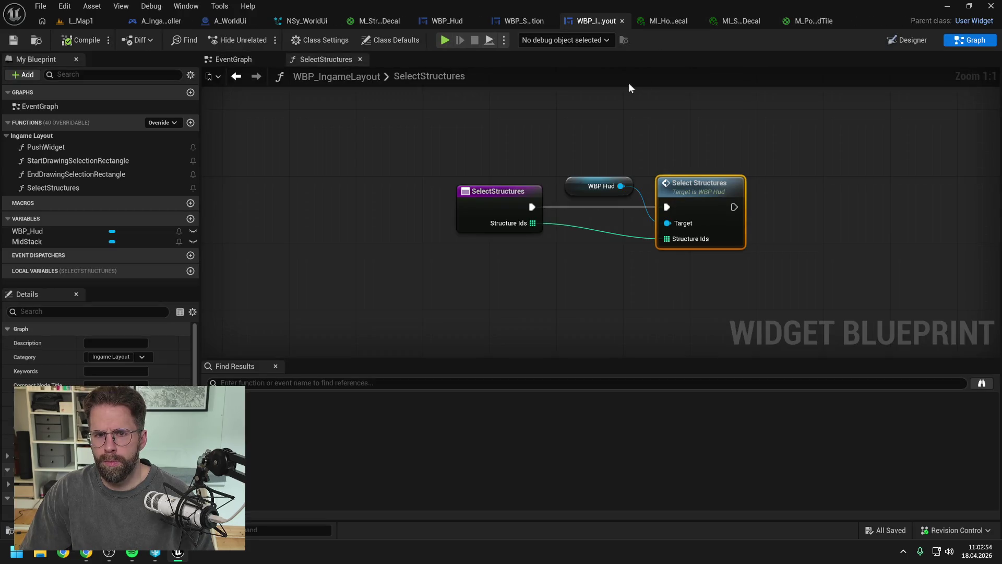
{"action": "left_click", "coordinate": [372, 21]}
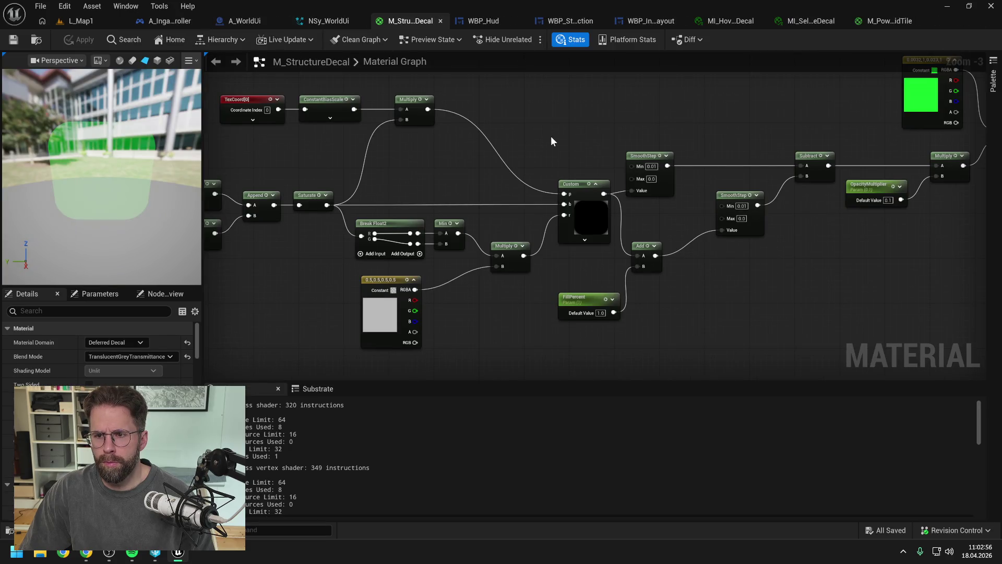
Frame the full M_StructureDecal graph and paste its screenshot as a third image in the Claude message.
{"action": "scroll", "coordinate": [568, 142], "scroll_direction": "down", "scroll_amount": 1}
{"action": "left_click_drag", "start_coordinate": [582, 147], "coordinate": [579, 157]}
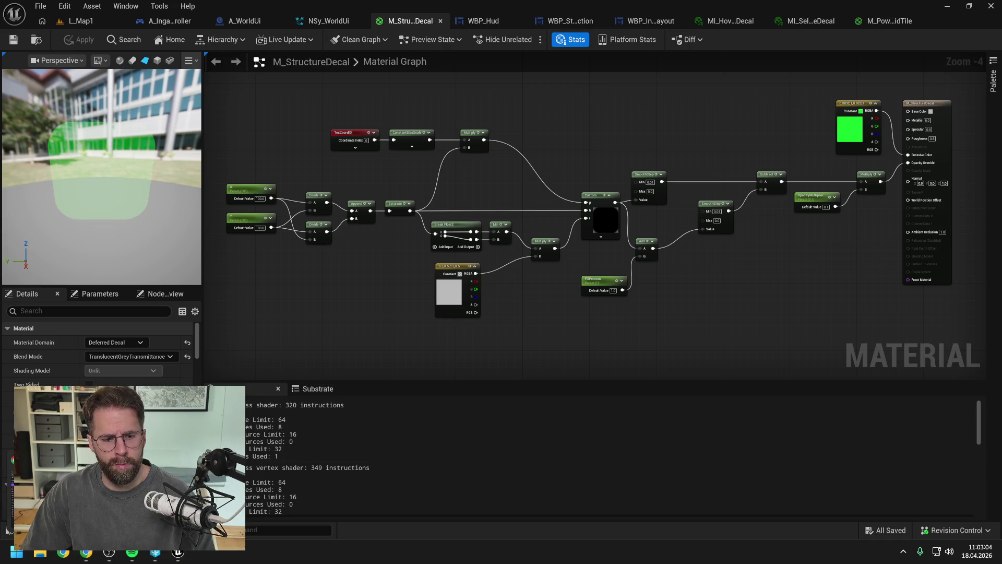
{"action": "key", "text": "alt+Tab"}
{"action": "key", "text": "ctrl+v"}
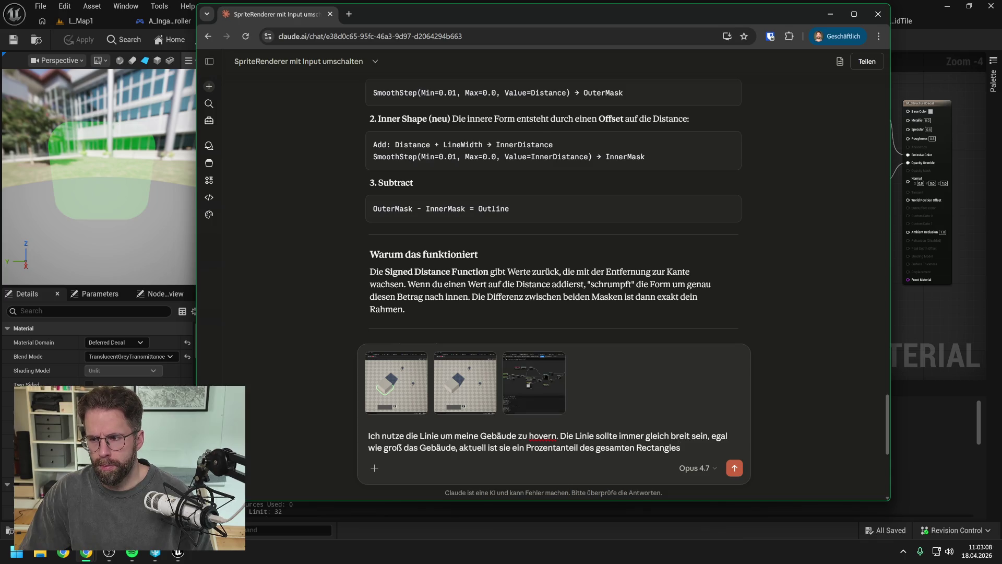
Send the three-screenshot question and read Claude's advice to divide LineWidthWorld by Min(ParamX, ParamY).
{"action": "key", "text": "Return"}
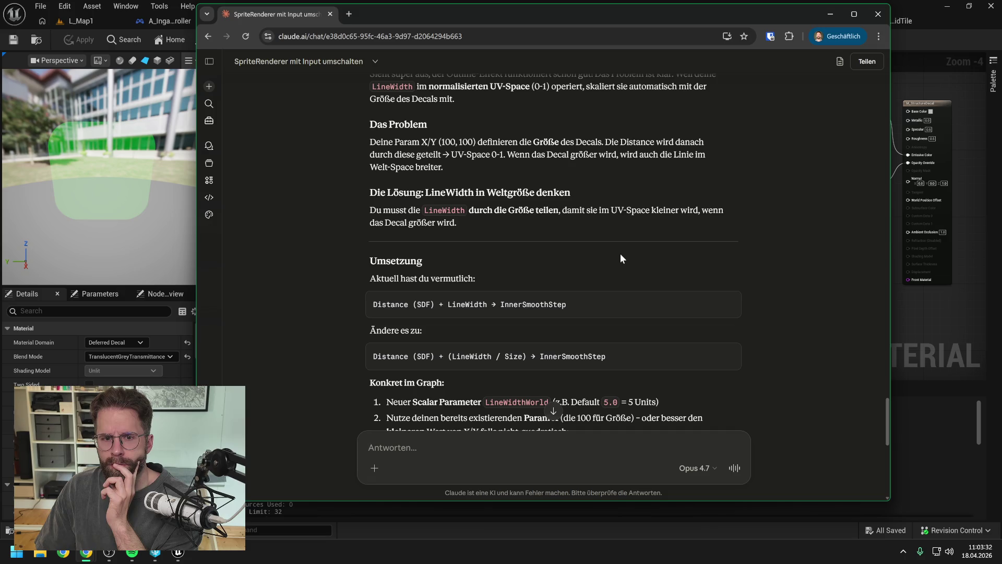
{"action": "scroll", "coordinate": [622, 249], "scroll_direction": "down", "scroll_amount": 2}
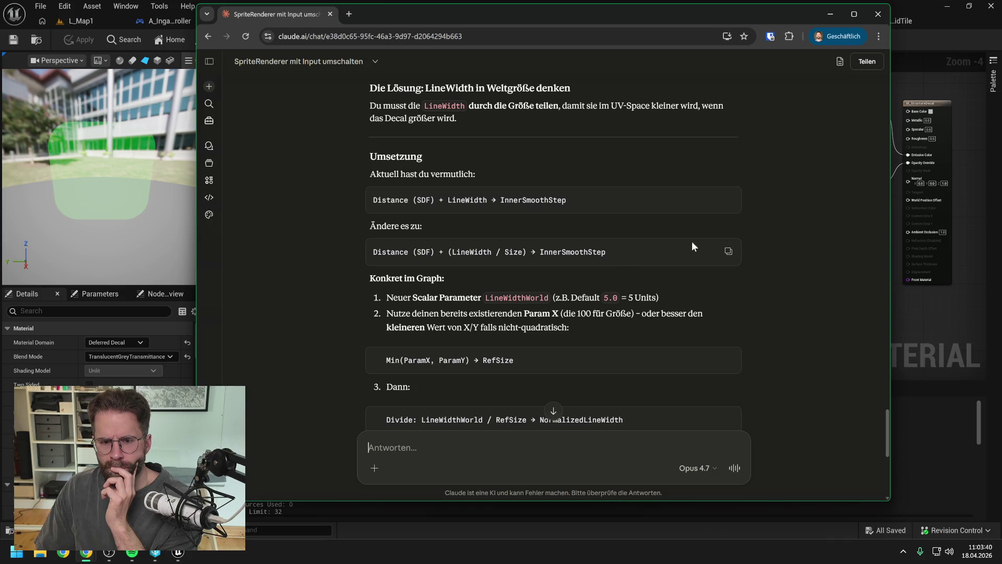
{"action": "scroll", "coordinate": [785, 252], "scroll_direction": "down", "scroll_amount": 1}
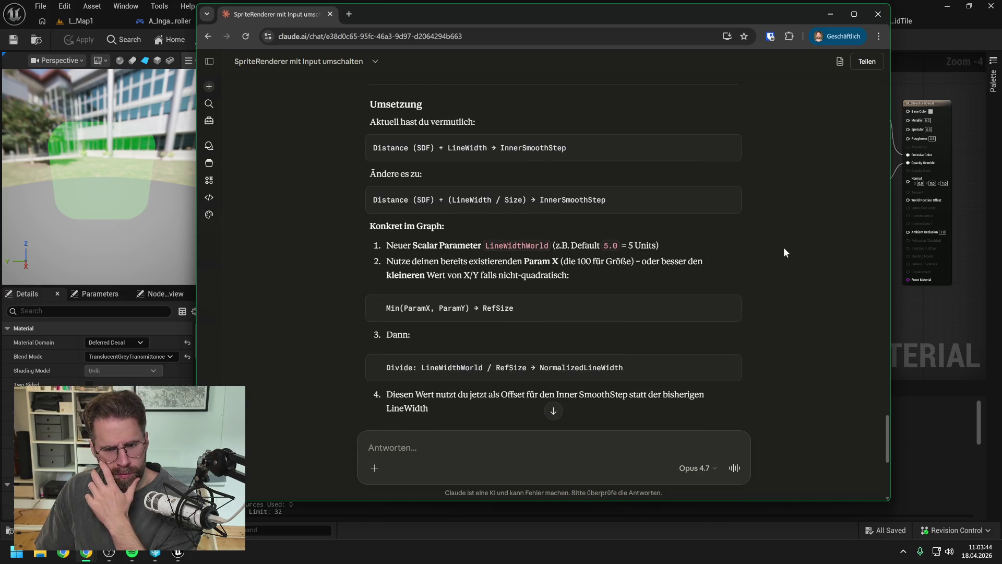
{"action": "scroll", "coordinate": [784, 249], "scroll_direction": "down", "scroll_amount": 1}
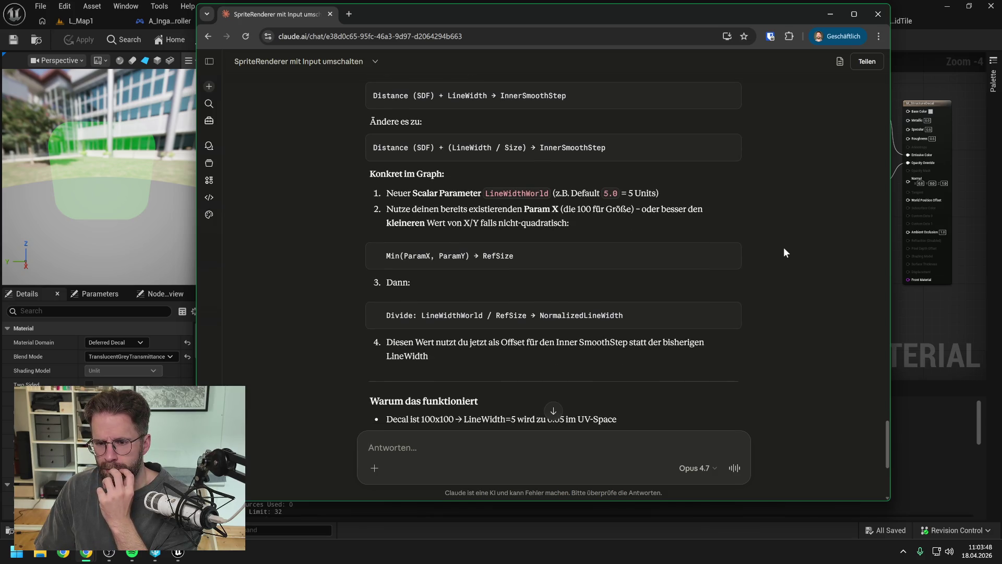
{"action": "scroll", "coordinate": [785, 250], "scroll_direction": "down", "scroll_amount": 1}
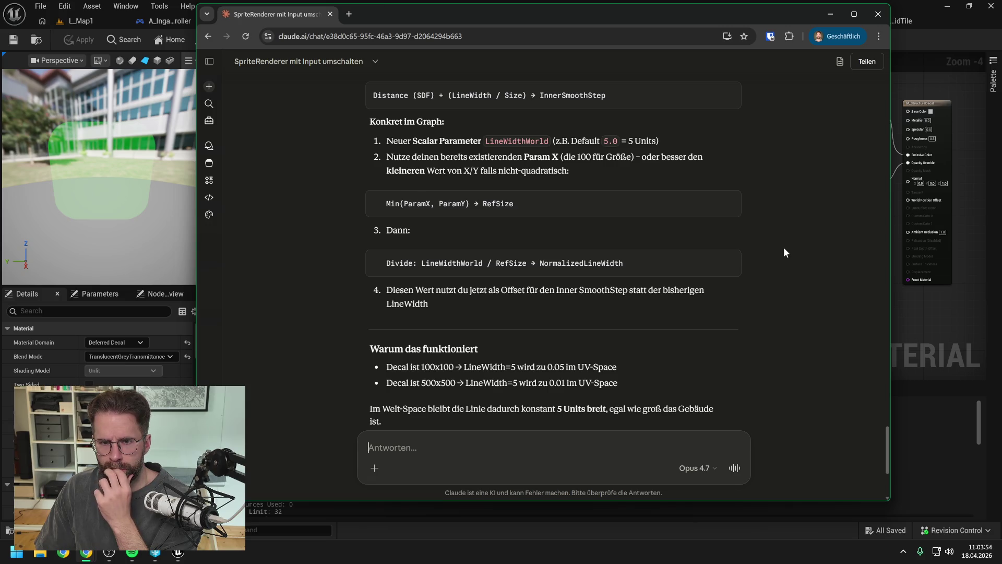
{"action": "scroll", "coordinate": [784, 249], "scroll_direction": "down", "scroll_amount": 1}
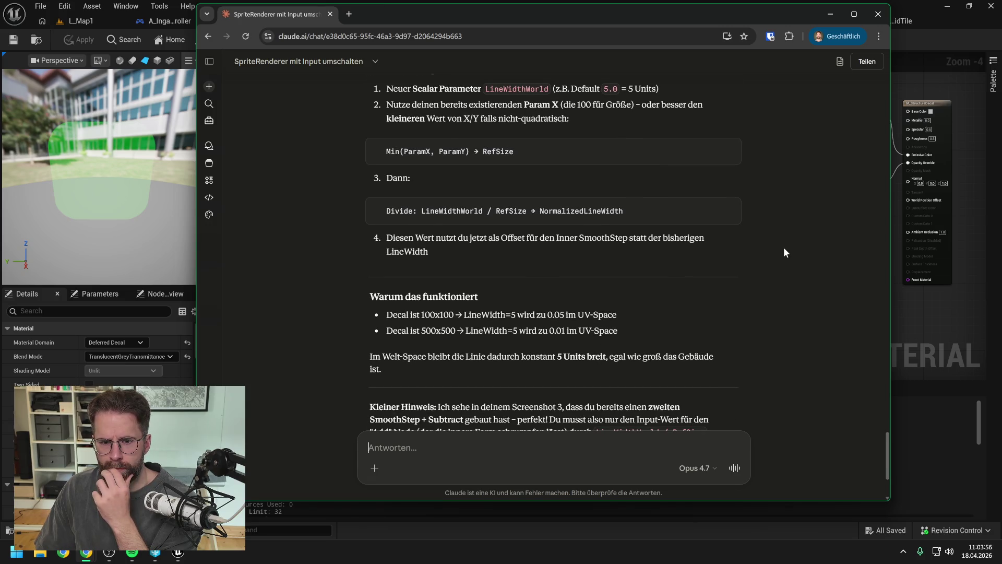
{"action": "scroll", "coordinate": [784, 253], "scroll_direction": "down", "scroll_amount": 1}
{"action": "scroll", "coordinate": [784, 253], "scroll_direction": "down", "scroll_amount": 1}
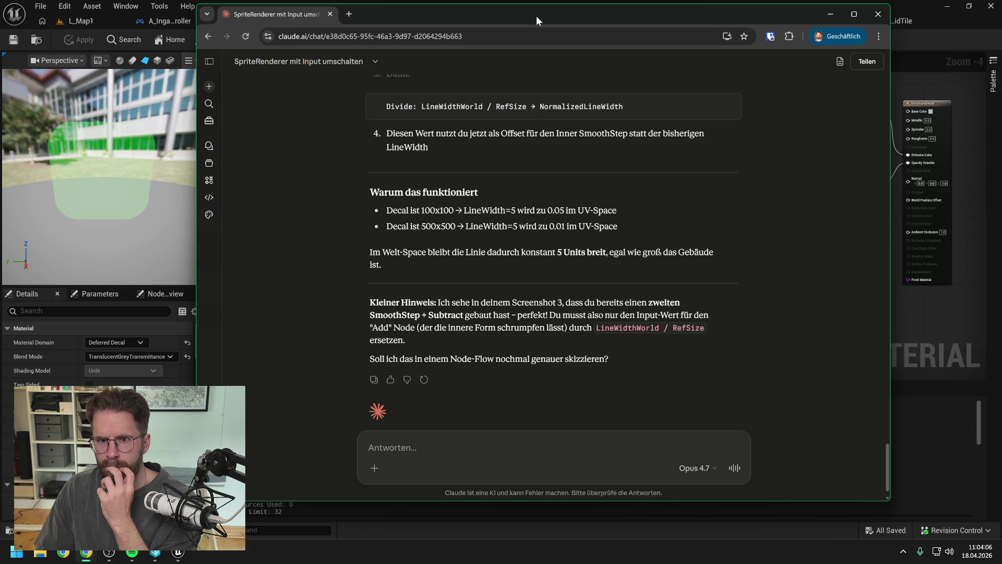
{"action": "key", "text": "alt+Tab"}
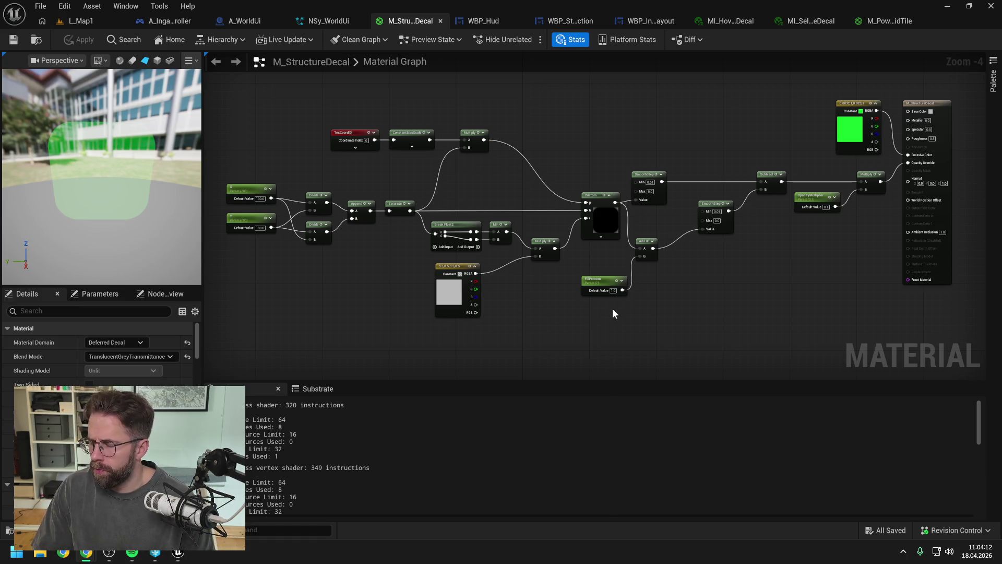
Add a Min node taking the X and Y size parameters as its inputs.
{"action": "left_click_drag", "start_coordinate": [597, 320], "coordinate": [624, 299]}
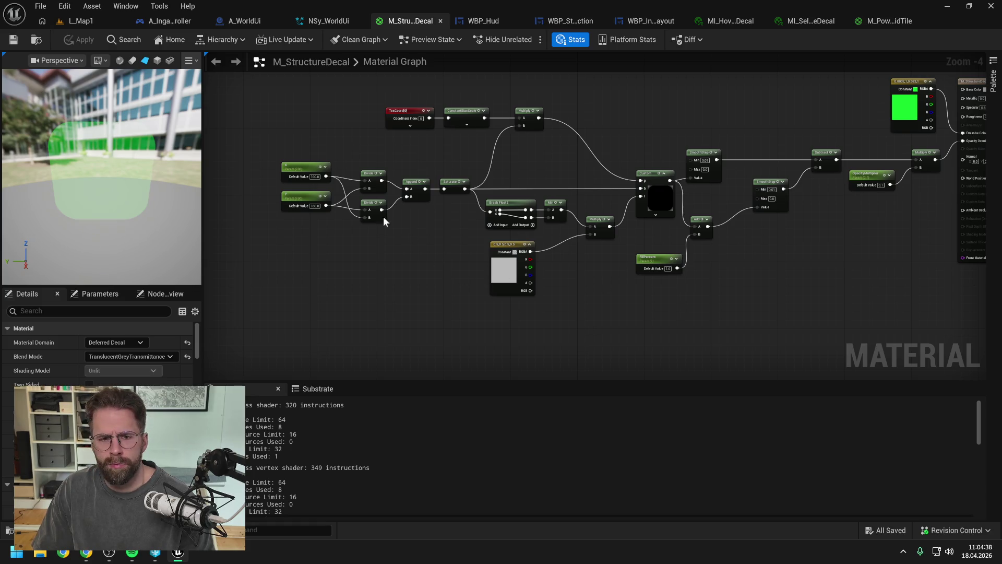
{"action": "left_click_drag", "start_coordinate": [325, 176], "coordinate": [377, 291]}
{"action": "type", "text": "min"}
{"action": "left_click", "coordinate": [397, 345]}
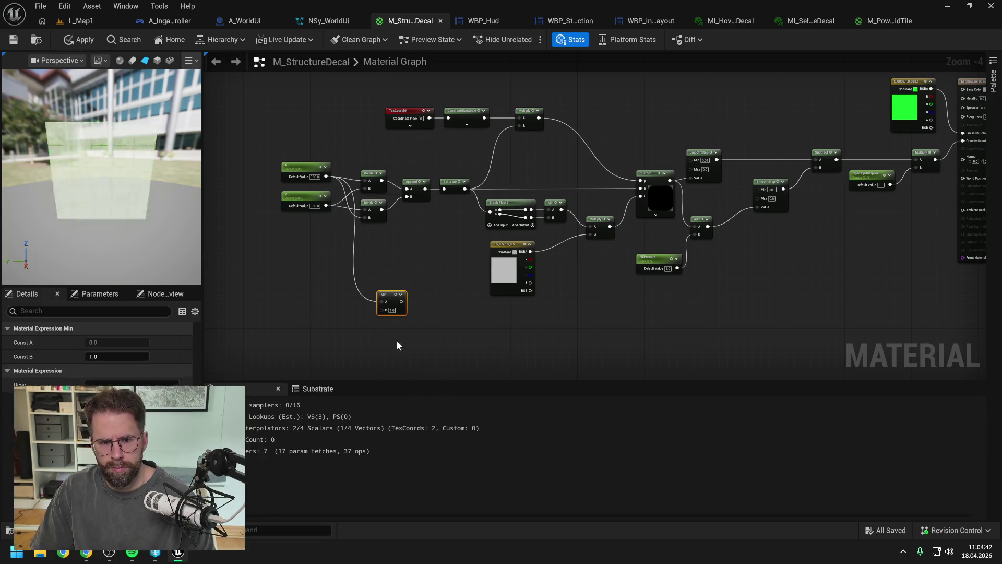
{"action": "mouse_move", "coordinate": [326, 206]}
{"action": "left_mouse_down"}
{"action": "mouse_move", "coordinate": [392, 313]}
{"action": "mouse_move", "coordinate": [375, 309]}
{"action": "left_mouse_up"}
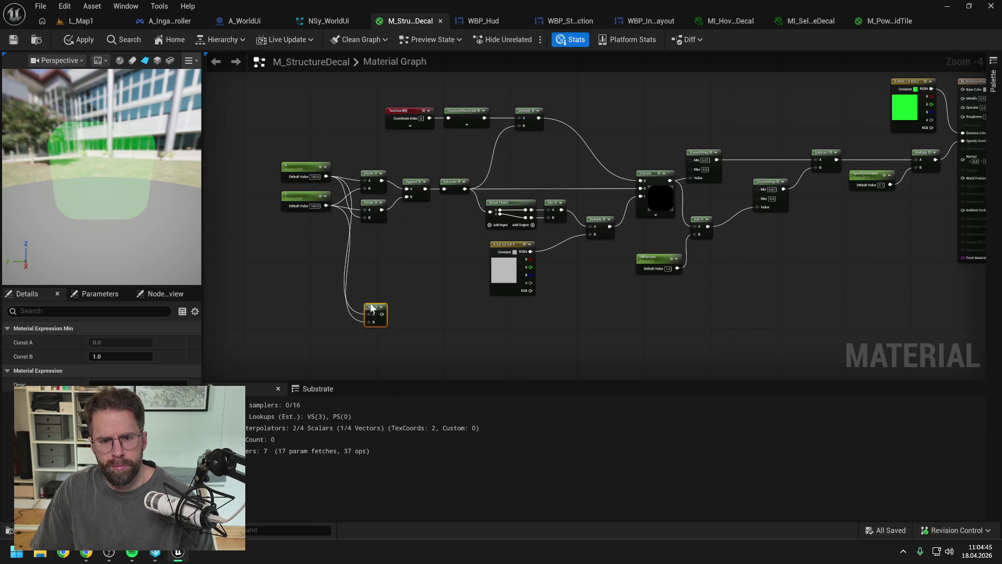
{"action": "left_click", "coordinate": [437, 307]}
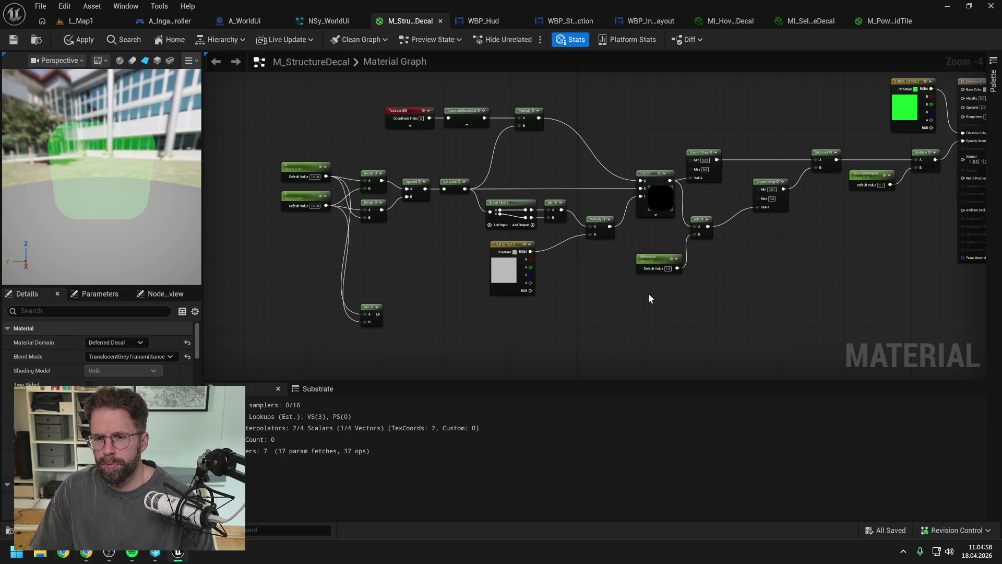
Create a constant 5 feeding a Divide node beside Min and wire its output onward.
{"action": "left_click", "coordinate": [392, 321]}
{"action": "type", "text": "5"}
{"action": "key", "text": "Return"}
{"action": "left_click", "coordinate": [474, 334]}
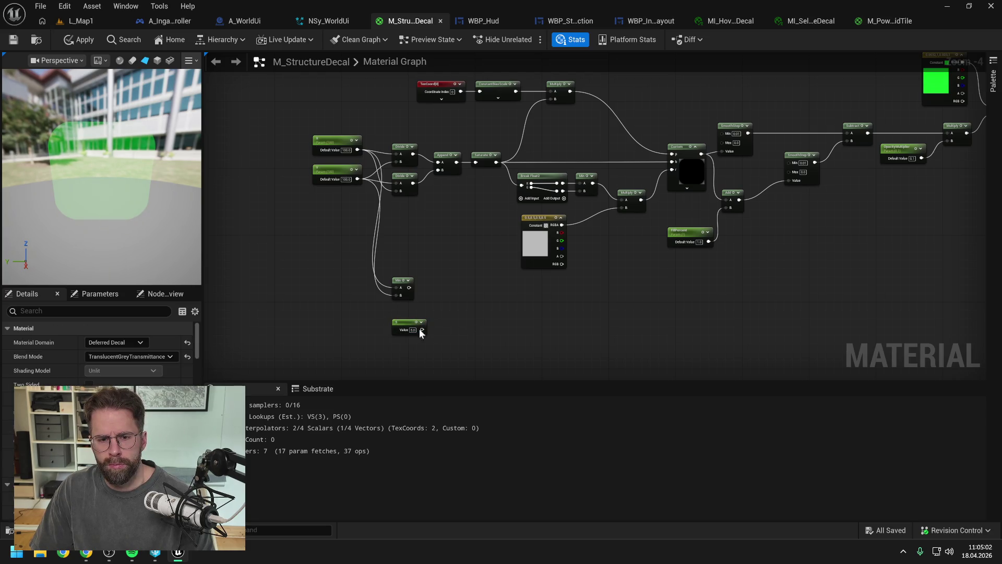
{"action": "left_click_drag", "start_coordinate": [407, 322], "coordinate": [394, 322]}
{"action": "left_click", "coordinate": [458, 314]}
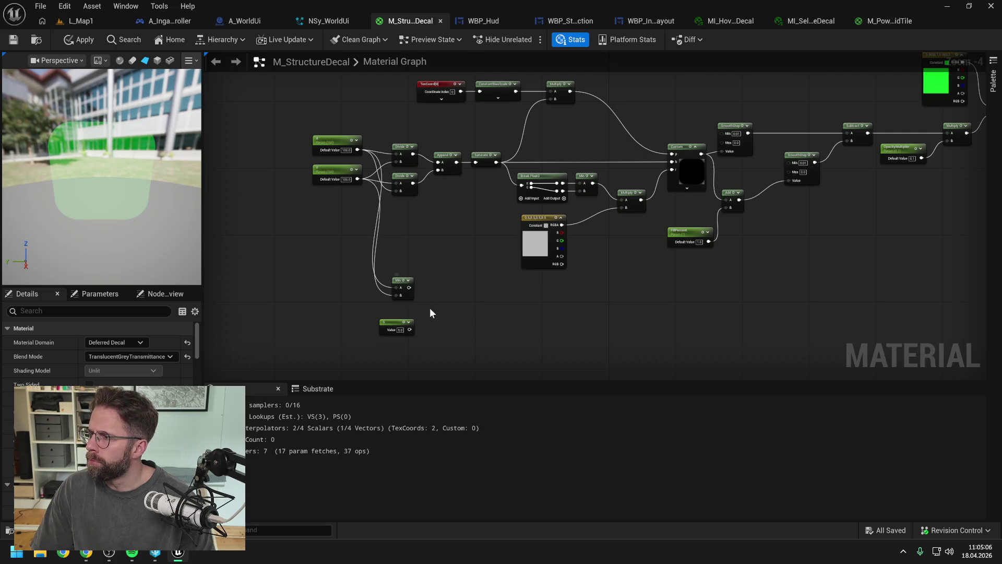
{"action": "mouse_move", "coordinate": [410, 330]}
{"action": "left_mouse_down"}
{"action": "mouse_move", "coordinate": [459, 304]}
{"action": "mouse_move", "coordinate": [447, 311]}
{"action": "mouse_move", "coordinate": [463, 312]}
{"action": "mouse_move", "coordinate": [401, 327]}
{"action": "mouse_move", "coordinate": [413, 270]}
{"action": "left_mouse_up"}
{"action": "type", "text": "divide"}
{"action": "key", "text": "Return"}
{"action": "left_click_drag", "start_coordinate": [471, 303], "coordinate": [467, 279]}
{"action": "left_click", "coordinate": [539, 299]}
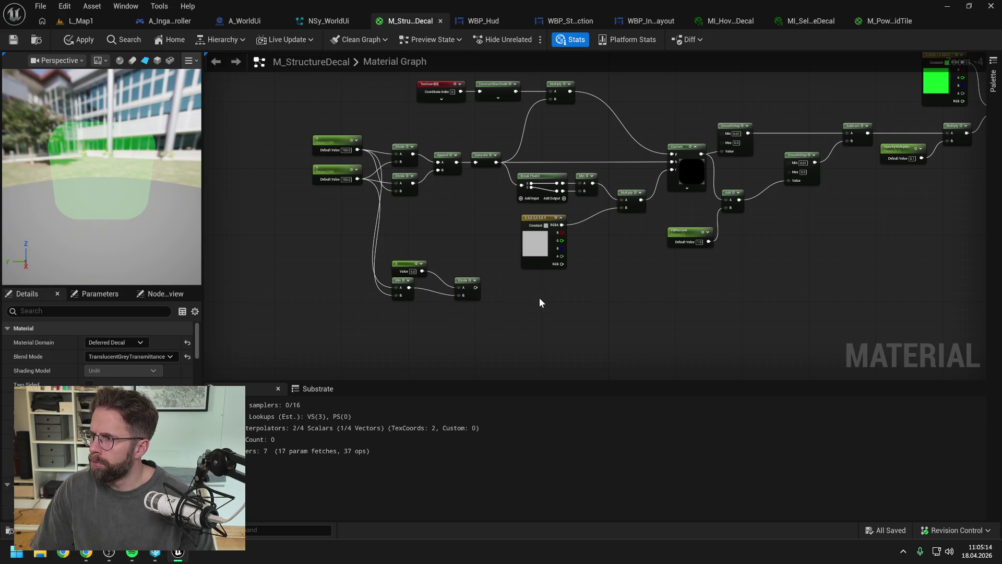
{"action": "left_click_drag", "start_coordinate": [476, 287], "coordinate": [726, 208]}
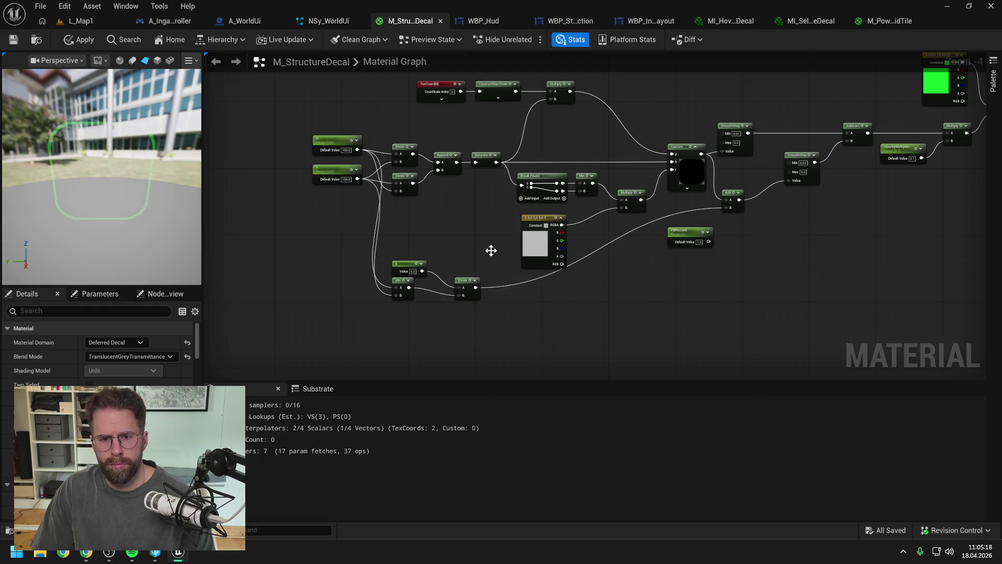
Apply, then raise the scalar constant from 5 to 10 and apply again.
{"action": "left_click", "coordinate": [81, 45]}
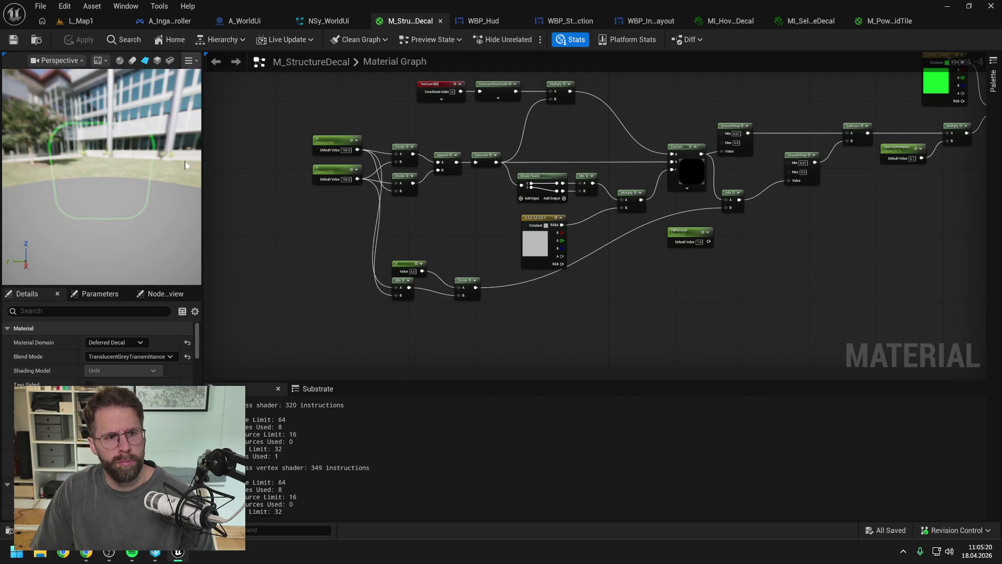
{"action": "left_click", "coordinate": [413, 272]}
{"action": "type", "text": "10"}
{"action": "key", "text": "Return"}
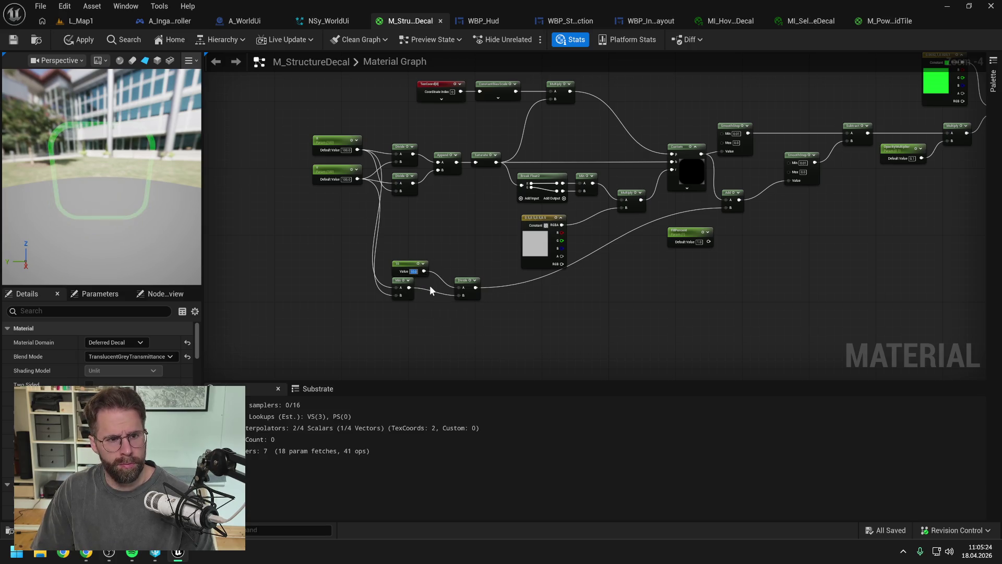
{"action": "left_click", "coordinate": [73, 43]}
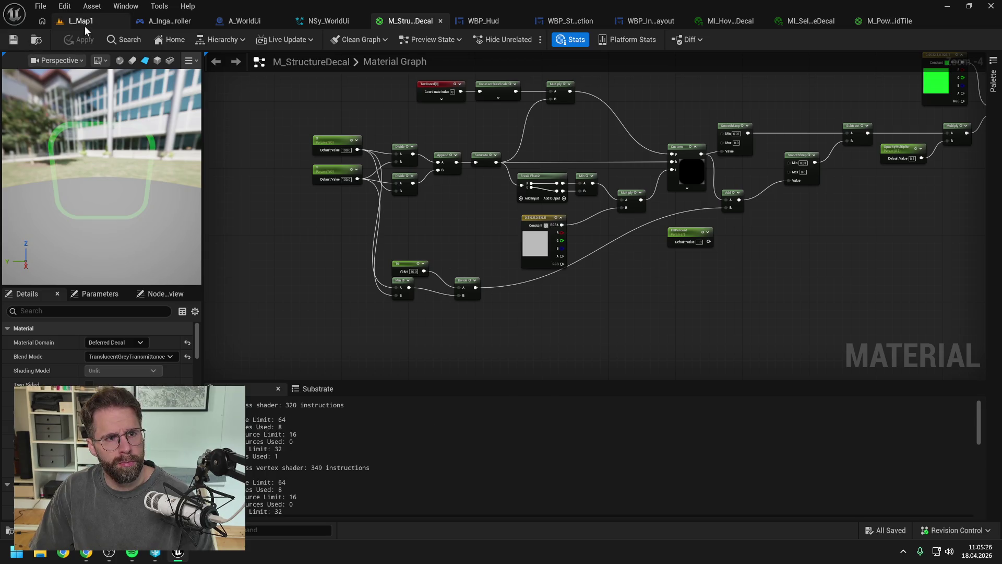
Play-test L_Map1 by placing a small cube building, then stop and switch to the decal material tabs.
{"action": "left_click", "coordinate": [83, 23]}
{"action": "key", "text": "alt+p"}
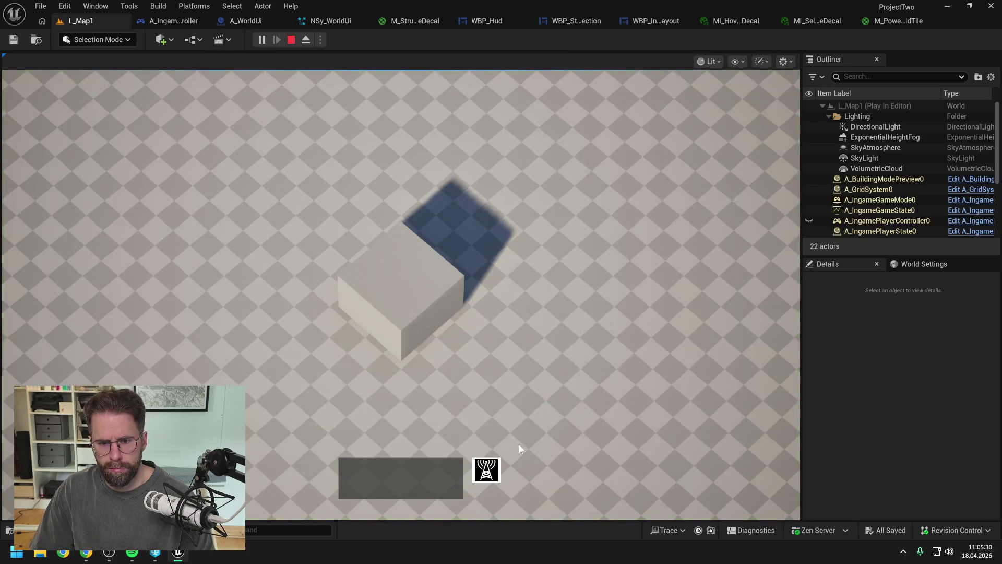
{"action": "left_click", "coordinate": [486, 470]}
{"action": "left_click", "coordinate": [601, 279]}
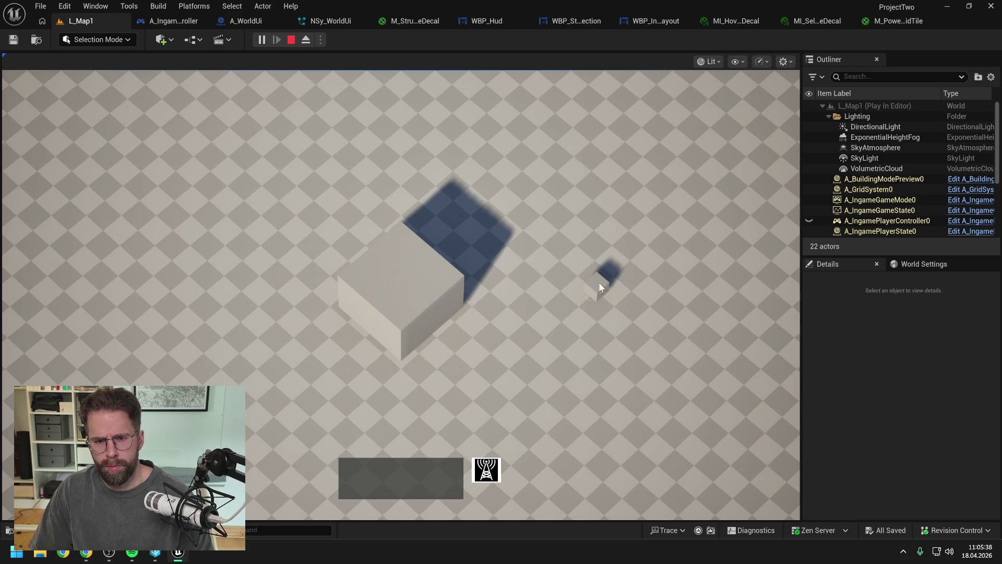
{"action": "key", "text": "Escape"}
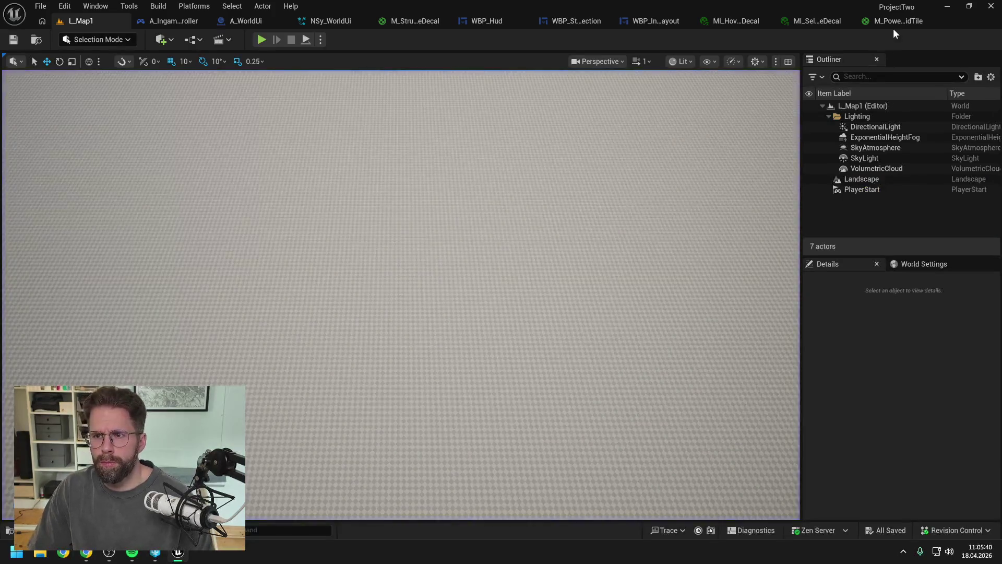
{"action": "left_click", "coordinate": [894, 24]}
{"action": "left_click", "coordinate": [803, 20]}
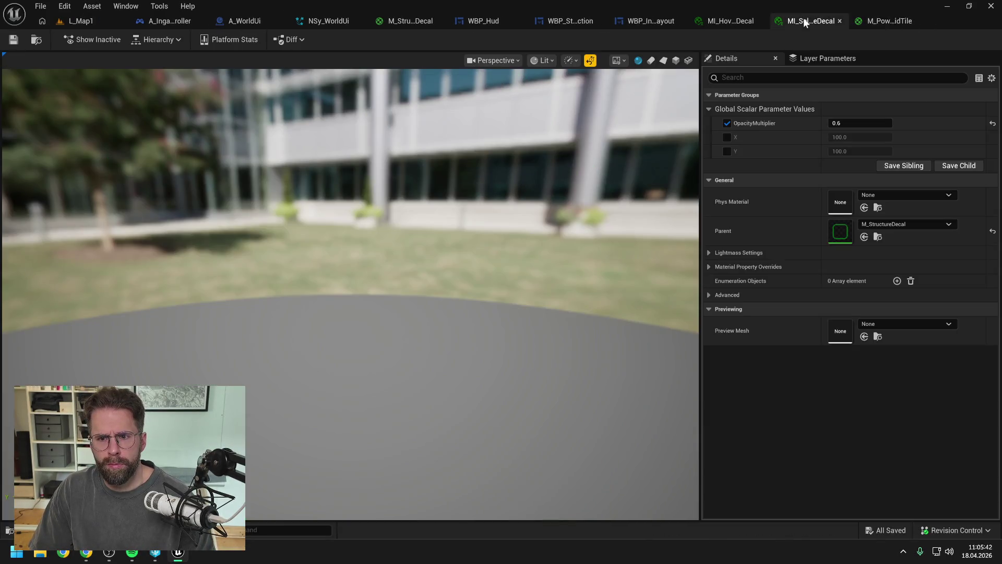
Back in M_StructureDecal, reposition the FillPercent and Min nodes to clear space.
{"action": "left_click", "coordinate": [730, 21]}
{"action": "left_click", "coordinate": [415, 22]}
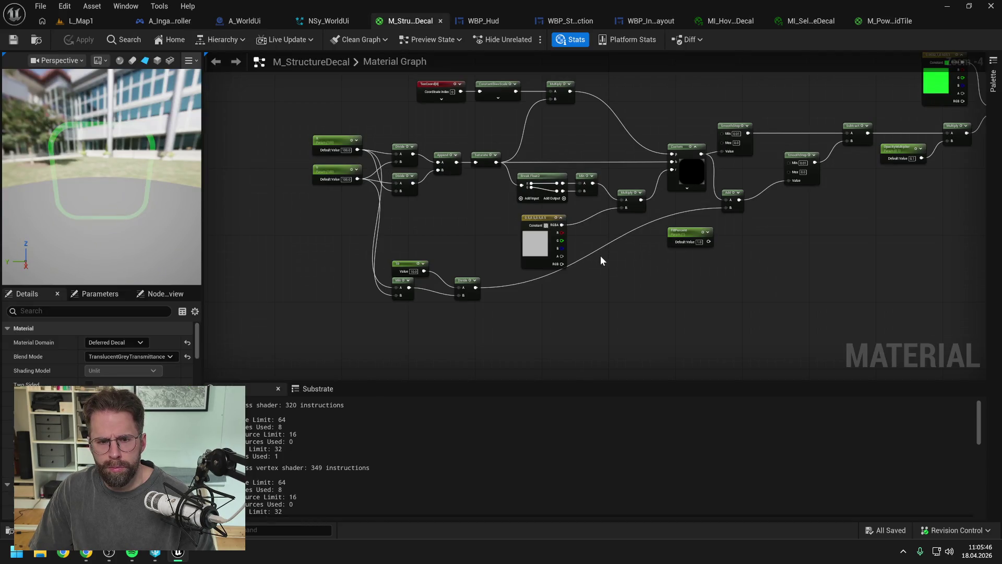
{"action": "left_click_drag", "start_coordinate": [679, 231], "coordinate": [758, 306]}
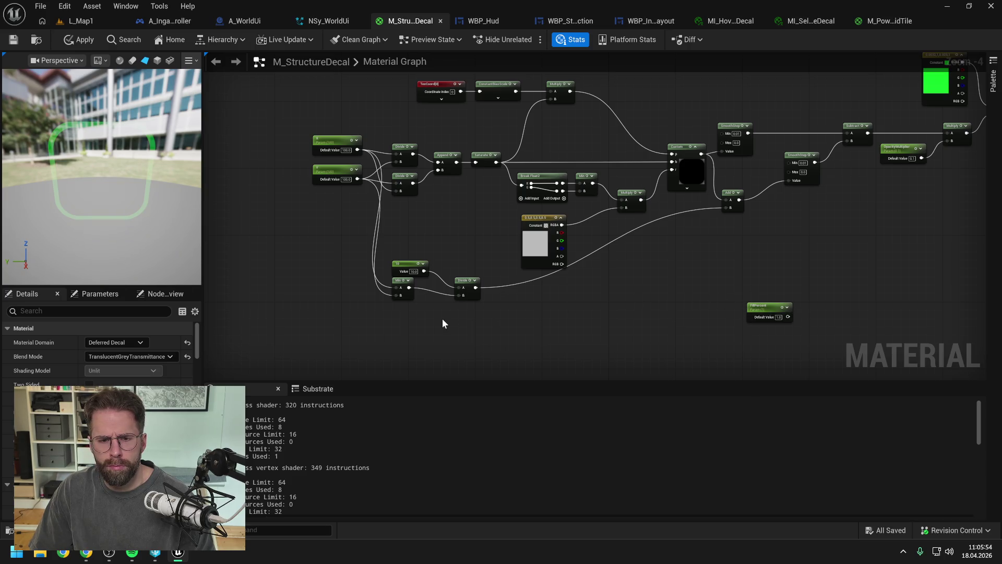
{"action": "left_click_drag", "start_coordinate": [401, 280], "coordinate": [400, 287]}
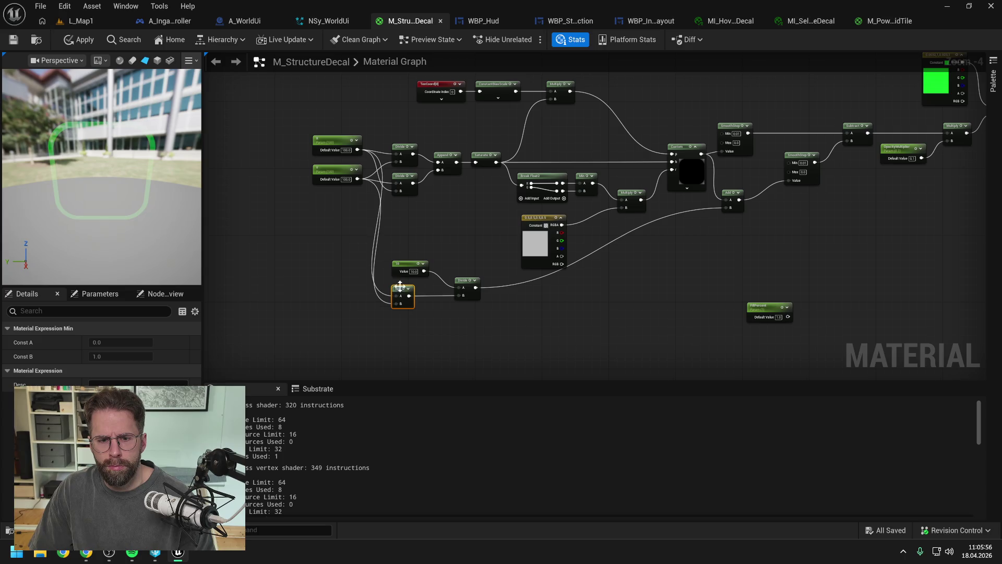
{"action": "left_click", "coordinate": [456, 253]}
{"action": "left_click_drag", "start_coordinate": [457, 254], "coordinate": [493, 269]}
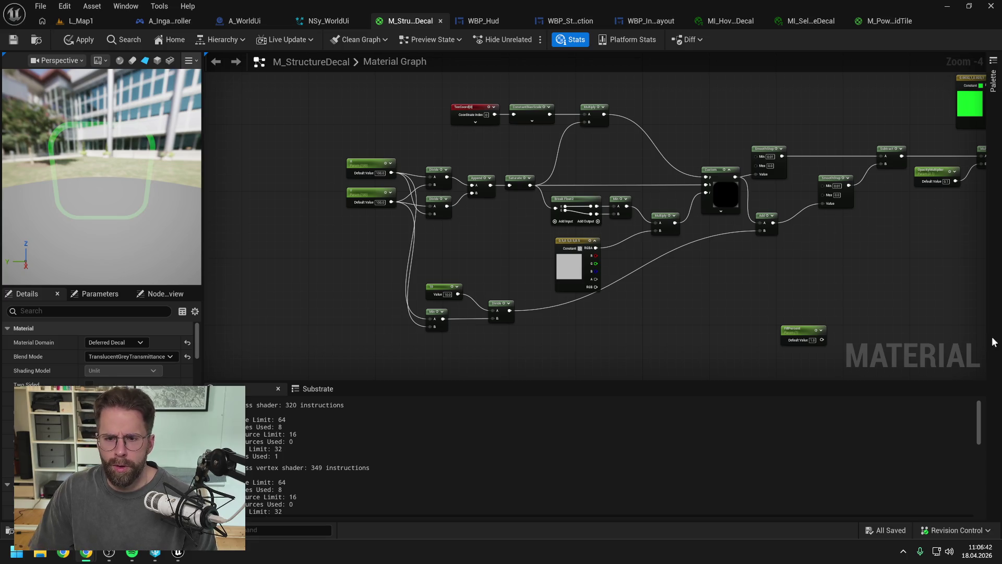
Connect FillPercent to Add's B input, replacing the lower Divide branch, and apply.
{"action": "mouse_move", "coordinate": [799, 330]}
{"action": "left_mouse_down"}
{"action": "mouse_move", "coordinate": [699, 268]}
{"action": "mouse_move", "coordinate": [724, 269]}
{"action": "mouse_move", "coordinate": [760, 229]}
{"action": "left_mouse_up"}
{"action": "left_click", "coordinate": [574, 343]}
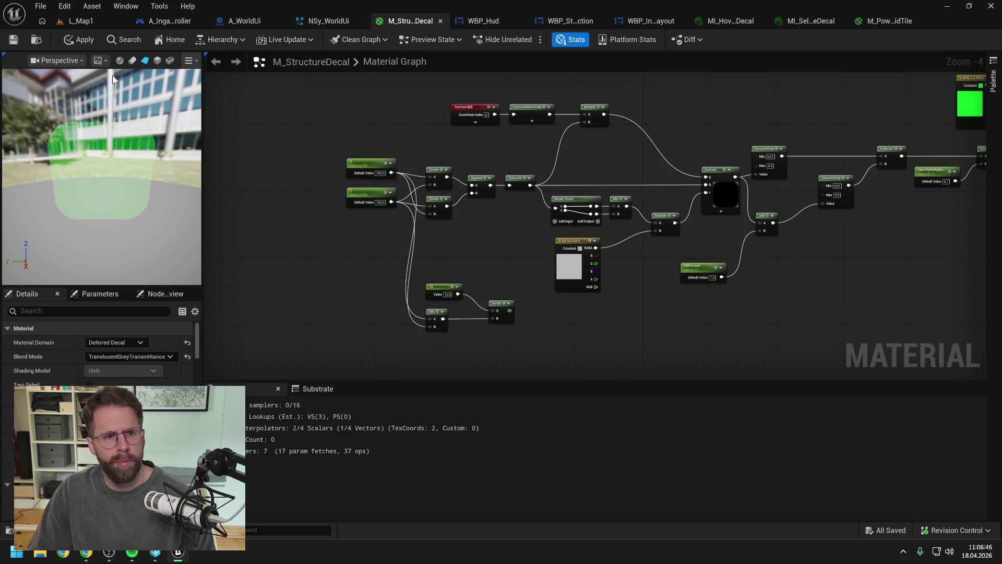
{"action": "left_click", "coordinate": [14, 39]}
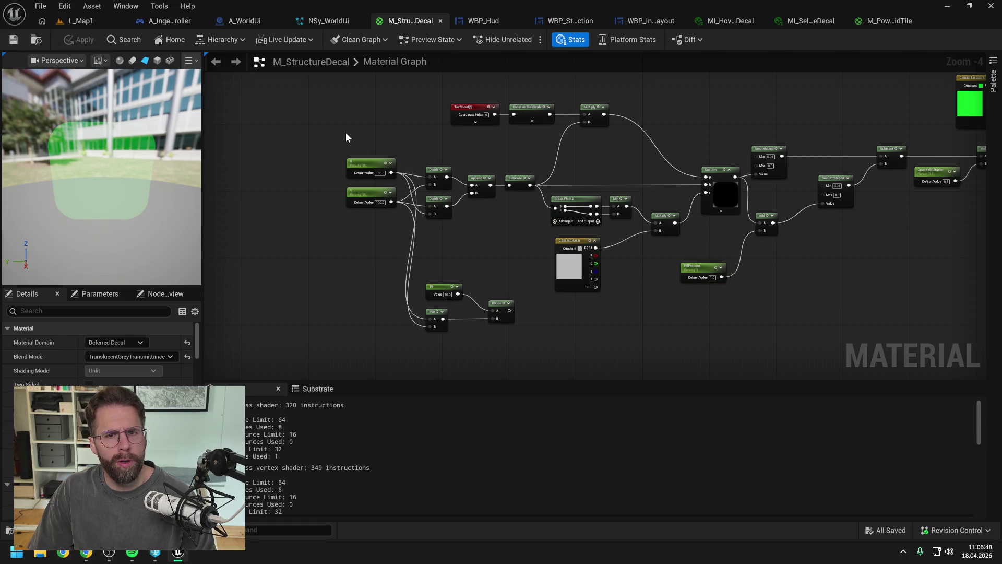
{"action": "key", "text": "ctrl+space"}
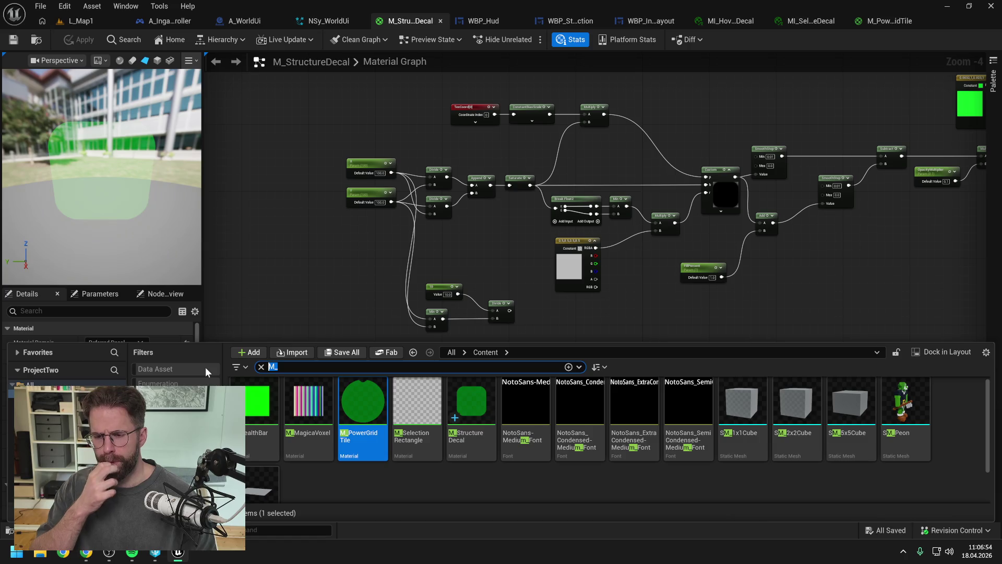
{"action": "left_click", "coordinate": [287, 254]}
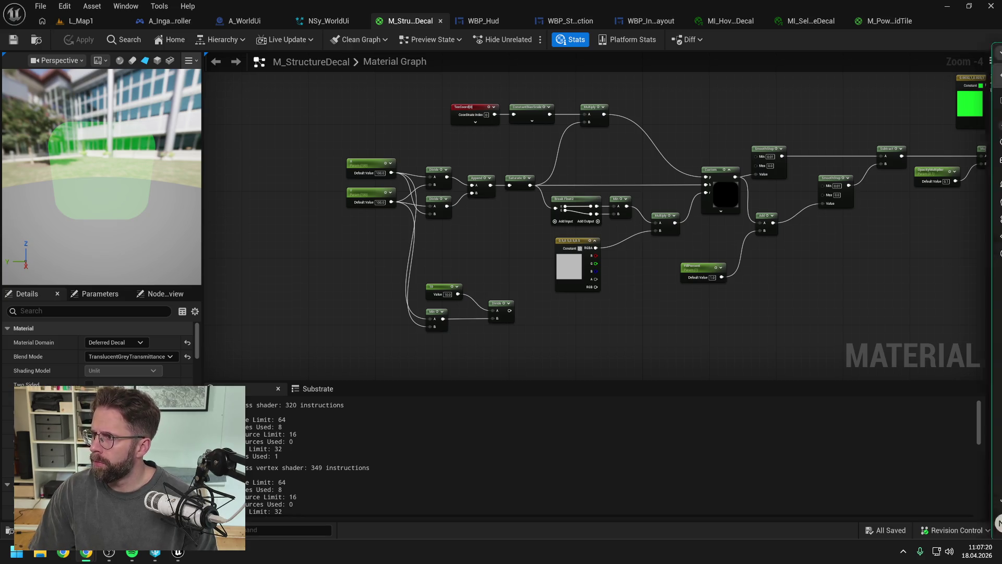
Read Claude's reply on passing the Niagara sprite size into the material as a Dynamic Material Parameter.
{"action": "key", "text": "alt+Tab"}
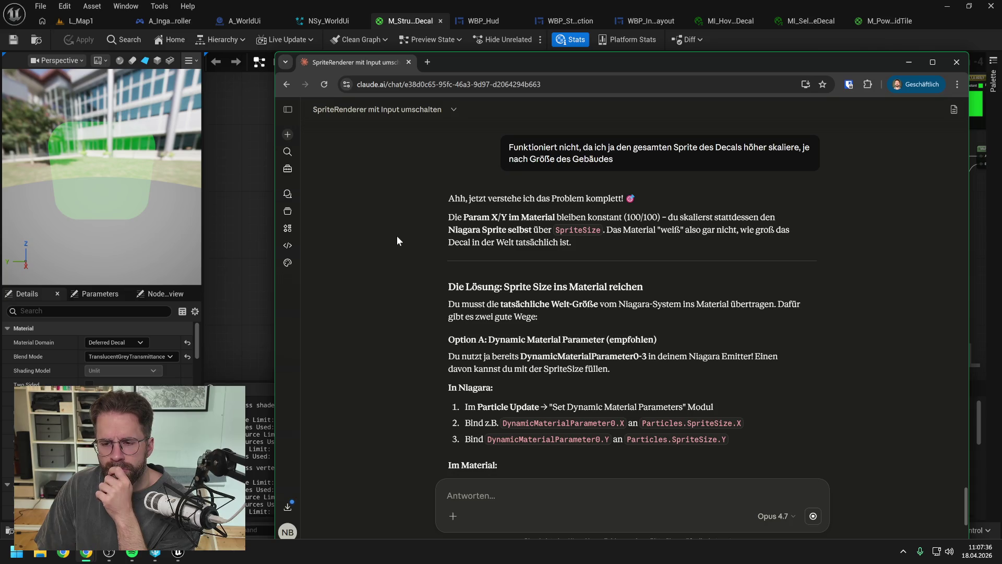
{"action": "scroll", "coordinate": [397, 236], "scroll_direction": "down", "scroll_amount": 2}
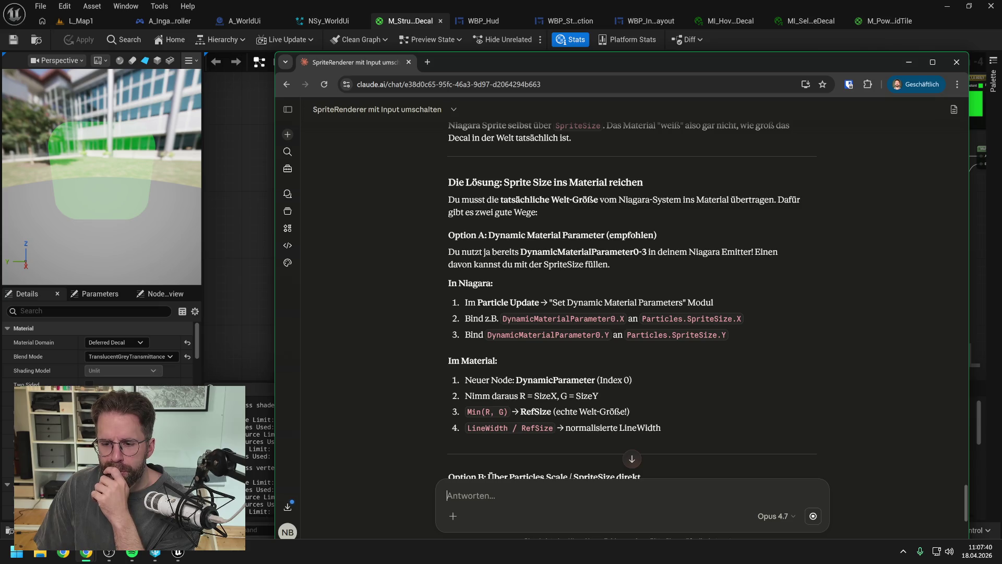
{"action": "scroll", "coordinate": [708, 395], "scroll_direction": "up", "scroll_amount": 1}
{"action": "left_click", "coordinate": [775, 516]}
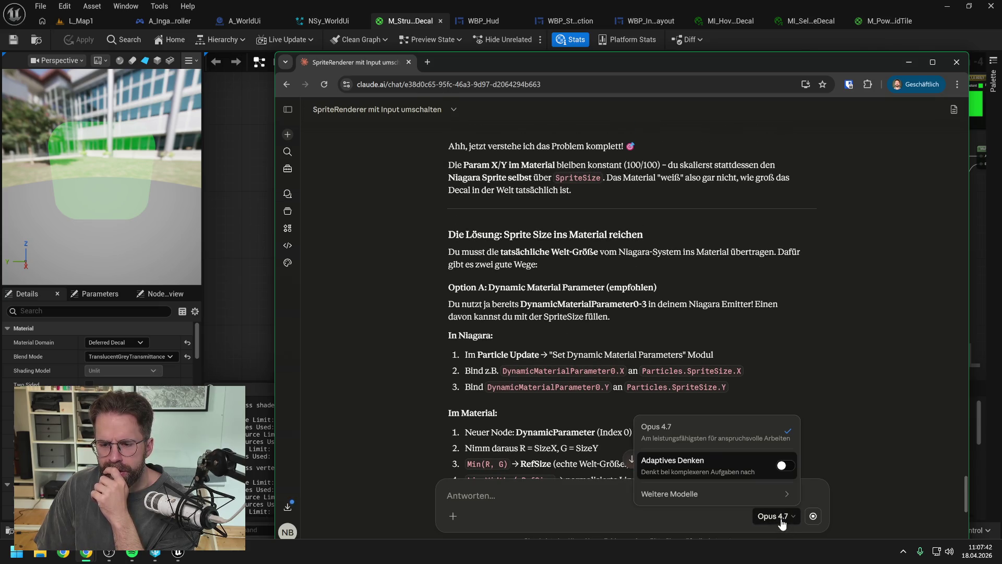
{"action": "left_click", "coordinate": [770, 432]}
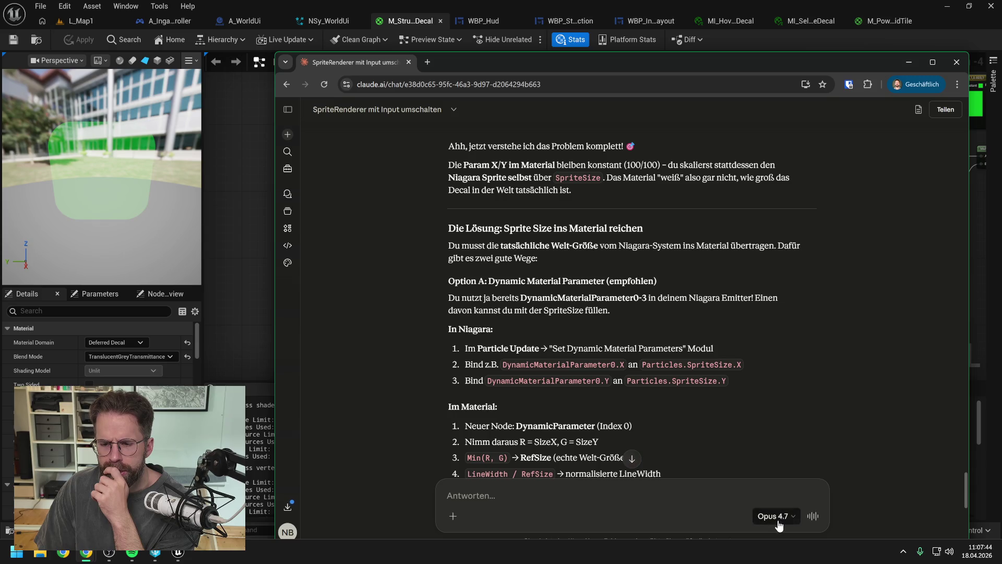
{"action": "scroll", "coordinate": [775, 412], "scroll_direction": "down", "scroll_amount": 7}
{"action": "scroll", "coordinate": [753, 397], "scroll_direction": "up", "scroll_amount": 6}
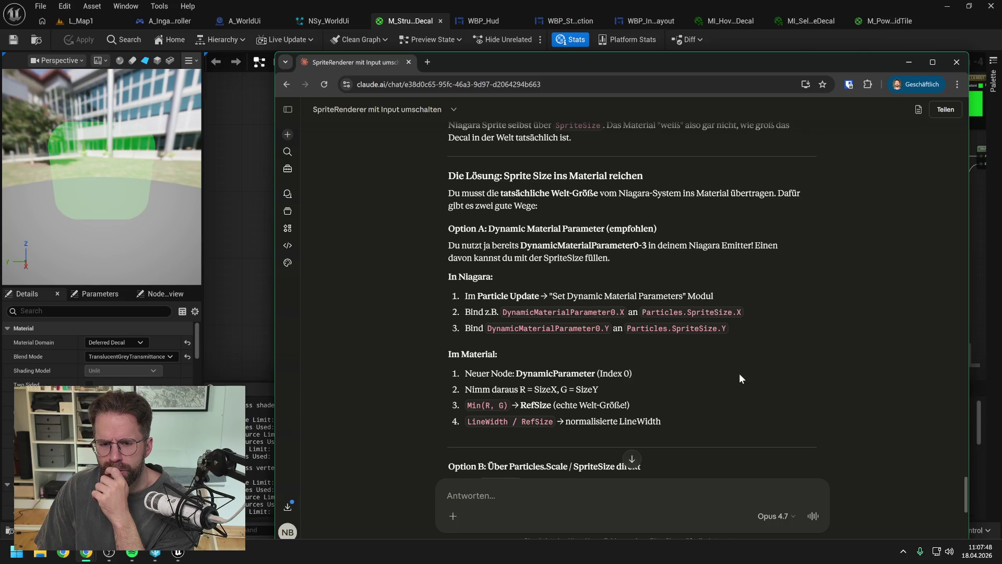
{"action": "scroll", "coordinate": [739, 374], "scroll_direction": "down", "scroll_amount": 1}
{"action": "scroll", "coordinate": [737, 374], "scroll_direction": "up", "scroll_amount": 1}
{"action": "scroll", "coordinate": [736, 374], "scroll_direction": "up", "scroll_amount": 1}
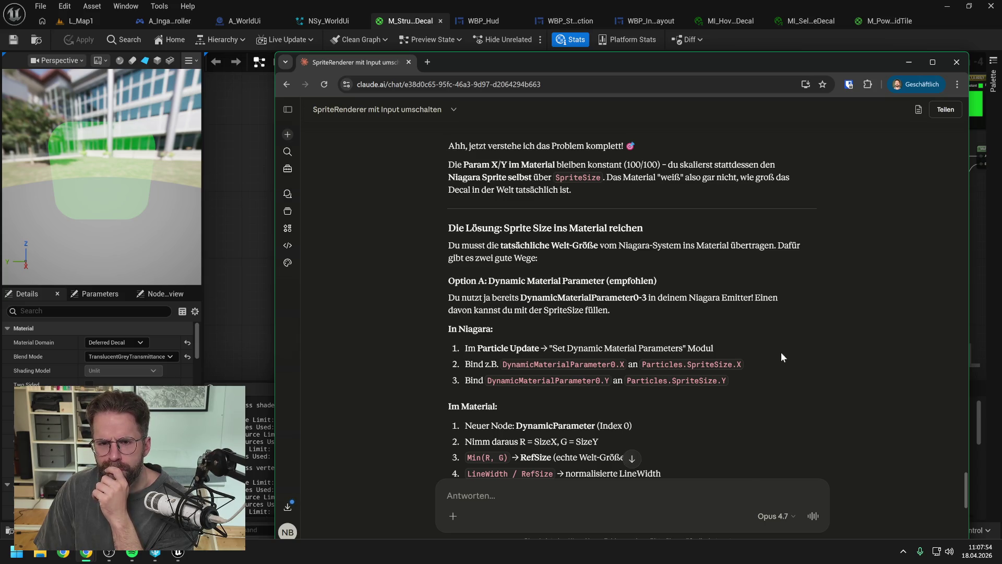
{"action": "scroll", "coordinate": [781, 355], "scroll_direction": "up", "scroll_amount": 1}
{"action": "scroll", "coordinate": [780, 361], "scroll_direction": "down", "scroll_amount": 1}
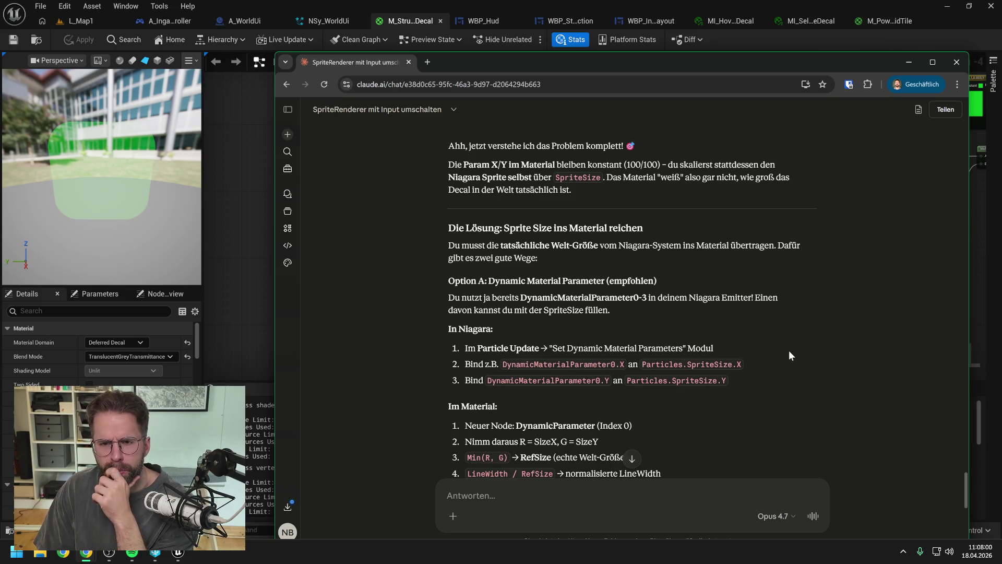
{"action": "scroll", "coordinate": [788, 350], "scroll_direction": "up", "scroll_amount": 1}
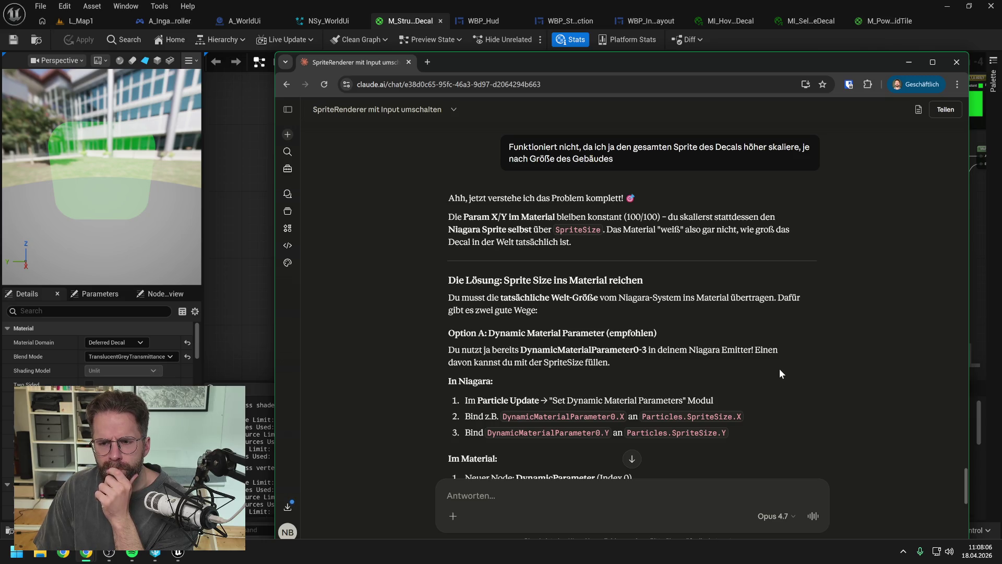
{"action": "scroll", "coordinate": [780, 373], "scroll_direction": "down", "scroll_amount": 1}
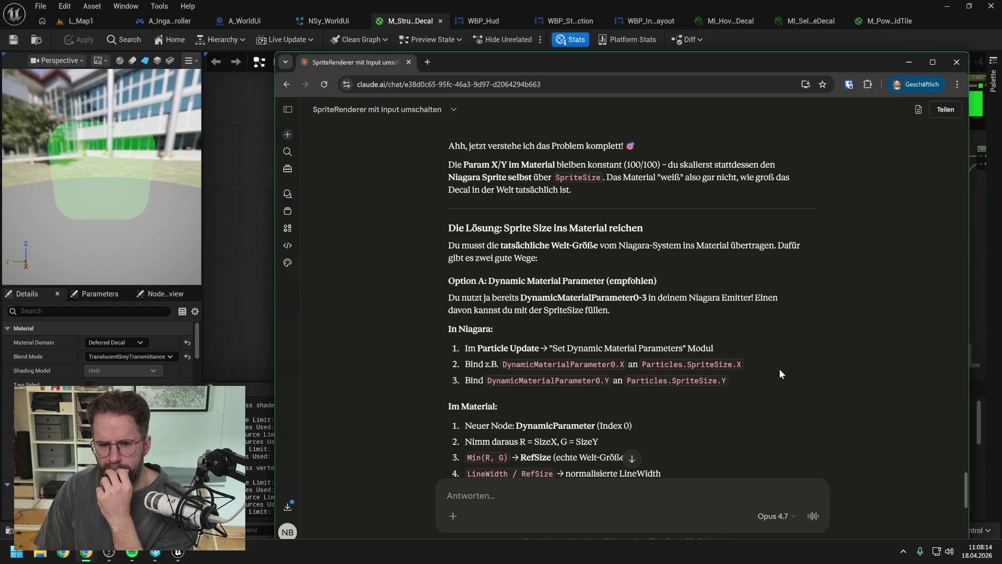
{"action": "scroll", "coordinate": [780, 371], "scroll_direction": "down", "scroll_amount": 1}
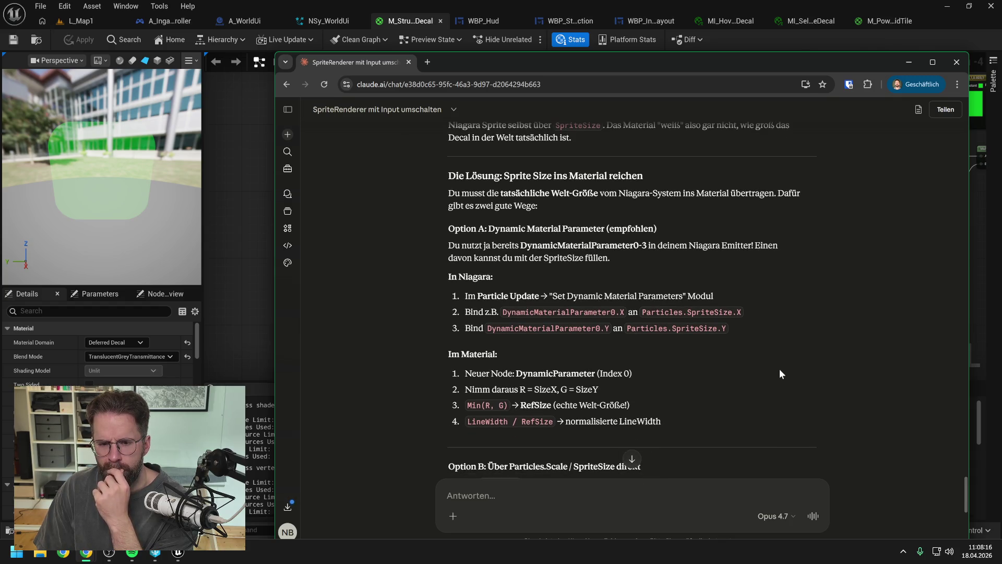
{"action": "scroll", "coordinate": [779, 370], "scroll_direction": "down", "scroll_amount": 2}
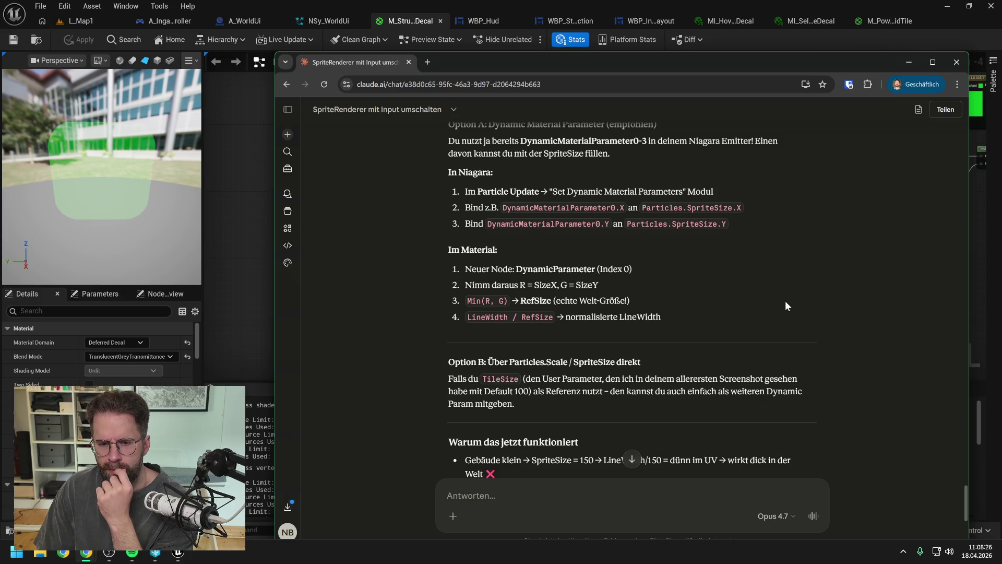
{"action": "scroll", "coordinate": [776, 294], "scroll_direction": "down", "scroll_amount": 1}
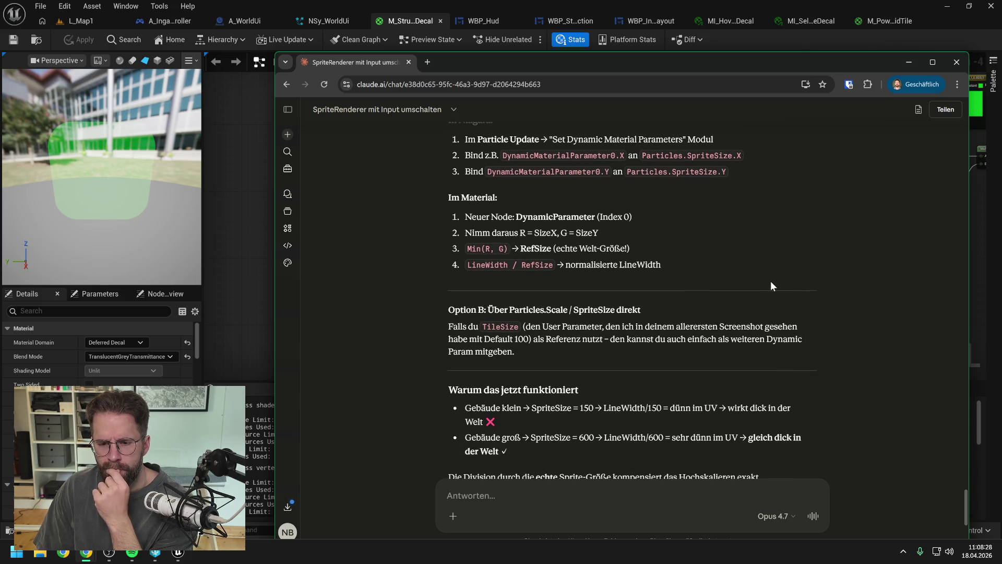
{"action": "scroll", "coordinate": [771, 286], "scroll_direction": "down", "scroll_amount": 2}
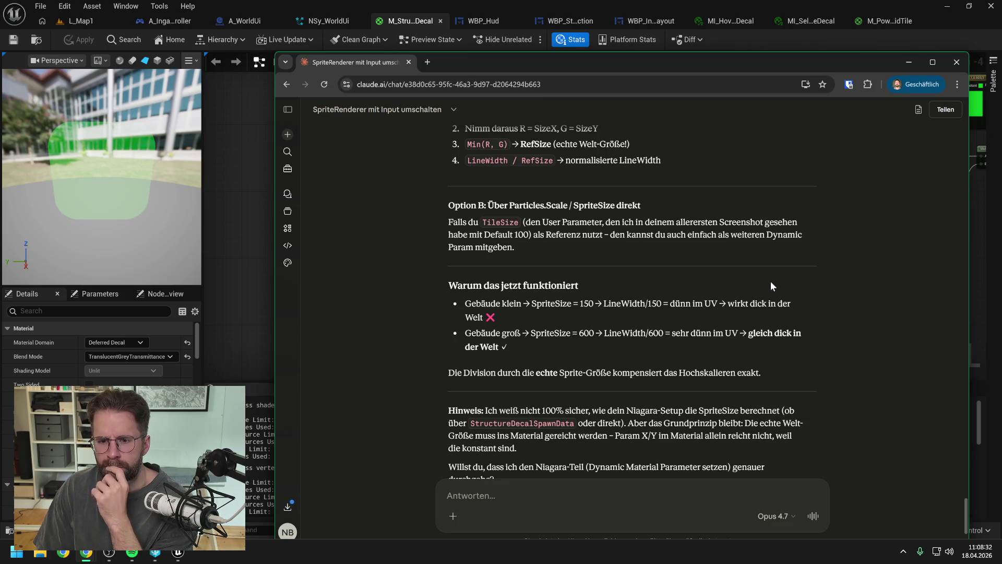
{"action": "scroll", "coordinate": [771, 280], "scroll_direction": "down", "scroll_amount": 2}
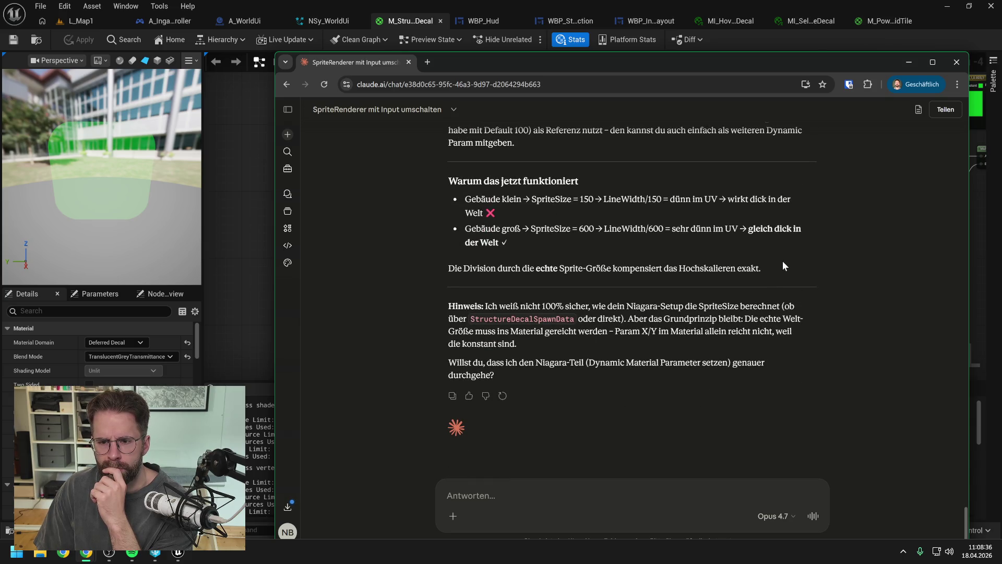
{"action": "key", "text": "alt+Tab"}
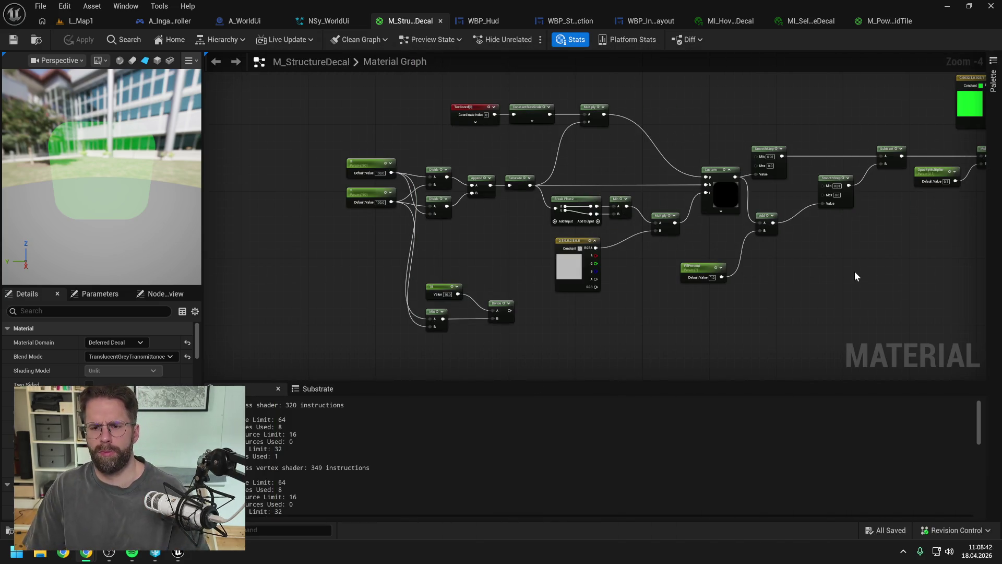
Add a DynamicParameter node, name outputs 0 and 1 SpriteWidth and SpriteLength, and place it left.
{"action": "right_click", "coordinate": [650, 327]}
{"action": "type", "text": "dyn"}
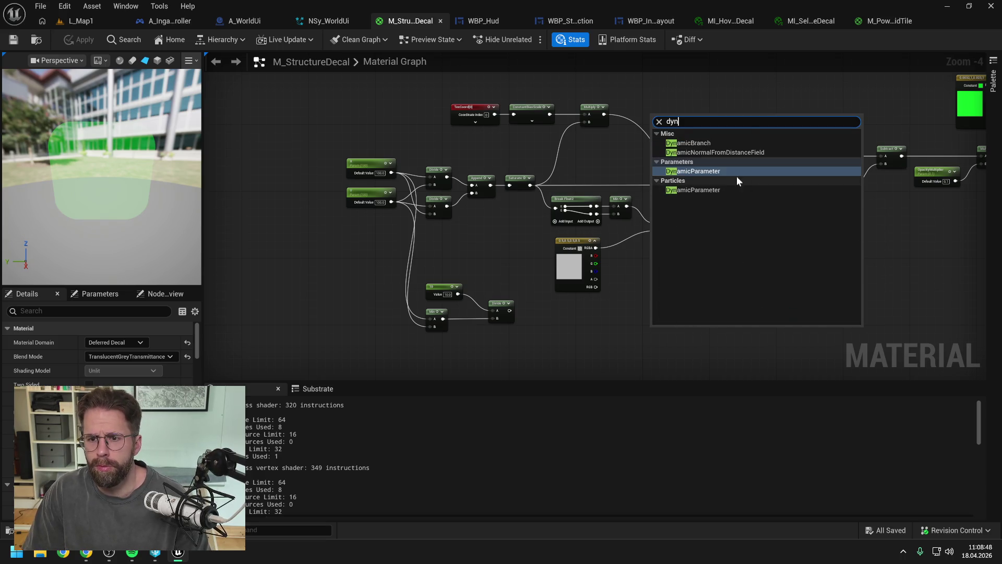
{"action": "left_click", "coordinate": [730, 173]}
{"action": "left_click", "coordinate": [113, 356]}
{"action": "type", "text": "SpriteWidth"}
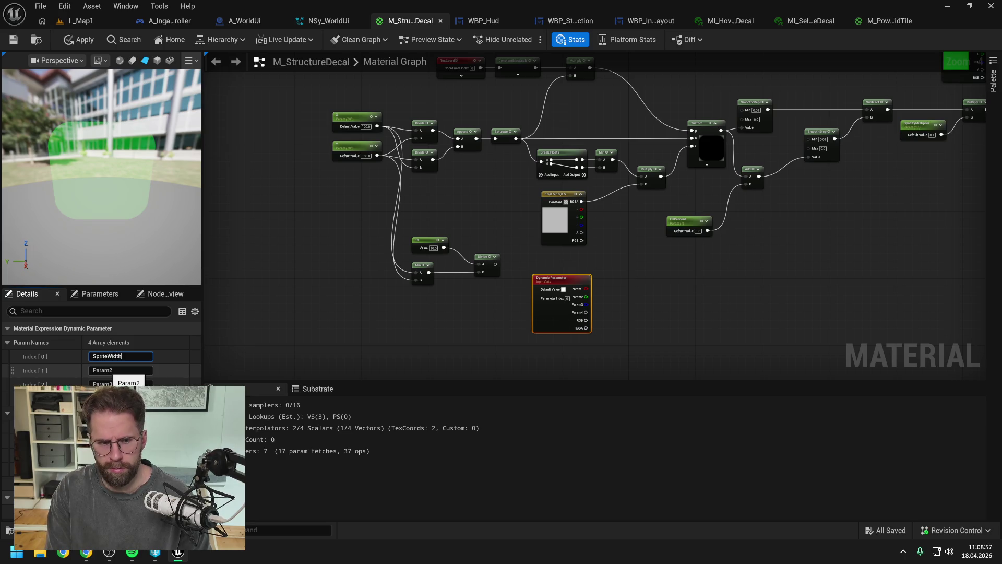
{"action": "key", "text": "Return"}
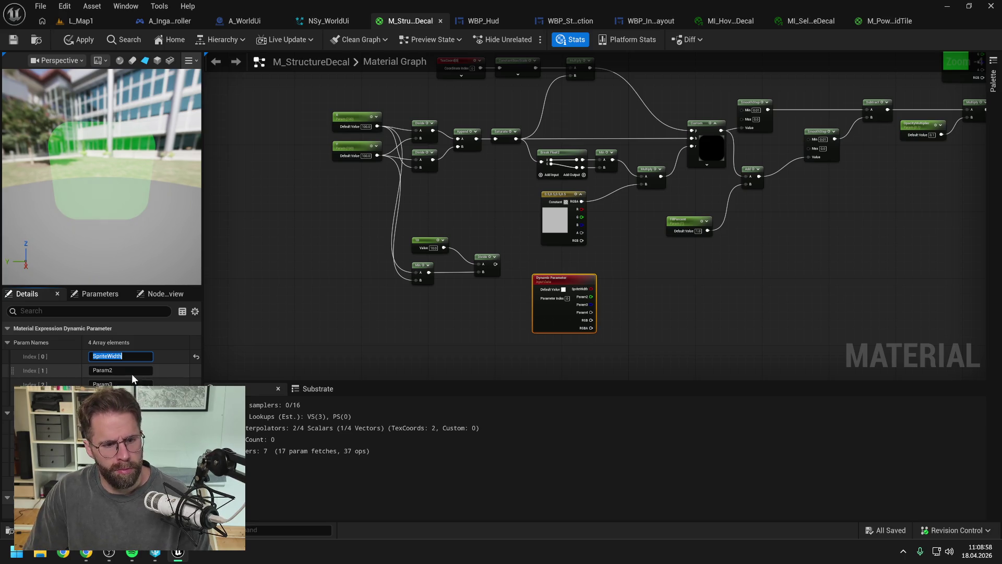
{"action": "type", "text": "SpriteL"}
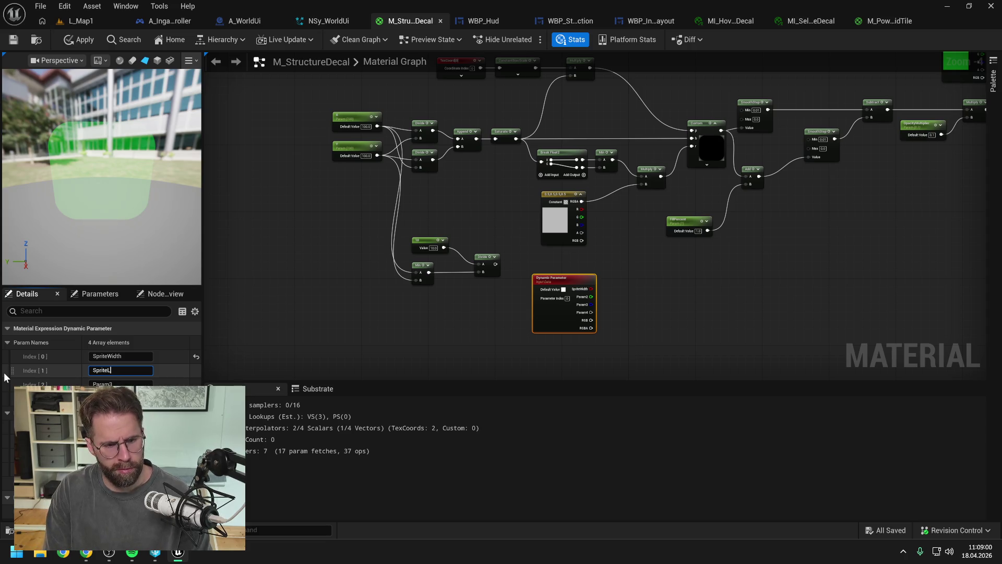
{"action": "type", "text": "ength"}
{"action": "key", "text": "Return"}
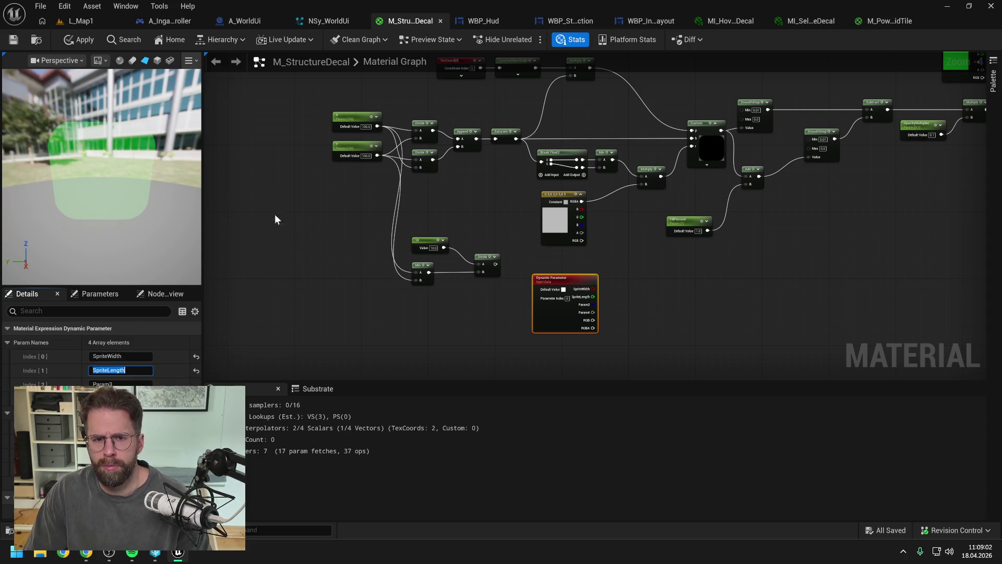
{"action": "left_click", "coordinate": [475, 230]}
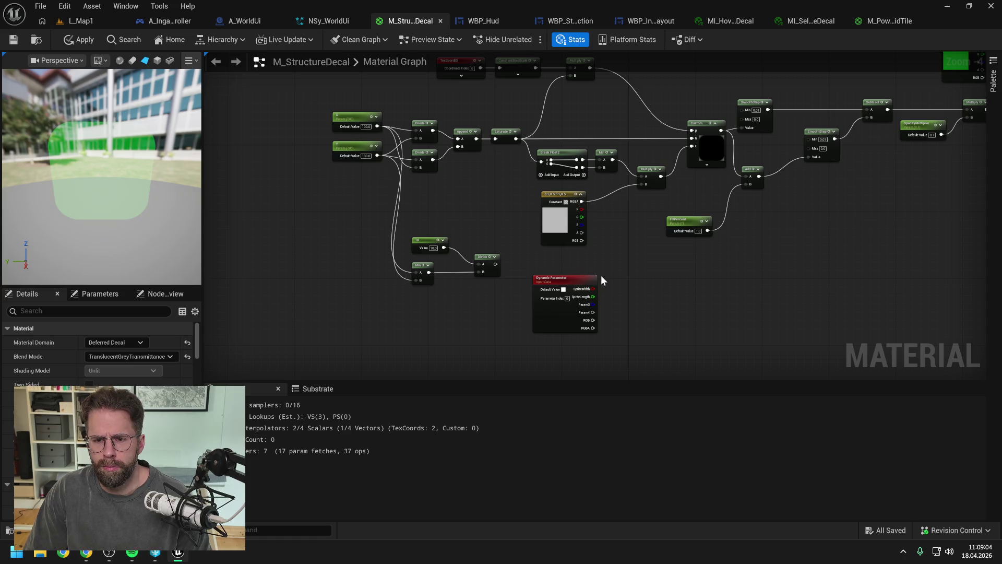
{"action": "left_click_drag", "start_coordinate": [611, 265], "coordinate": [643, 290]}
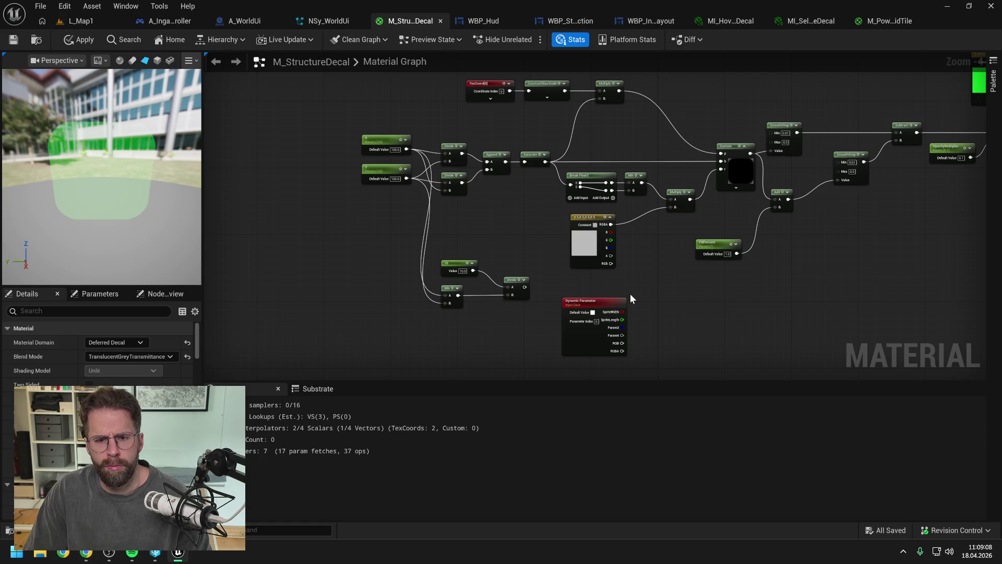
{"action": "left_click_drag", "start_coordinate": [620, 301], "coordinate": [339, 221]}
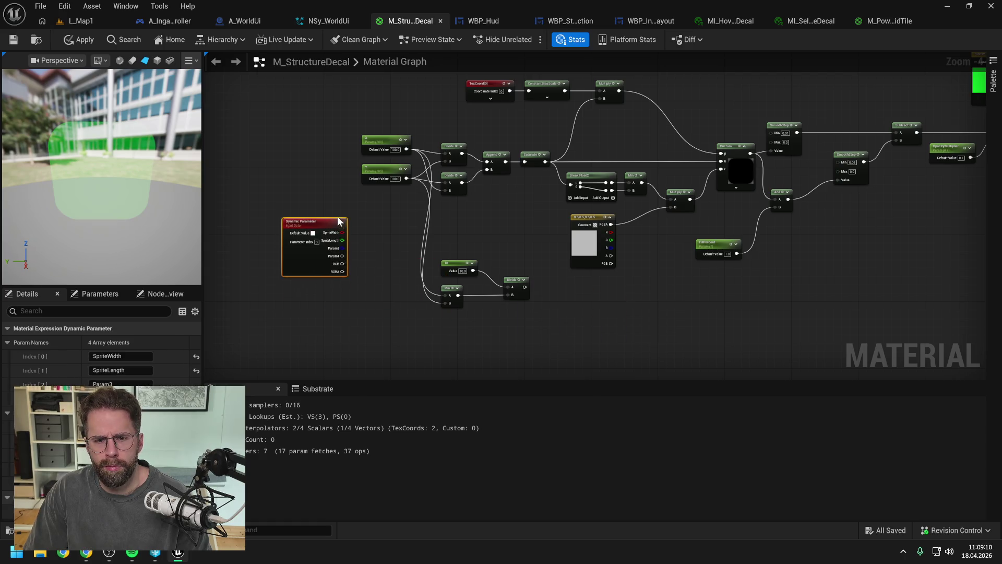
Wire SpriteWidth and SpriteLength into the Divide nodes' inputs and the Min node.
{"action": "scroll", "coordinate": [394, 186], "scroll_direction": "up", "scroll_amount": 2}
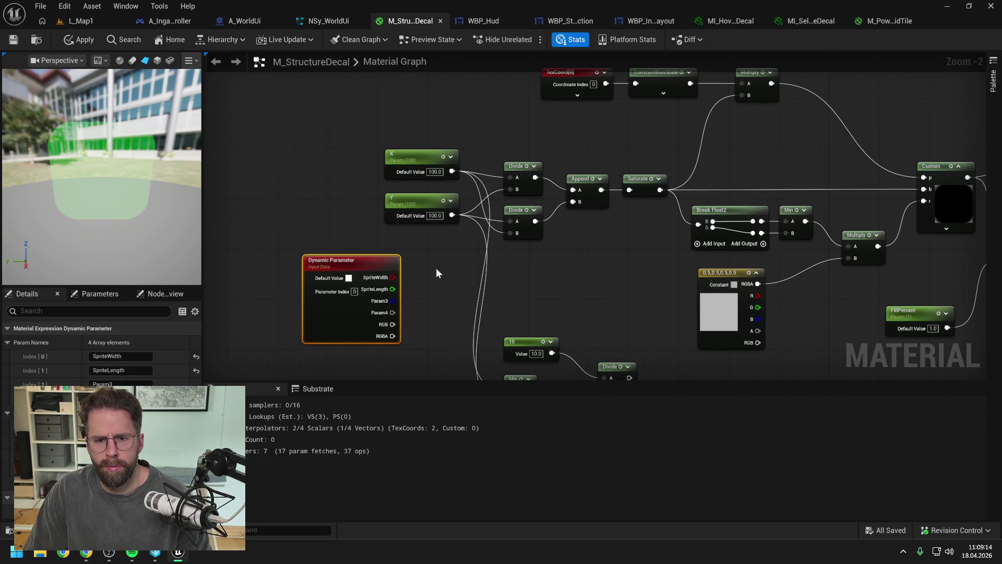
{"action": "scroll", "coordinate": [437, 268], "scroll_direction": "down", "scroll_amount": 1}
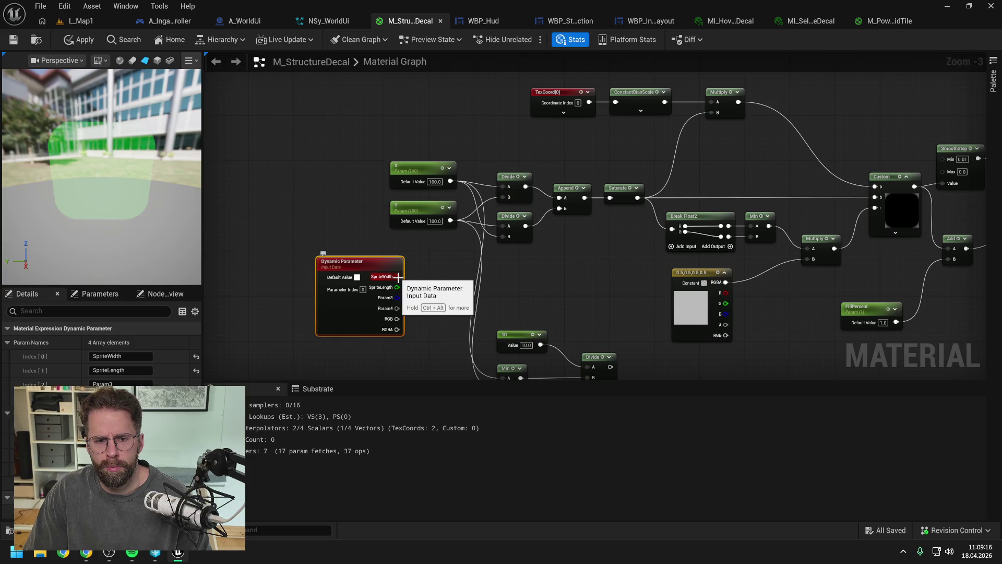
{"action": "mouse_move", "coordinate": [398, 277]}
{"action": "left_mouse_down"}
{"action": "mouse_move", "coordinate": [415, 273]}
{"action": "mouse_move", "coordinate": [504, 189]}
{"action": "left_mouse_up"}
{"action": "left_click_drag", "start_coordinate": [397, 277], "coordinate": [502, 238]}
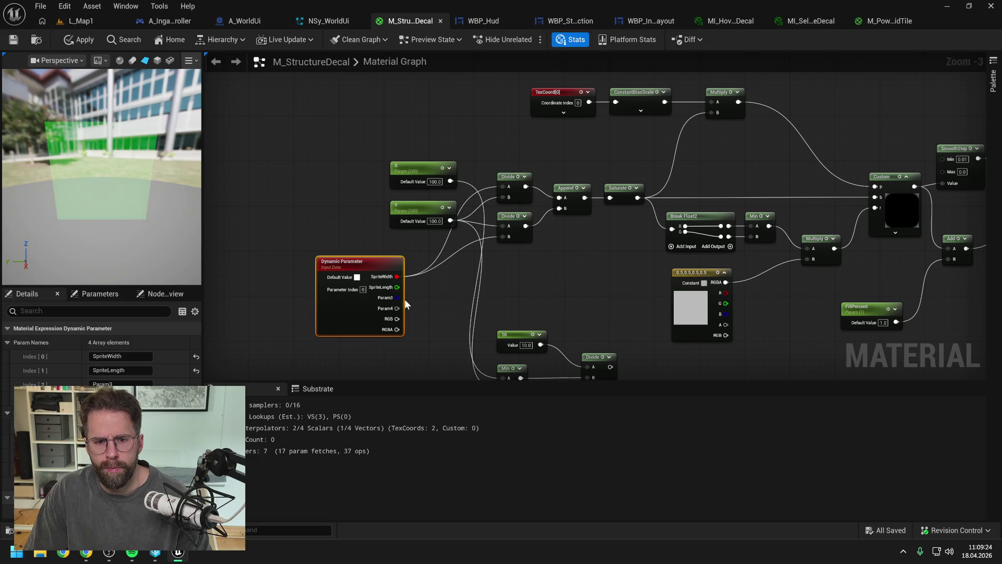
{"action": "left_click_drag", "start_coordinate": [398, 287], "coordinate": [506, 198]}
{"action": "left_click_drag", "start_coordinate": [397, 287], "coordinate": [509, 236]}
{"action": "mouse_move", "coordinate": [385, 232]}
{"action": "left_mouse_down"}
{"action": "mouse_move", "coordinate": [491, 332]}
{"action": "mouse_move", "coordinate": [481, 337]}
{"action": "mouse_move", "coordinate": [491, 344]}
{"action": "mouse_move", "coordinate": [522, 321]}
{"action": "mouse_move", "coordinate": [785, 308]}
{"action": "mouse_move", "coordinate": [765, 236]}
{"action": "left_mouse_up"}
Disconnect the old Y param, move X, Y and FillPercent aside, and add a reroute on the long wire.
{"action": "scroll", "coordinate": [565, 251], "scroll_direction": "down", "scroll_amount": 1}
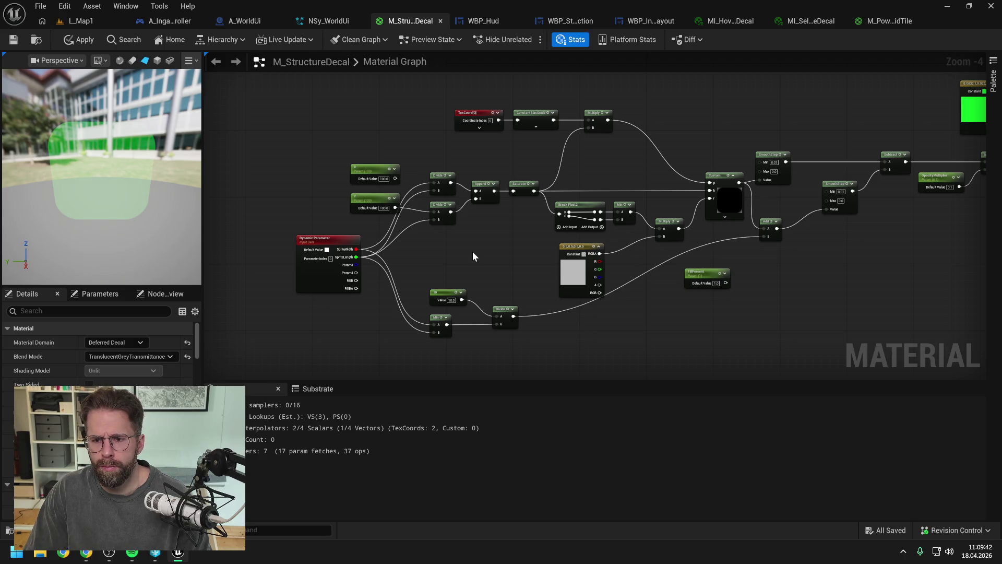
{"action": "left_click", "coordinate": [396, 208], "text": "alt"}
{"action": "left_click_drag", "start_coordinate": [345, 159], "coordinate": [404, 215]}
{"action": "left_click_drag", "start_coordinate": [506, 198], "coordinate": [255, 176]}
{"action": "mouse_move", "coordinate": [815, 309]}
{"action": "left_mouse_down"}
{"action": "mouse_move", "coordinate": [264, 261]}
{"action": "mouse_move", "coordinate": [245, 239]}
{"action": "mouse_move", "coordinate": [261, 237]}
{"action": "left_mouse_up"}
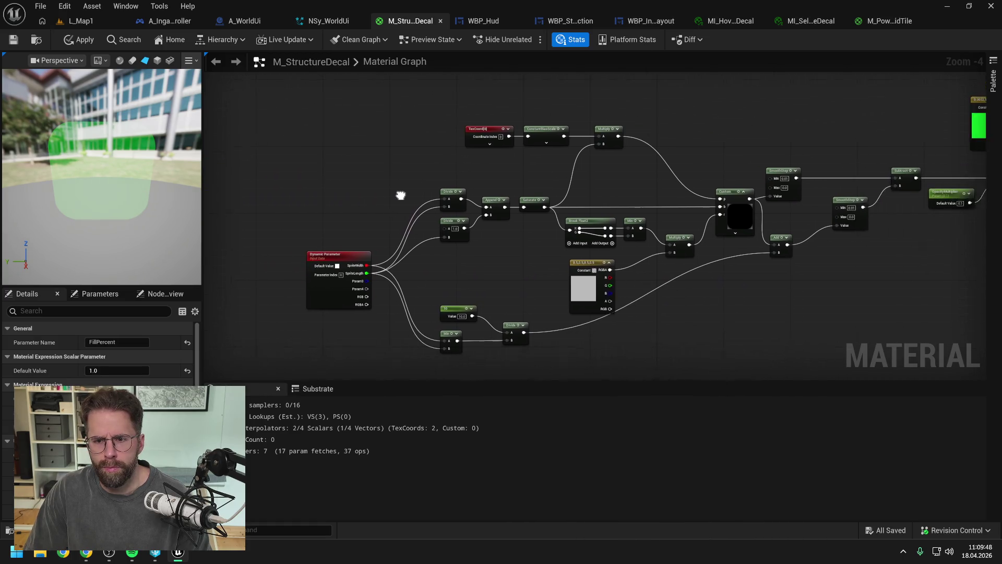
{"action": "left_click_drag", "start_coordinate": [400, 195], "coordinate": [347, 187]}
{"action": "left_click", "coordinate": [619, 274]}
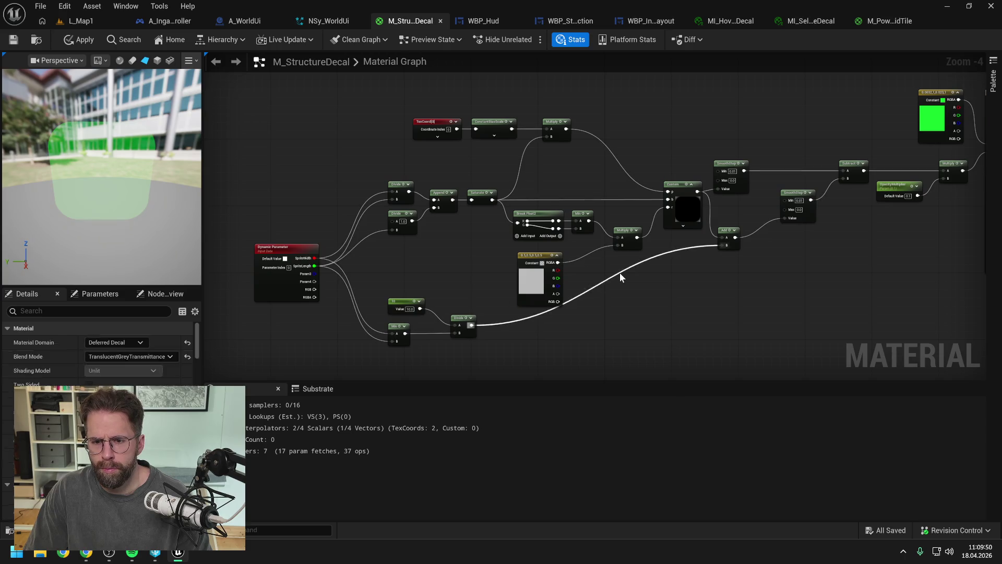
{"action": "double_click", "coordinate": [621, 277]}
{"action": "left_click_drag", "start_coordinate": [621, 277], "coordinate": [635, 330]}
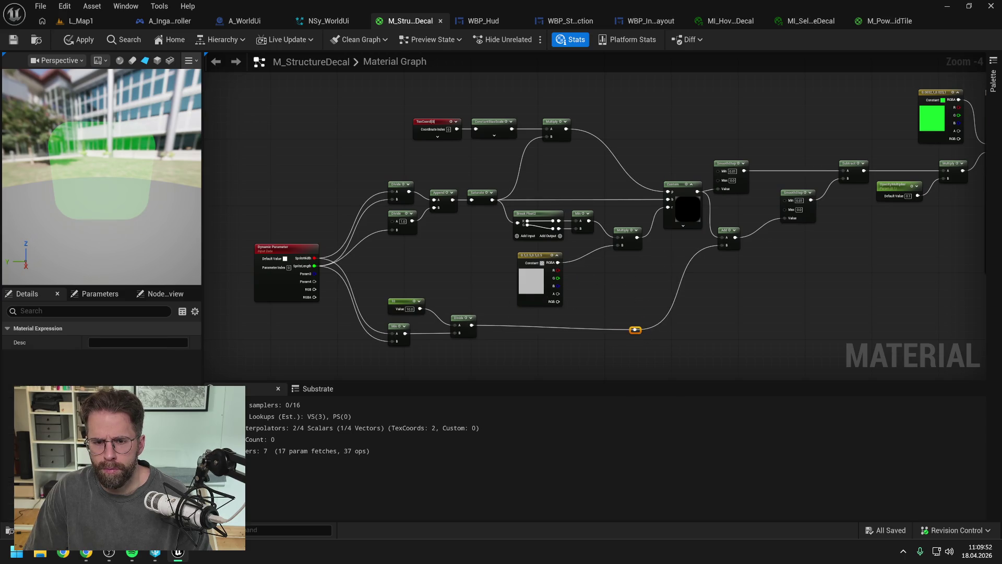
{"action": "left_click", "coordinate": [476, 267]}
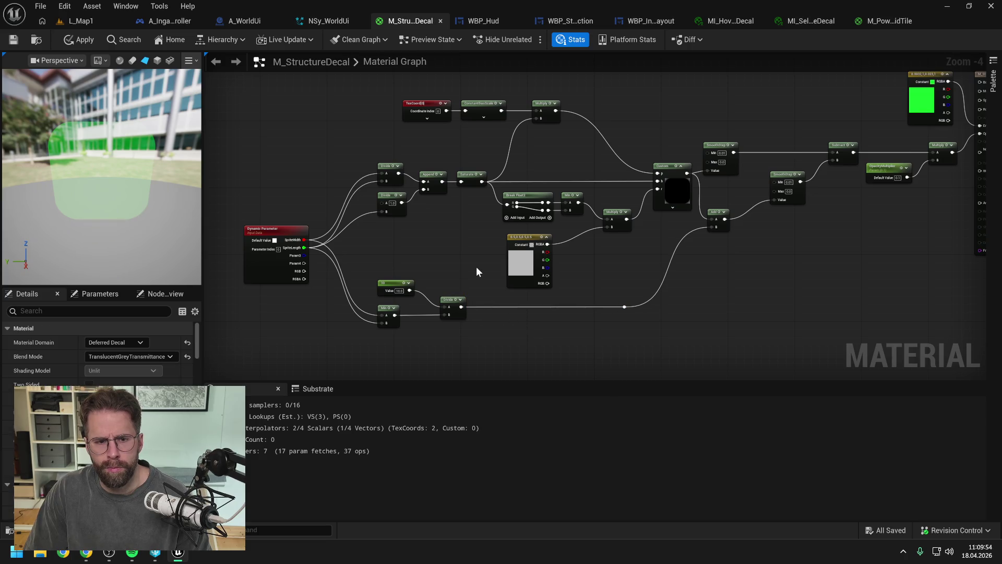
Apply and save M_StructureDecal, then switch to the NSy_WorldUi Niagara system.
{"action": "left_click", "coordinate": [79, 40]}
{"action": "mouse_move", "coordinate": [647, 127]}
{"action": "left_mouse_down"}
{"action": "mouse_move", "coordinate": [601, 140]}
{"action": "mouse_move", "coordinate": [633, 136]}
{"action": "left_mouse_up"}
{"action": "key", "text": "ctrl+s"}
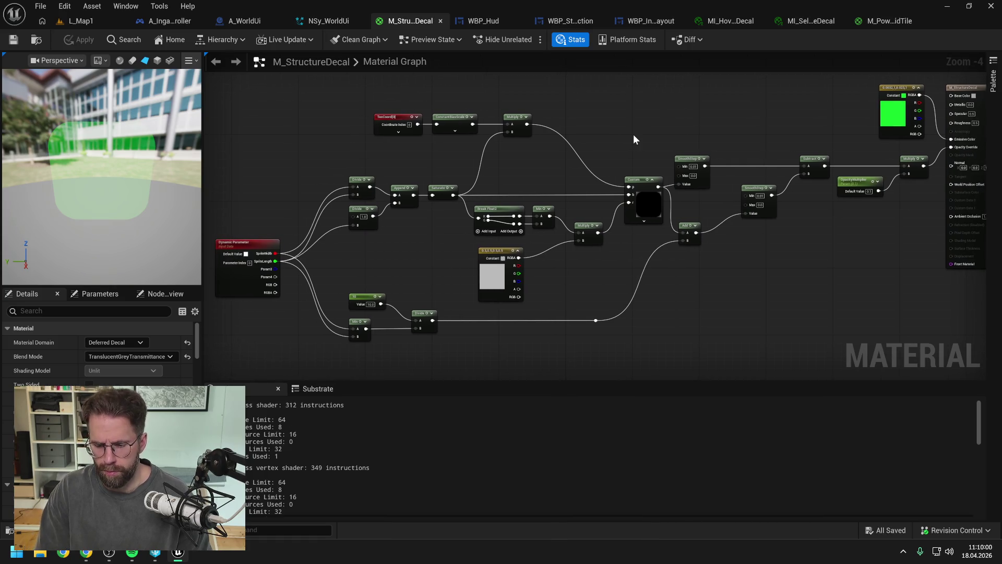
{"action": "key", "text": "alt+Tab"}
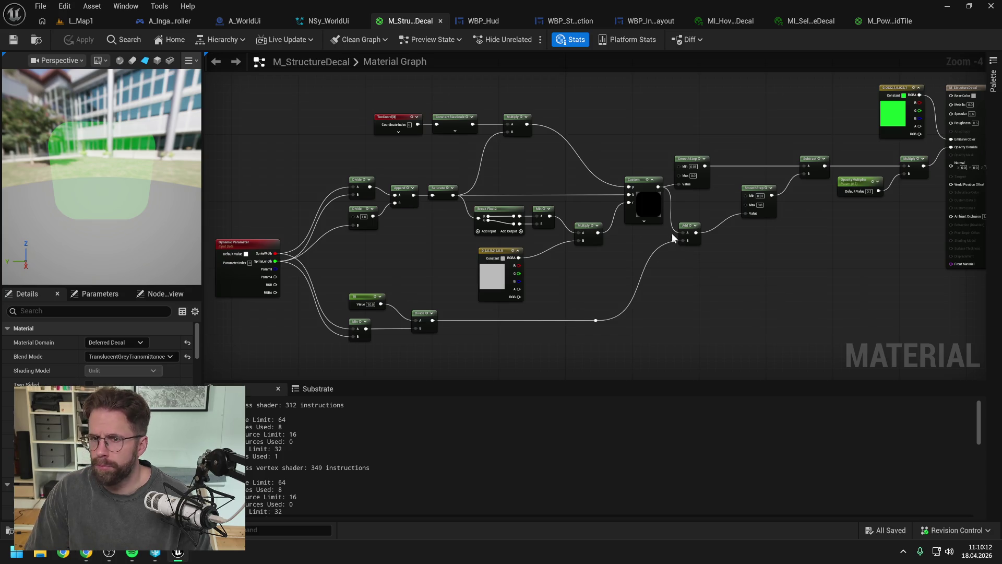
{"action": "left_click", "coordinate": [329, 21]}
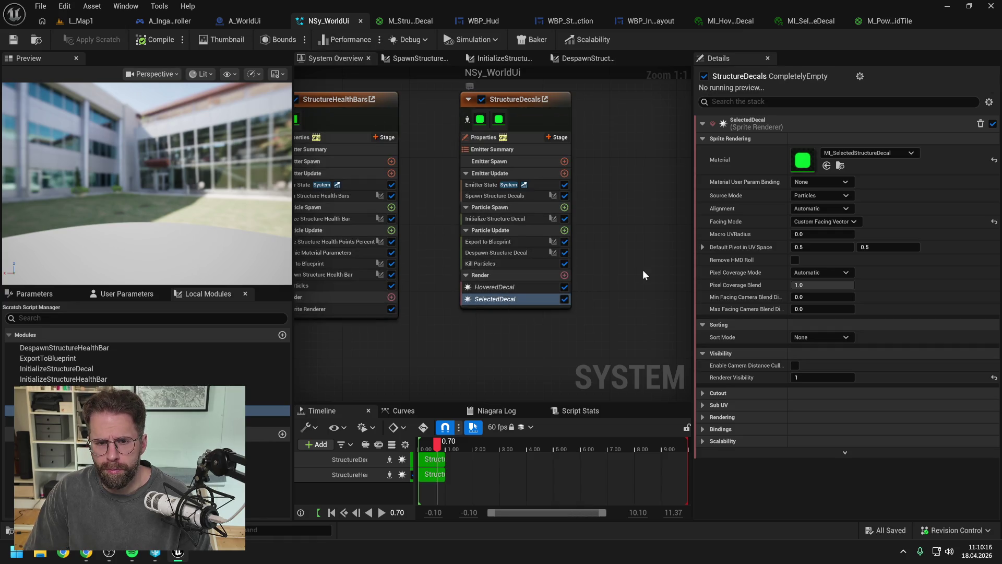
Add Dynamic Material Parameters to StructureDecals' Particle Update and drag it above Export to Blueprint.
{"action": "left_click", "coordinate": [564, 231]}
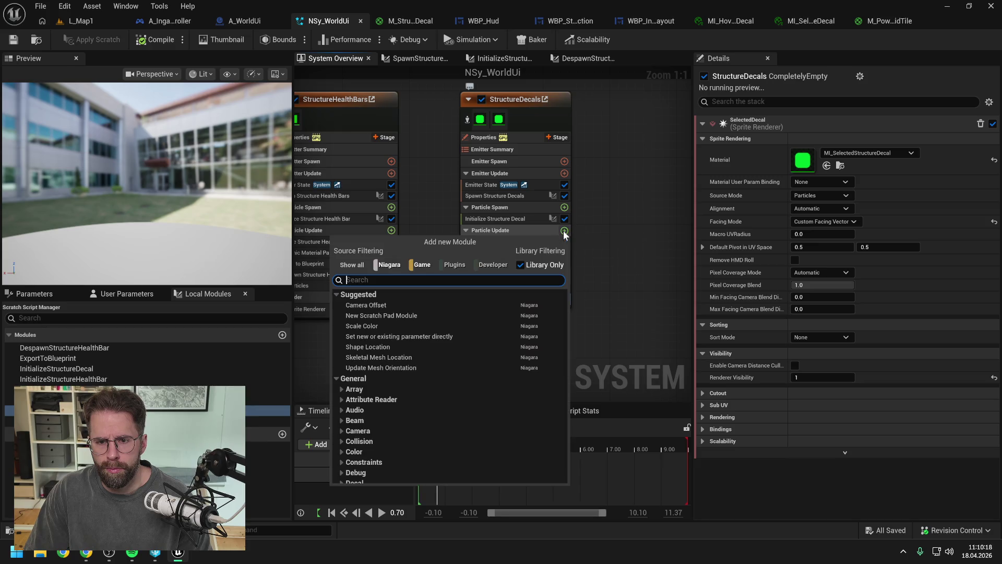
{"action": "type", "text": "dynam"}
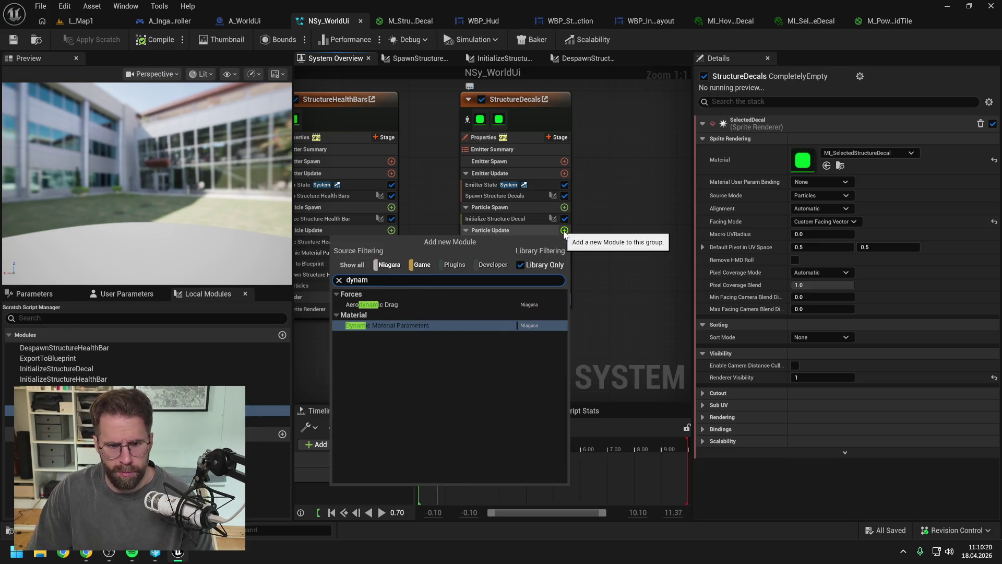
{"action": "left_click", "coordinate": [451, 327]}
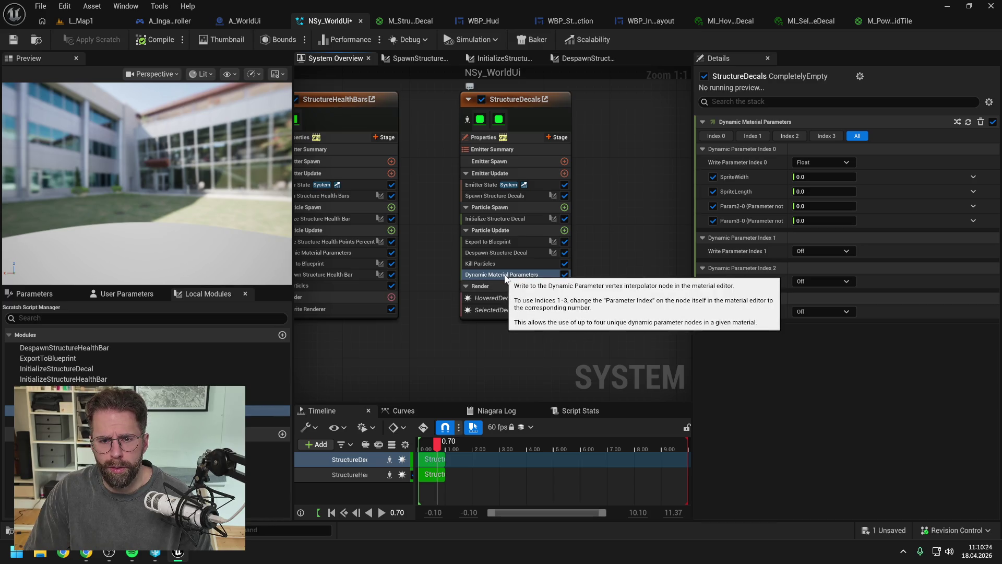
{"action": "left_click_drag", "start_coordinate": [504, 277], "coordinate": [508, 248]}
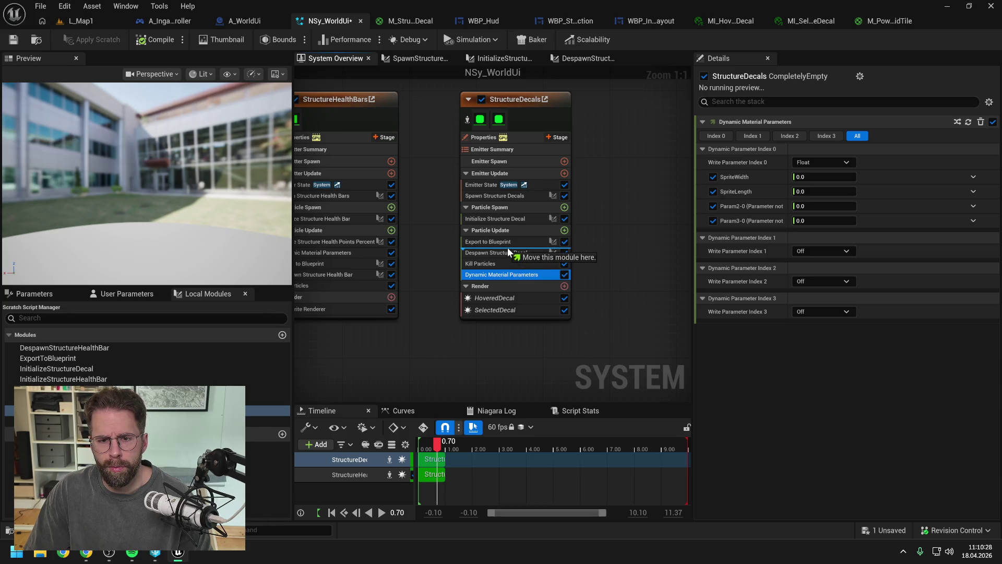
{"action": "left_click_drag", "start_coordinate": [508, 251], "coordinate": [506, 243]}
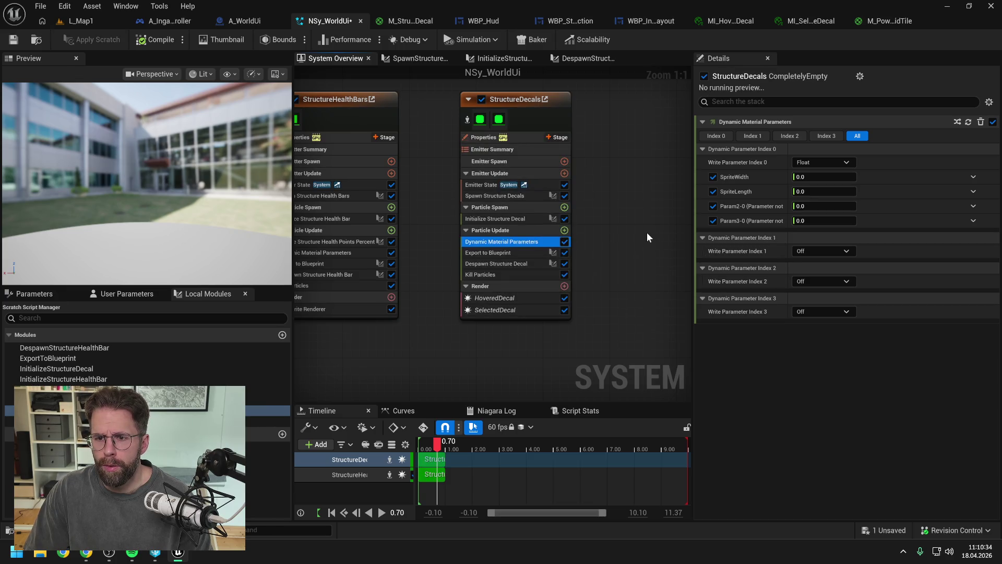
Set SpriteWidth to Make Float from Vector 2D fed by Particles SpriteSize.
{"action": "left_click", "coordinate": [973, 177]}
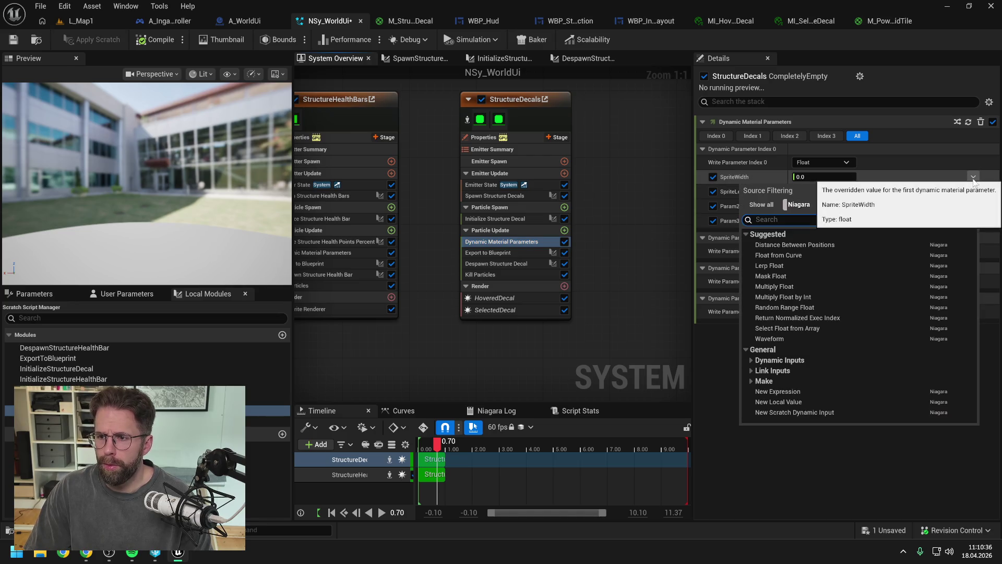
{"action": "type", "text": "spire"}
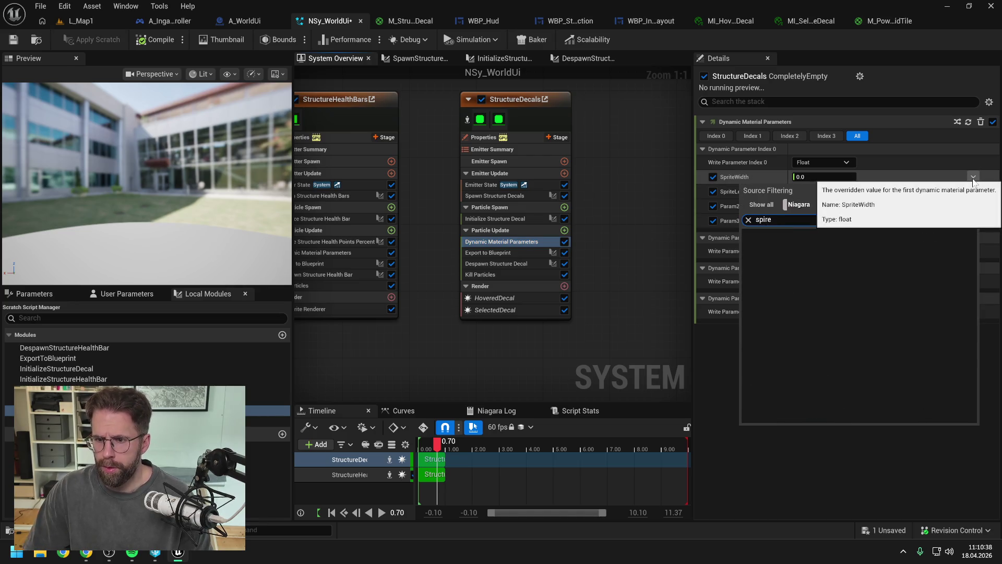
{"action": "key", "text": "BackSpace"}
{"action": "key", "text": "BackSpace"}
{"action": "key", "text": "BackSpace"}
{"action": "type", "text": "rite"}
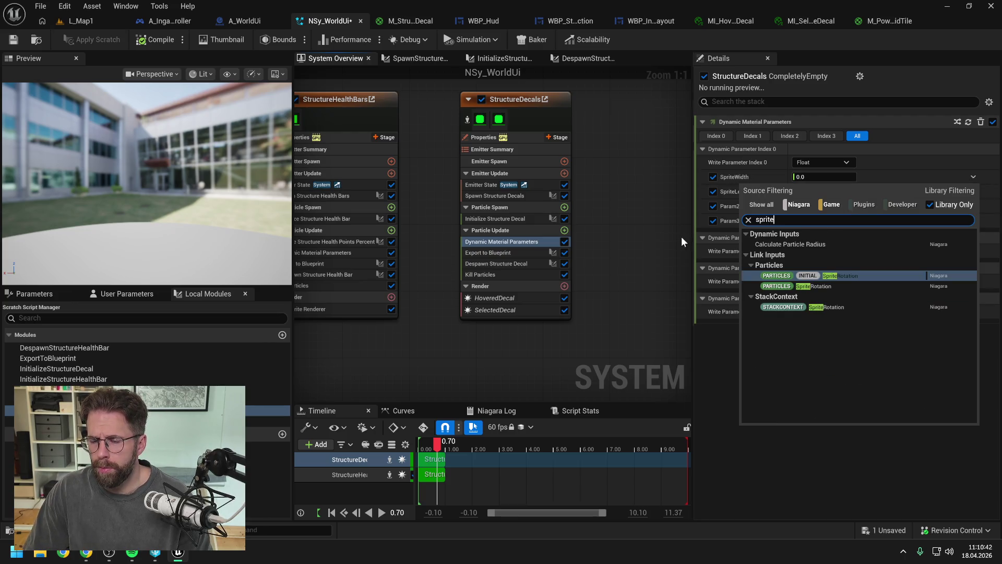
{"action": "key", "text": "Escape"}
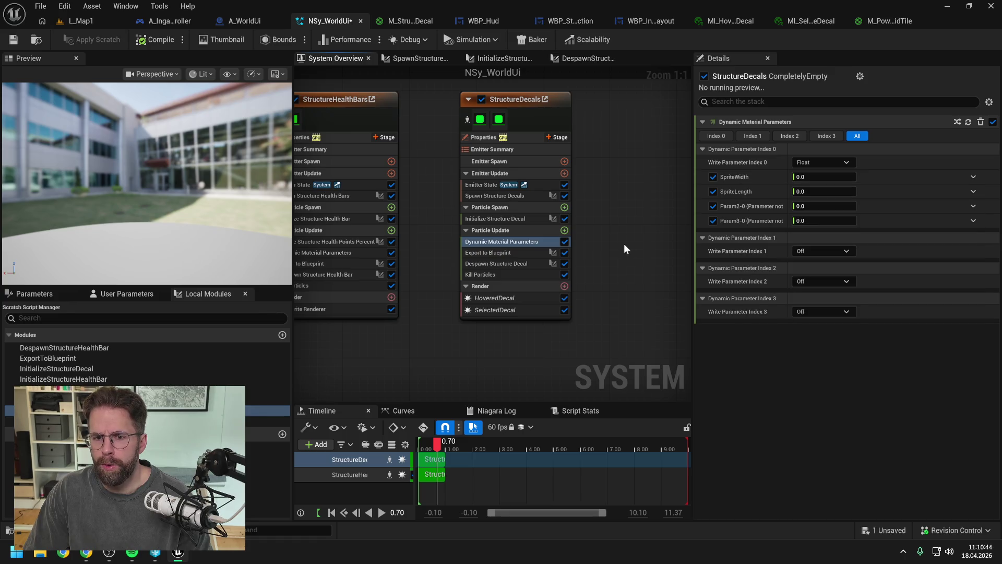
{"action": "left_click", "coordinate": [974, 177]}
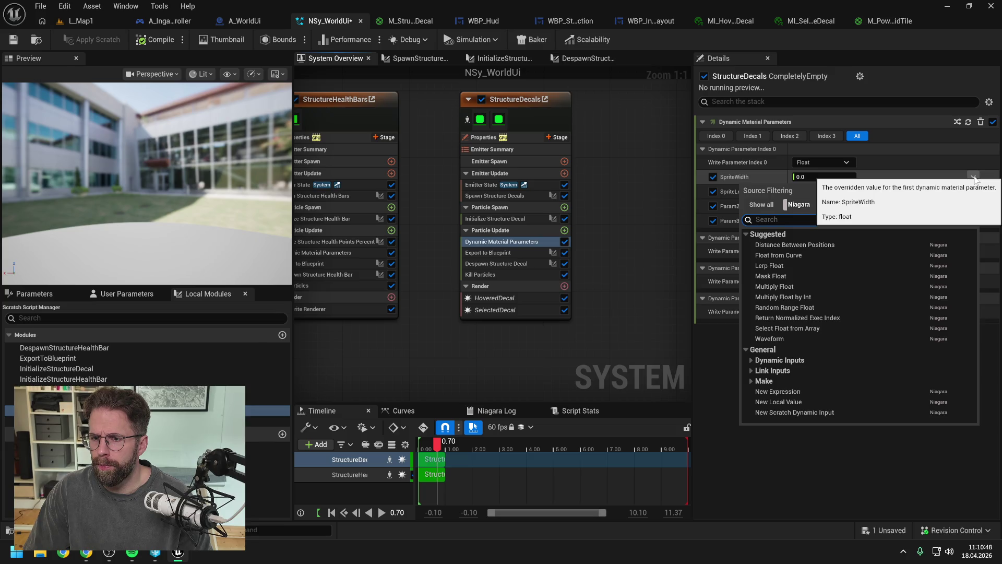
{"action": "type", "text": "floa"}
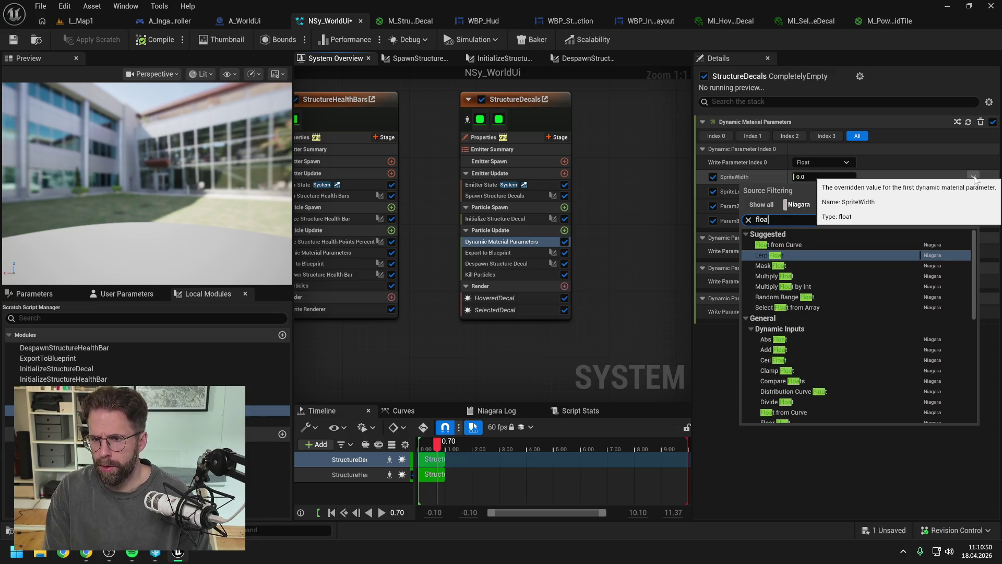
{"action": "type", "text": "t 2d"}
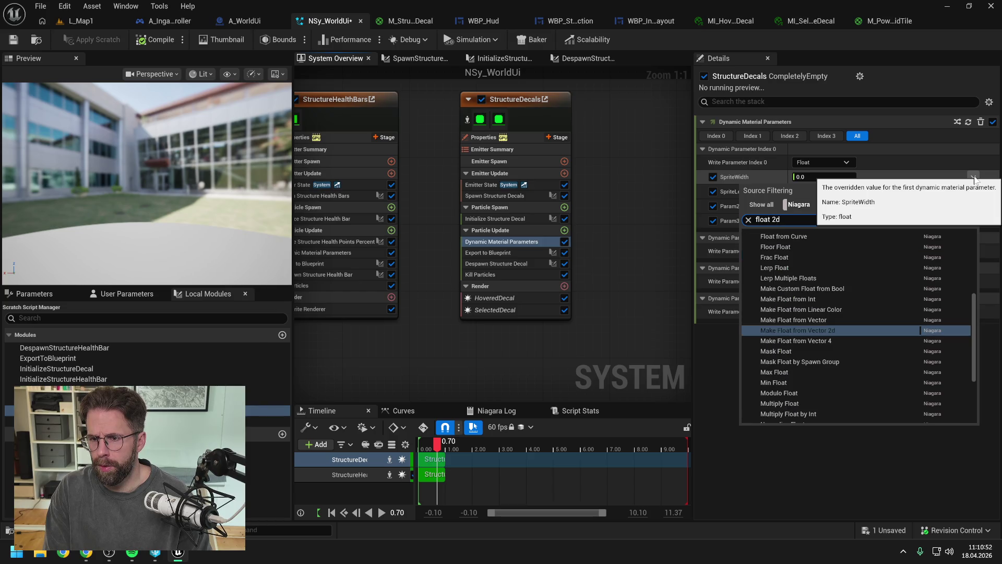
{"action": "type", "text": " ve"}
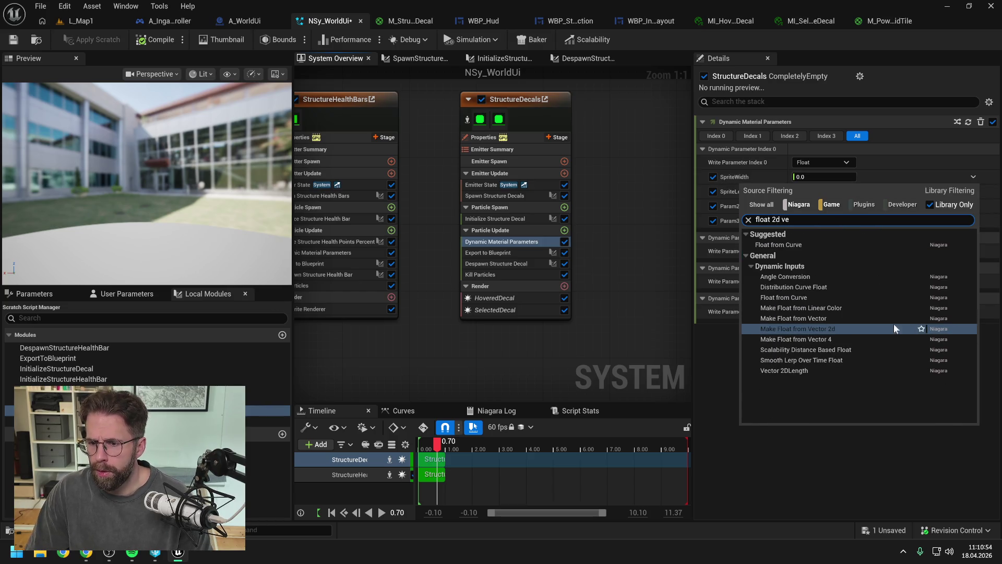
{"action": "left_click", "coordinate": [855, 327]}
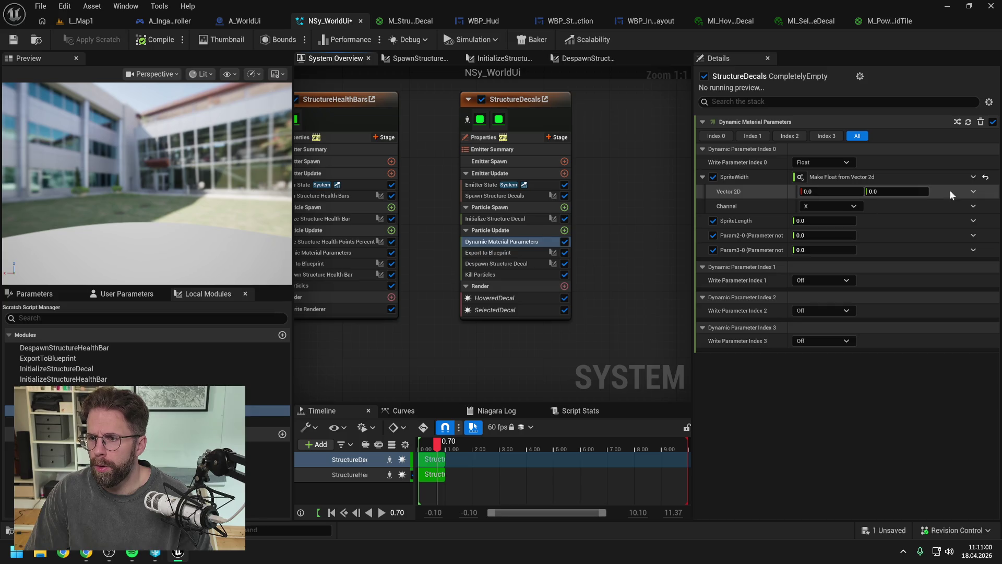
{"action": "left_click", "coordinate": [973, 191]}
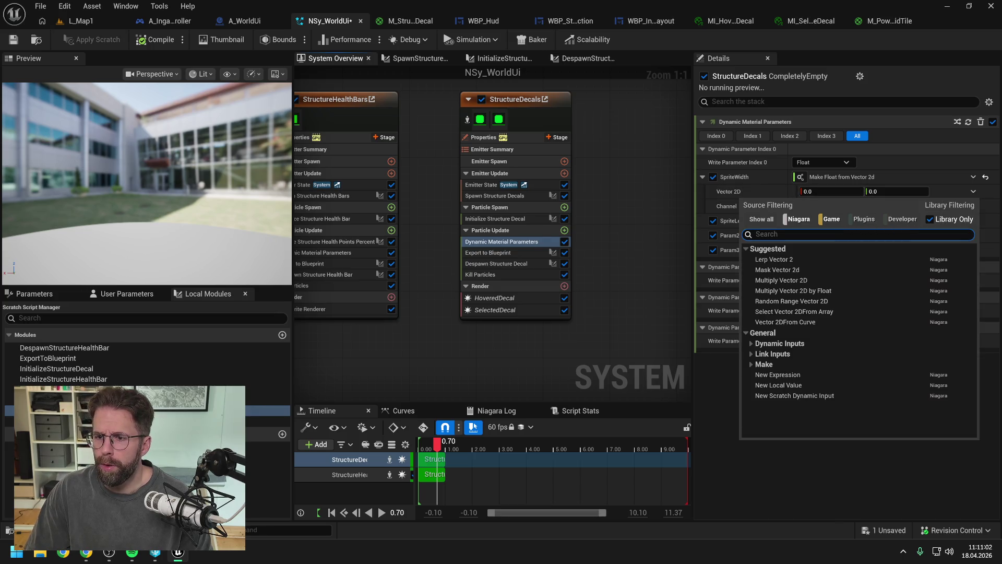
{"action": "type", "text": "spri"}
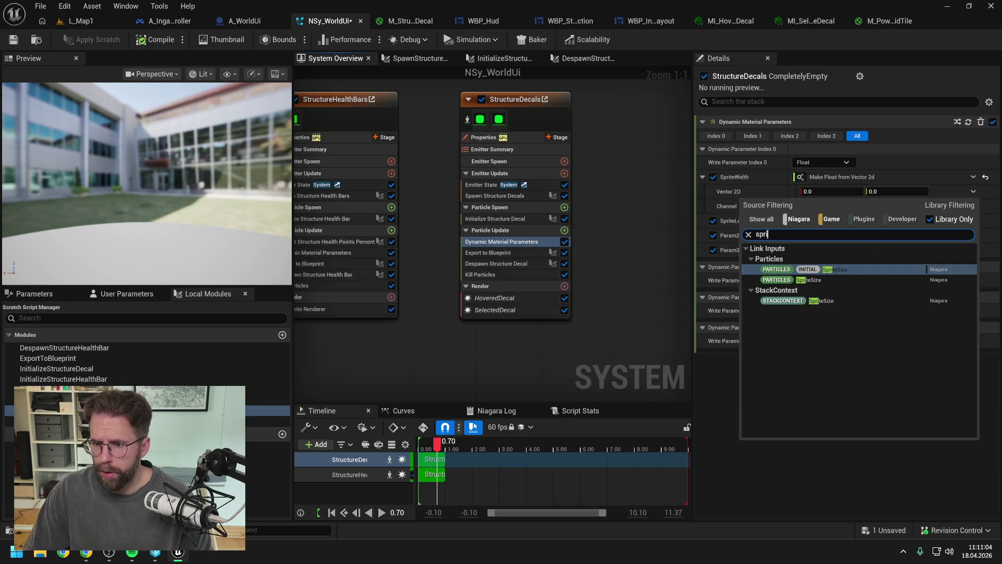
{"action": "left_click", "coordinate": [823, 280]}
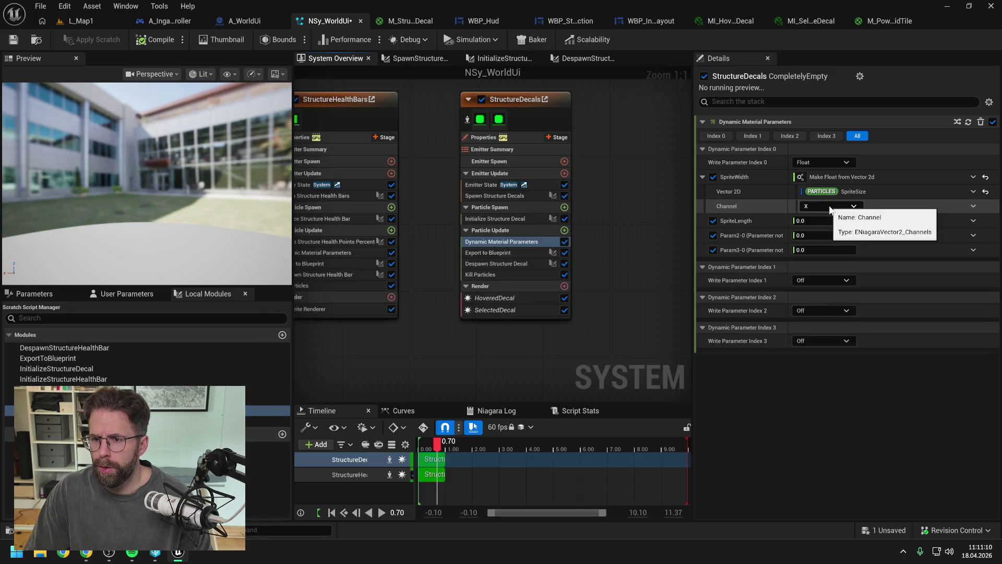
Set SpriteLength to Make Float from Vector 2D reading Particles SpriteSize Y, then save the system.
{"action": "left_click", "coordinate": [973, 221]}
{"action": "type", "text": "float from 2d"}
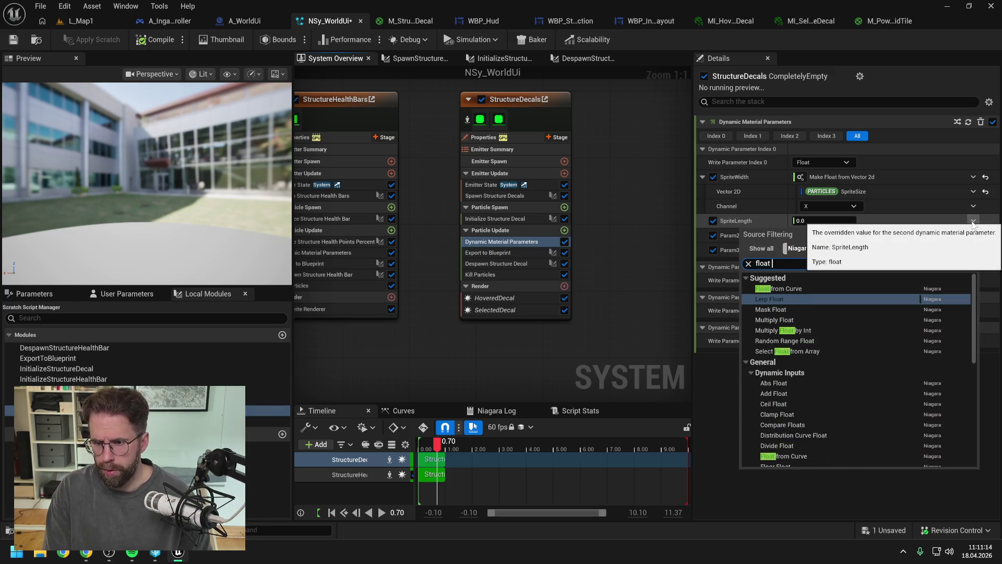
{"action": "left_click", "coordinate": [872, 395]}
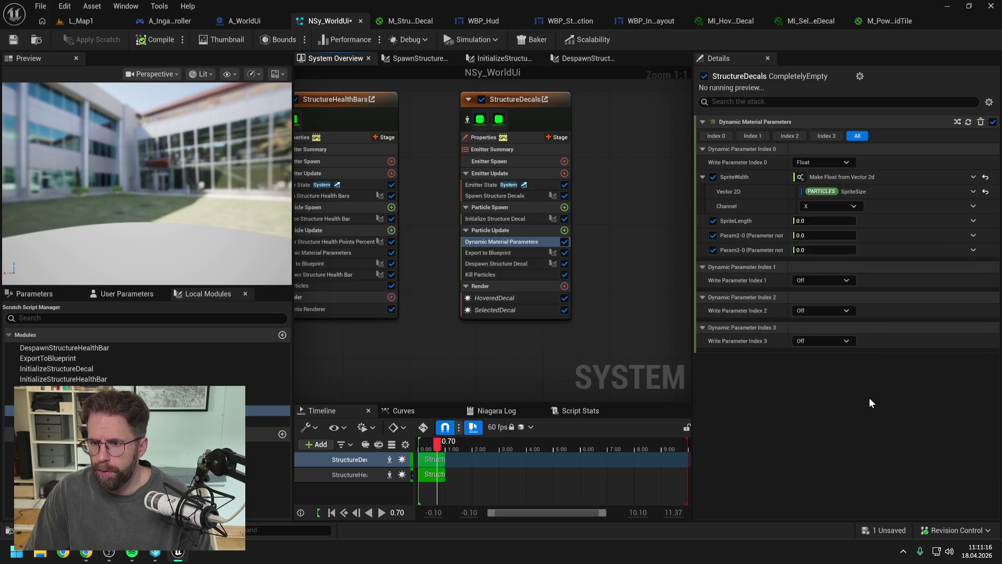
{"action": "left_click", "coordinate": [973, 221]}
{"action": "type", "text": "sprit"}
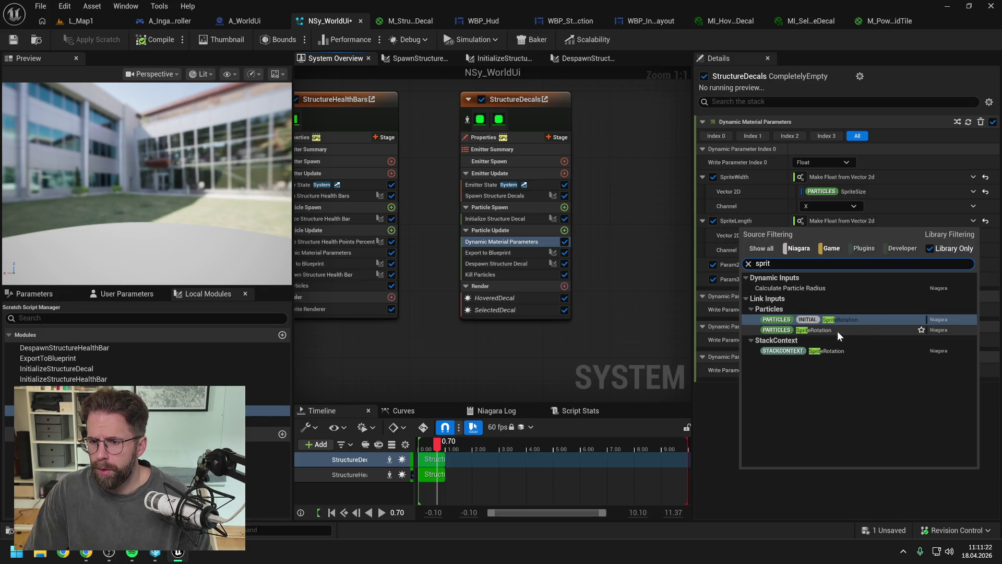
{"action": "left_click", "coordinate": [844, 222]}
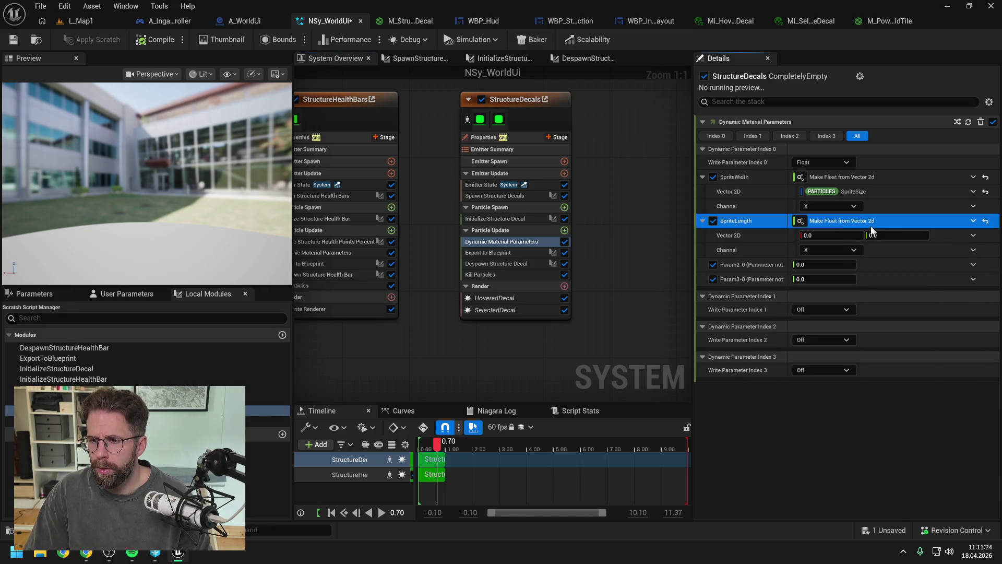
{"action": "left_click", "coordinate": [973, 235]}
{"action": "type", "text": "sprite"}
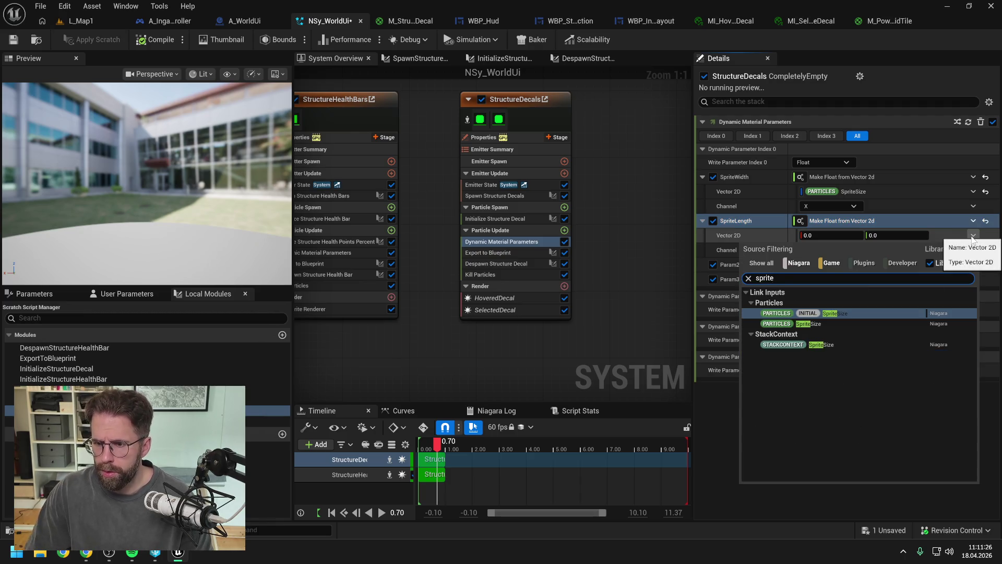
{"action": "left_click", "coordinate": [802, 323]}
{"action": "left_click", "coordinate": [832, 251]}
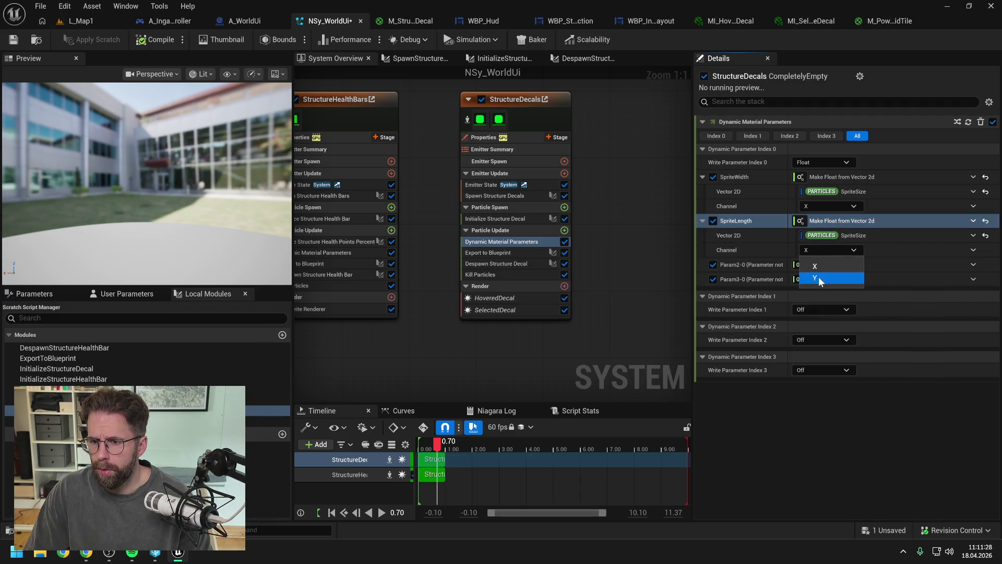
{"action": "left_click", "coordinate": [818, 278]}
{"action": "left_click", "coordinate": [14, 40]}
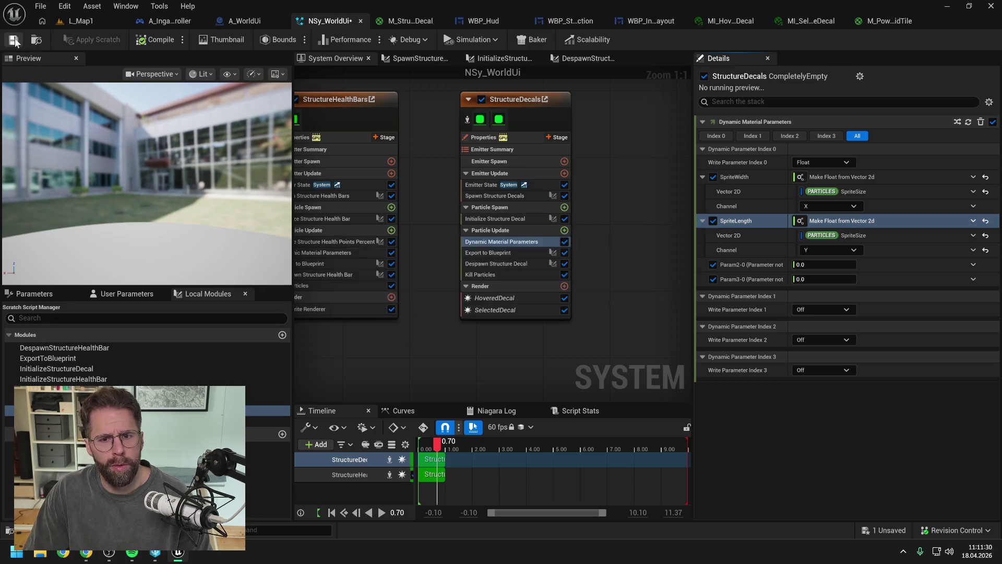
Run and stop a quick play session in L_Map1 to check the decal outline.
{"action": "left_click", "coordinate": [73, 19]}
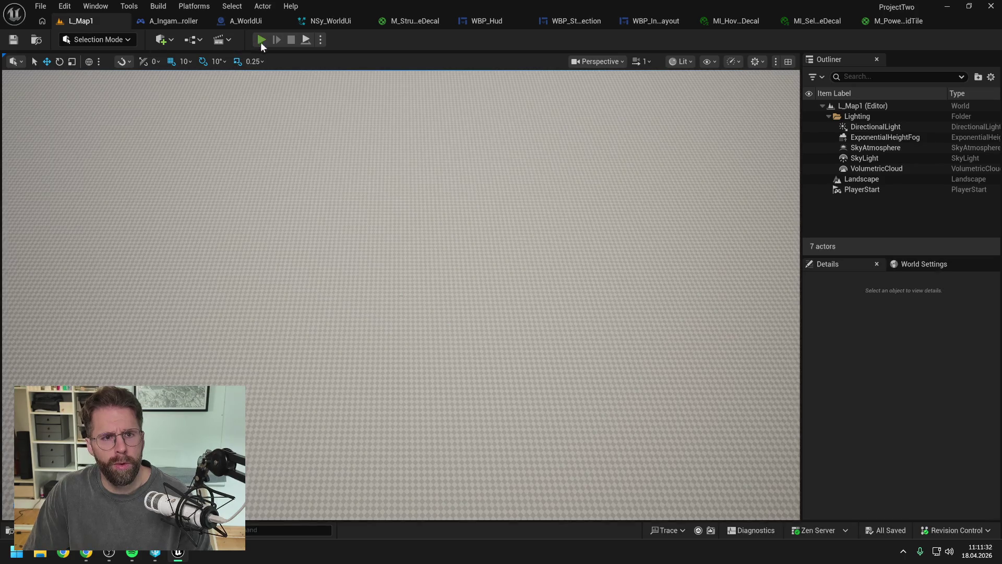
{"action": "key", "text": "alt+p"}
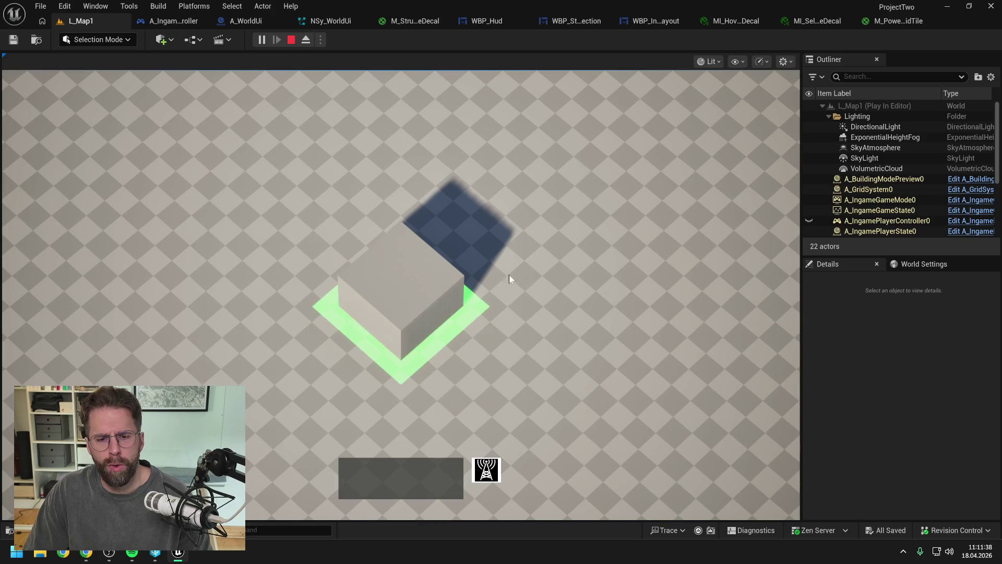
{"action": "key", "text": "Escape"}
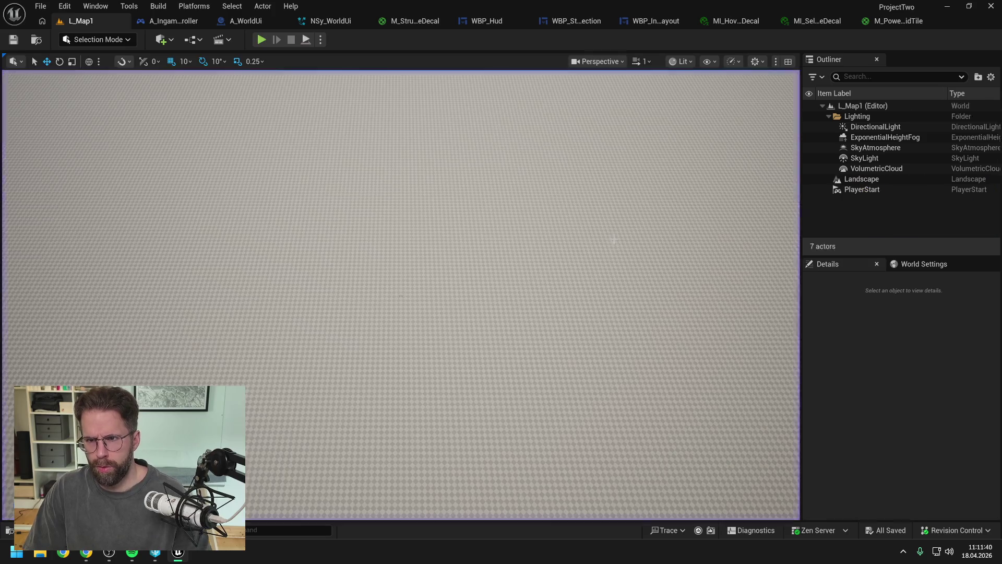
Look through the hover and selected decal instances and M_PowerGridTile, ending on M_StructureDecal.
{"action": "left_click", "coordinate": [715, 20]}
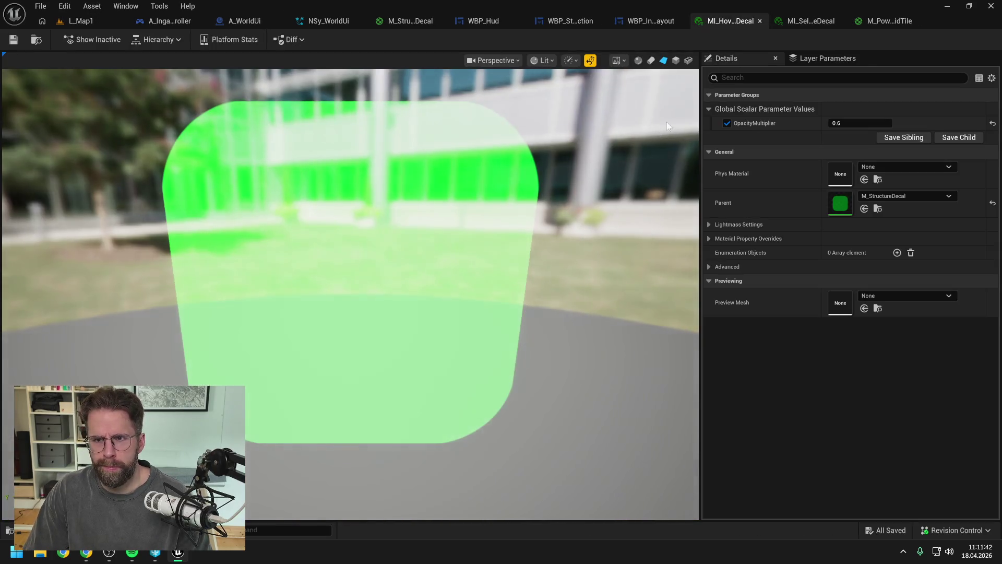
{"action": "left_click", "coordinate": [803, 22]}
{"action": "left_click", "coordinate": [884, 22]}
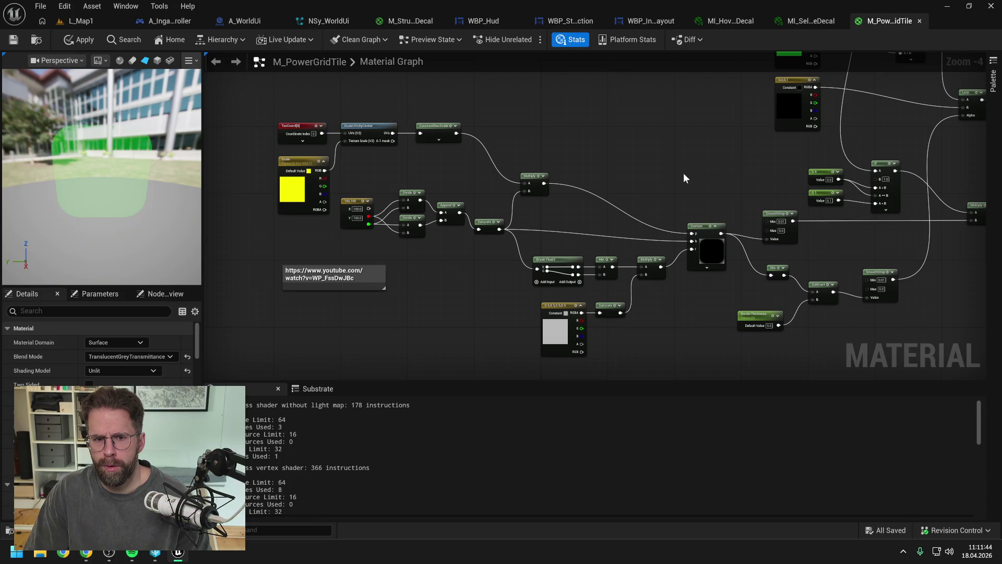
{"action": "left_click", "coordinate": [734, 23]}
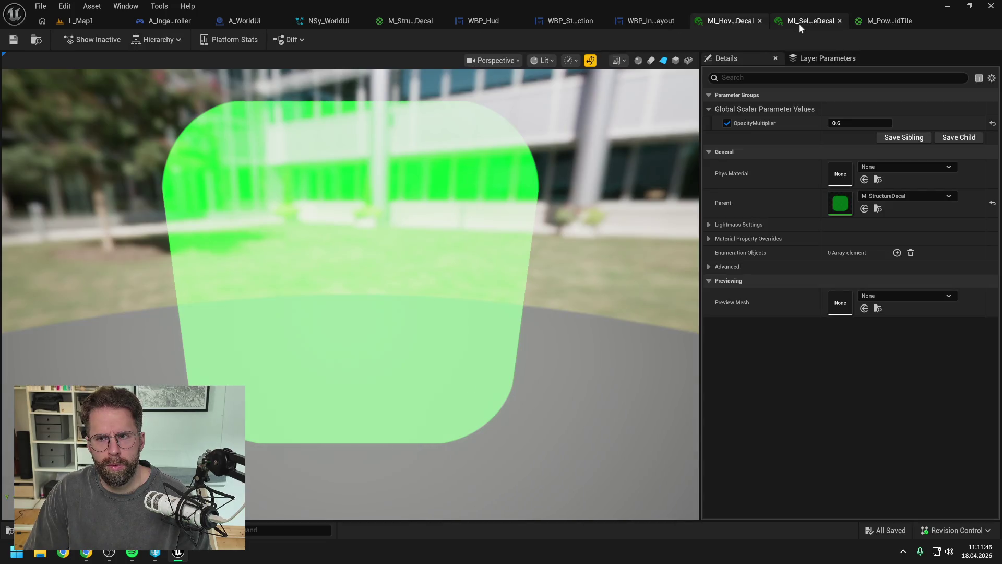
{"action": "left_click", "coordinate": [799, 23]}
{"action": "left_click", "coordinate": [733, 21]}
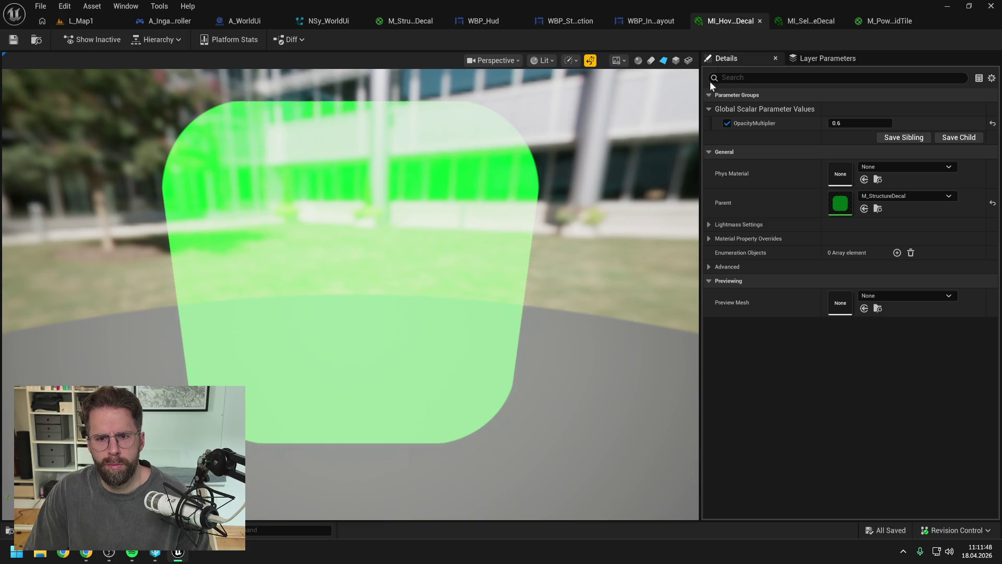
{"action": "left_click", "coordinate": [403, 22]}
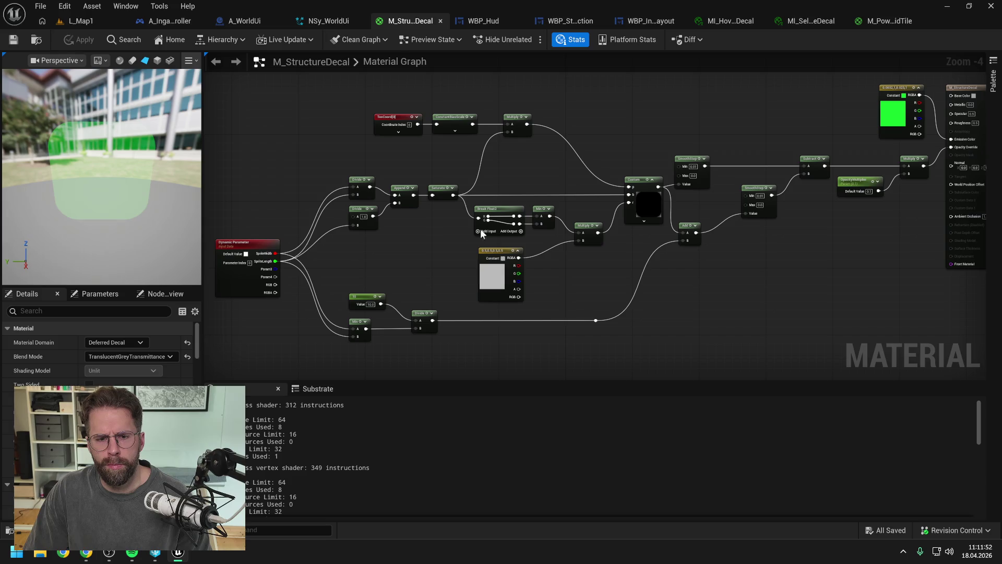
Pan across the M_StructureDecal graph to review the Dynamic Parameter and parameter nodes.
{"action": "left_click_drag", "start_coordinate": [410, 253], "coordinate": [528, 248]}
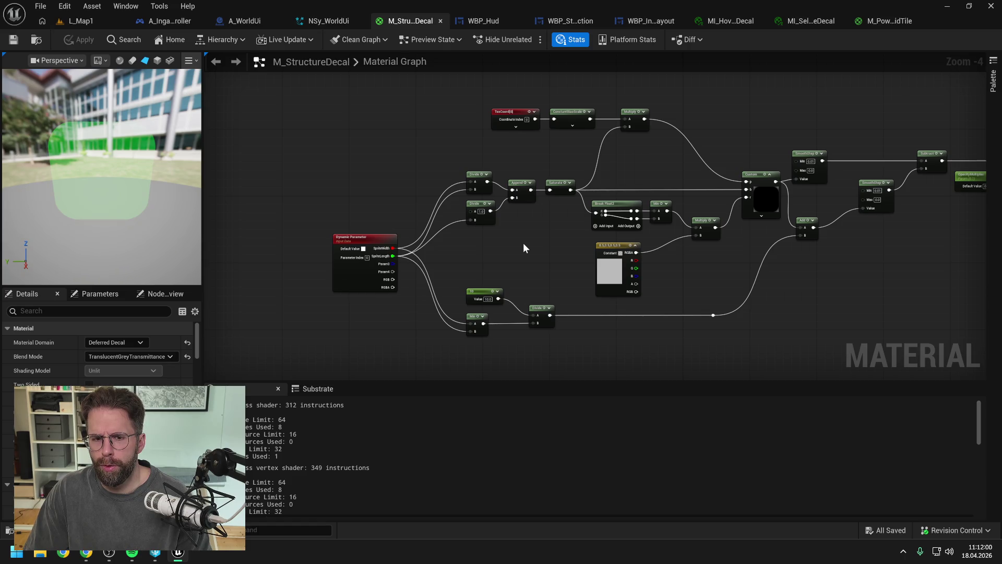
{"action": "left_click_drag", "start_coordinate": [523, 242], "coordinate": [584, 251]}
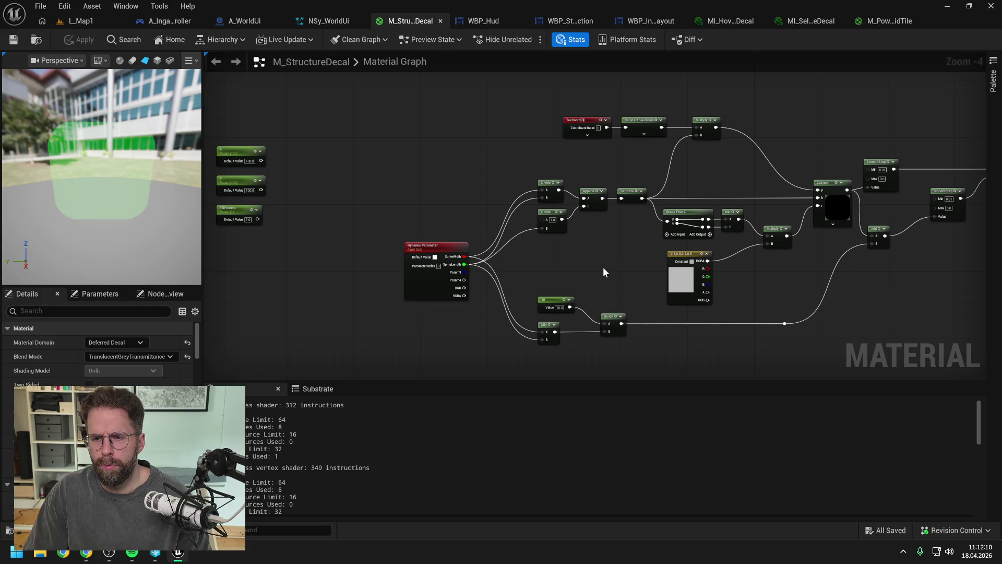
{"action": "left_click_drag", "start_coordinate": [603, 267], "coordinate": [521, 265]}
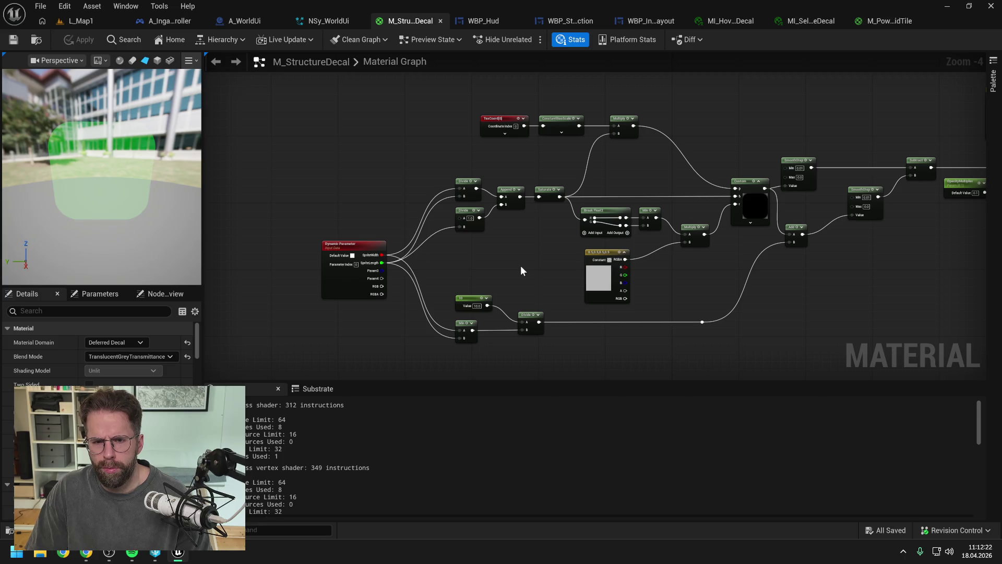
{"action": "left_click_drag", "start_coordinate": [521, 268], "coordinate": [447, 263]}
{"action": "scroll", "coordinate": [447, 263], "scroll_direction": "down", "scroll_amount": 1}
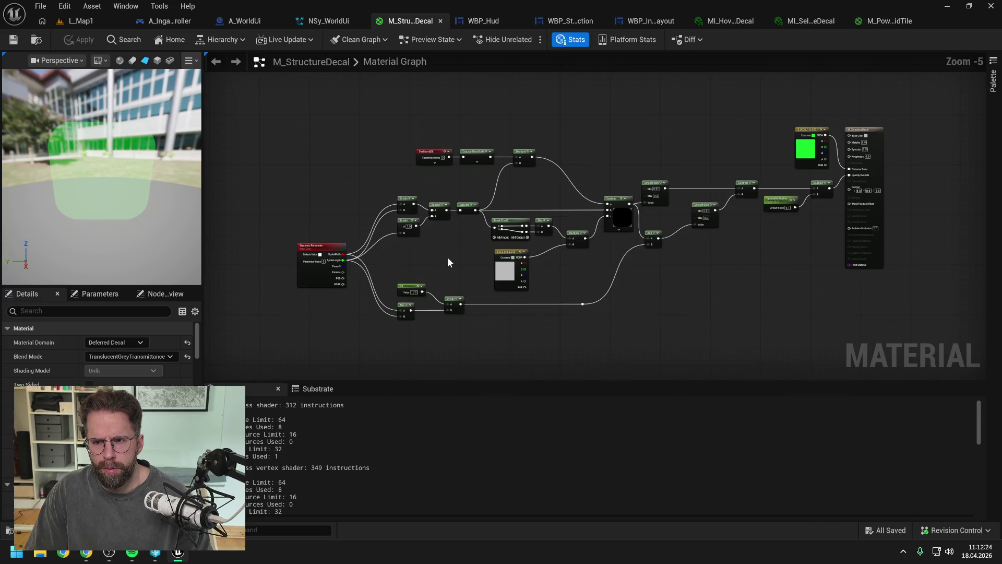
{"action": "scroll", "coordinate": [450, 262], "scroll_direction": "up", "scroll_amount": 1}
{"action": "scroll", "coordinate": [449, 261], "scroll_direction": "down", "scroll_amount": 2}
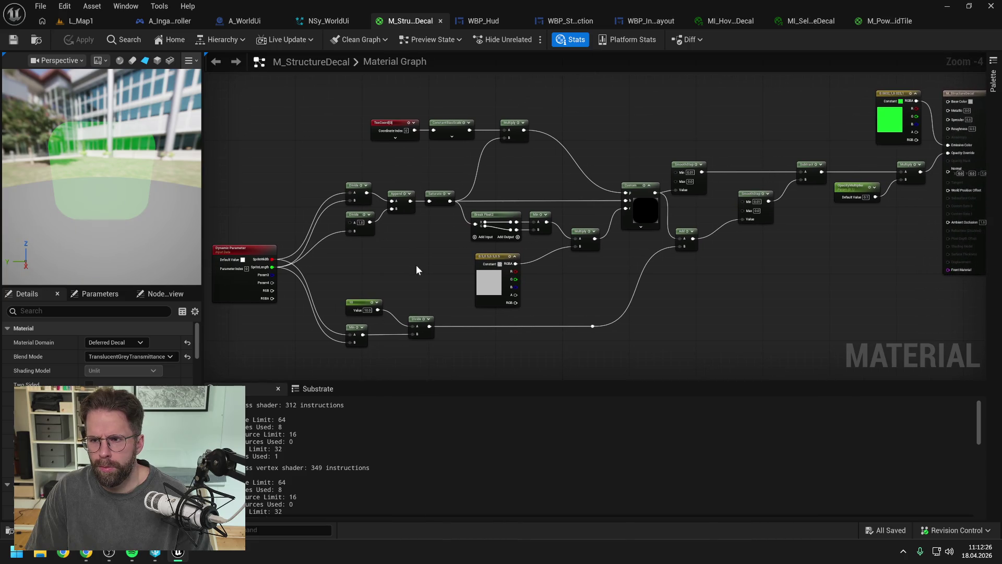
Play-test L_Map1 once more to check the green outline.
{"action": "left_click", "coordinate": [94, 20]}
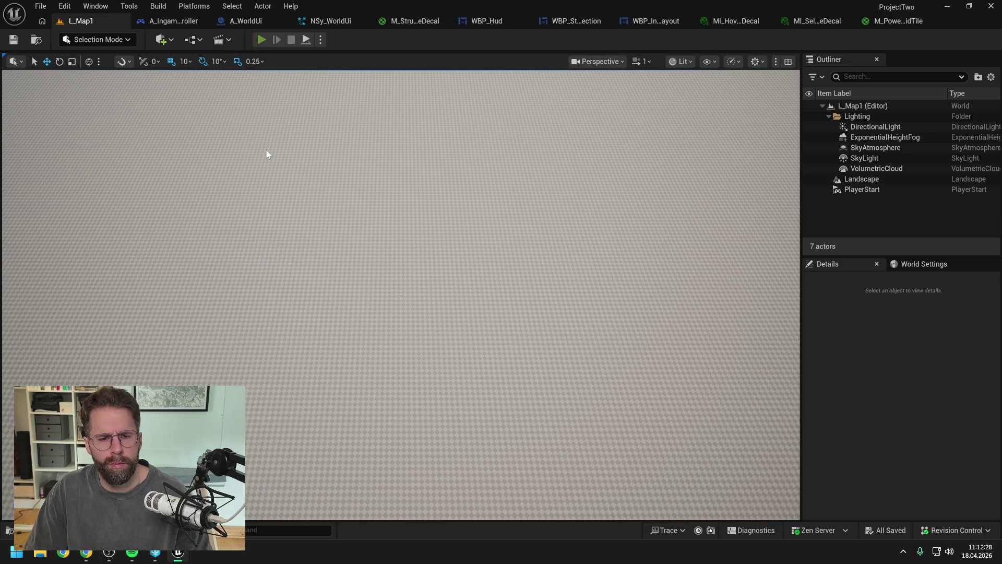
{"action": "key", "text": "alt+p"}
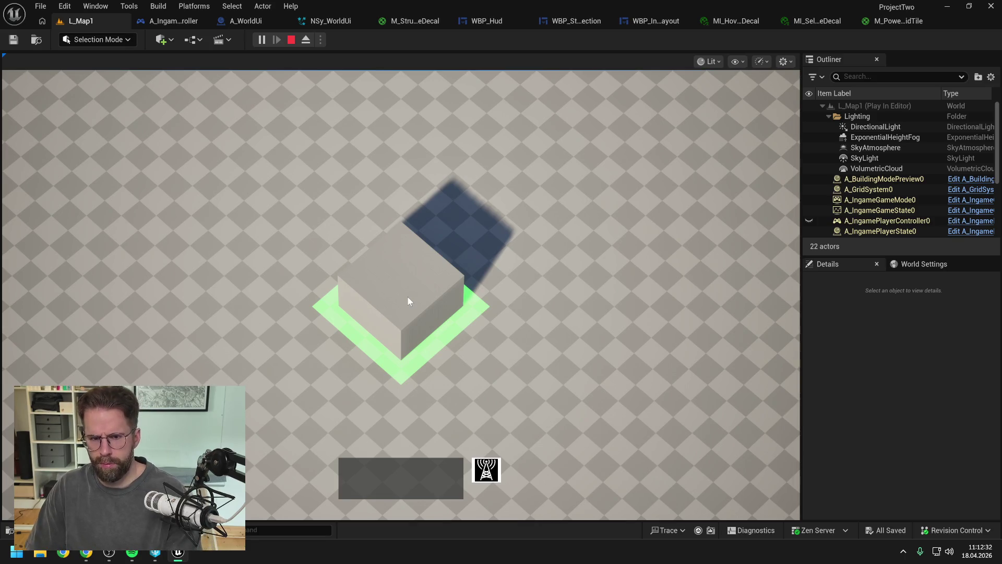
{"action": "key", "text": "Escape"}
{"action": "key", "text": "alt+Tab"}
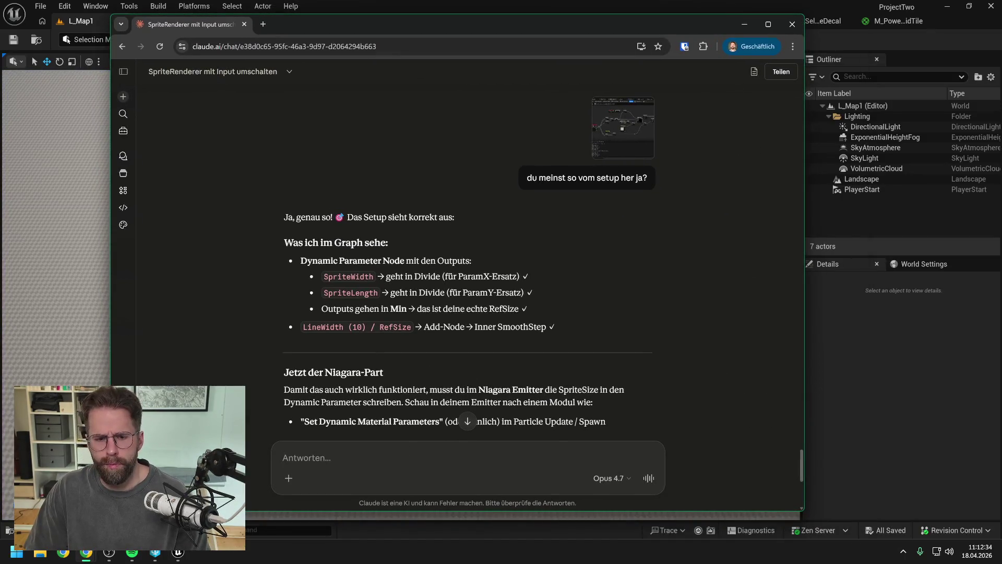
Send Claude a screenshot with 'Habs mit Niagara SpriteSize connected. Denke wir werden jetzt zu groß'.
{"action": "key", "text": "ctrl+v"}
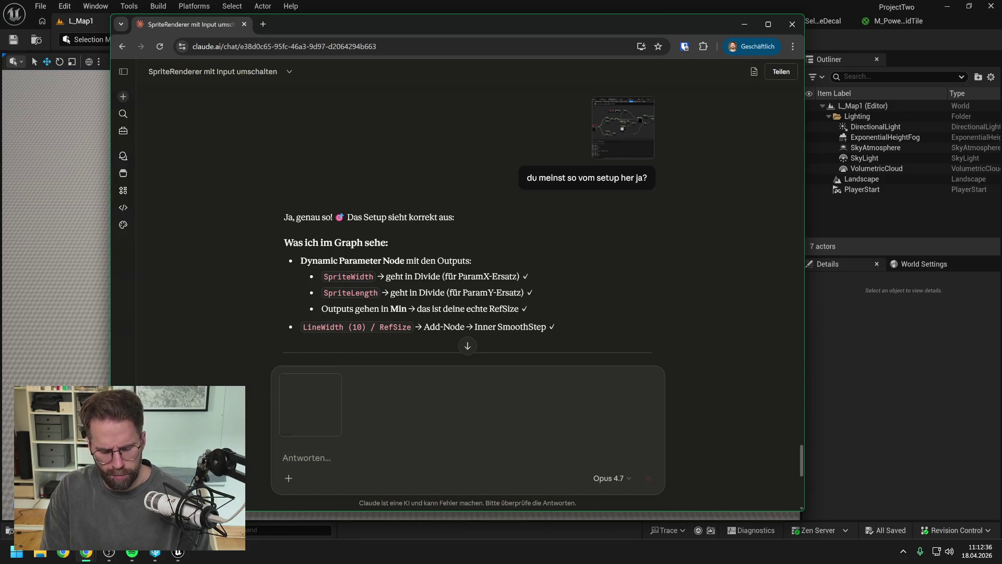
{"action": "type", "text": "Habs mit Ni"}
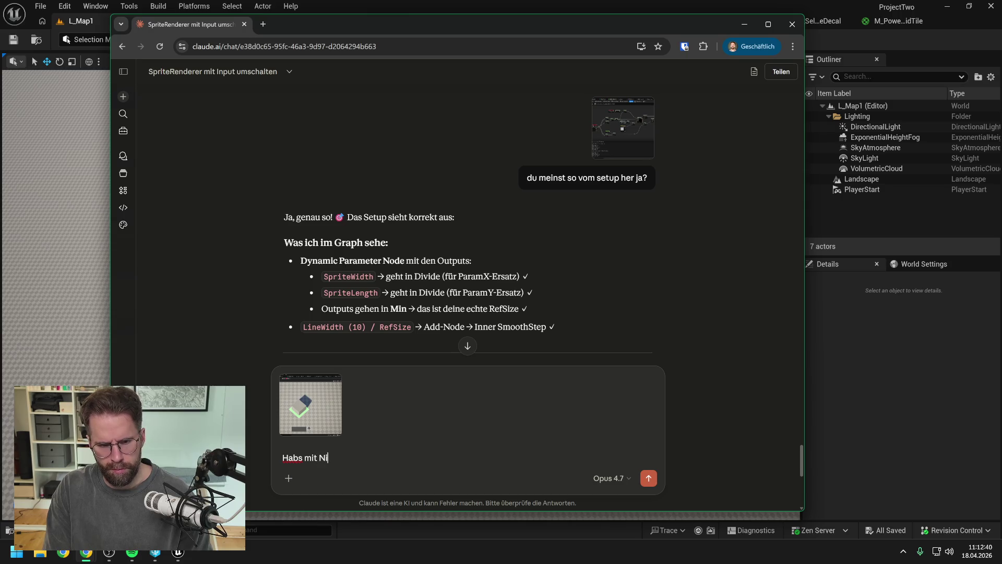
{"action": "type", "text": "agara Sp"}
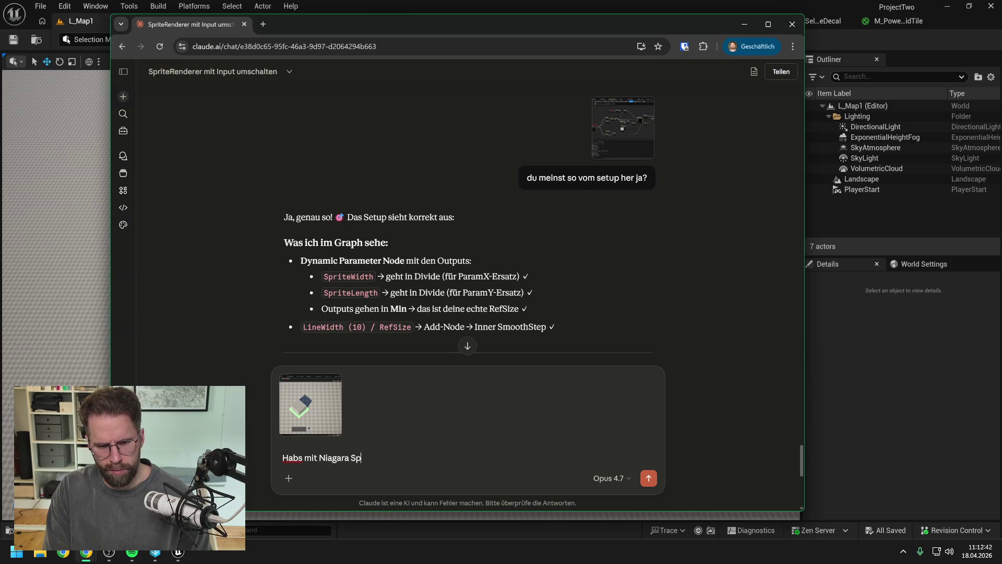
{"action": "type", "text": "riteSize connected. D"}
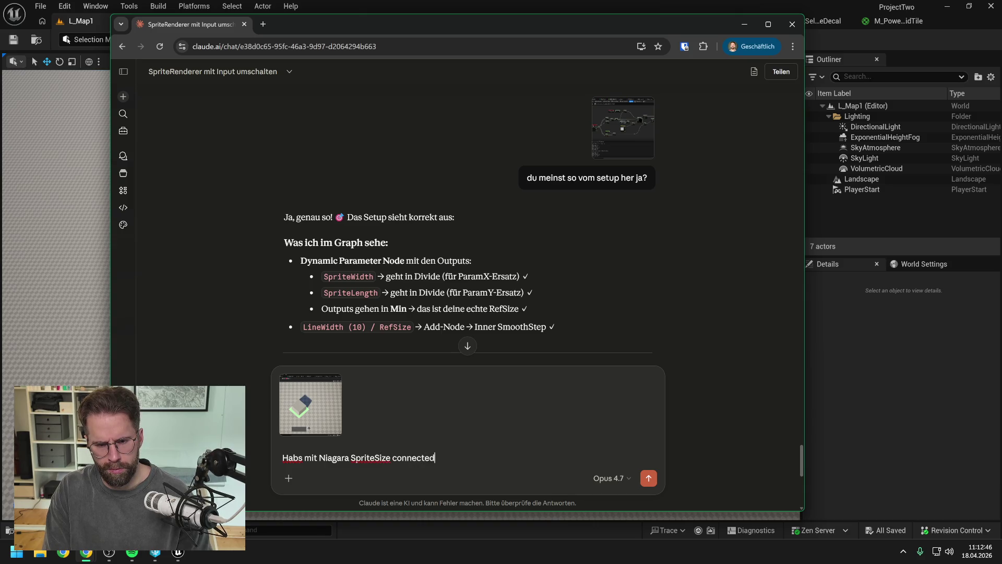
{"action": "type", "text": "enke wi"}
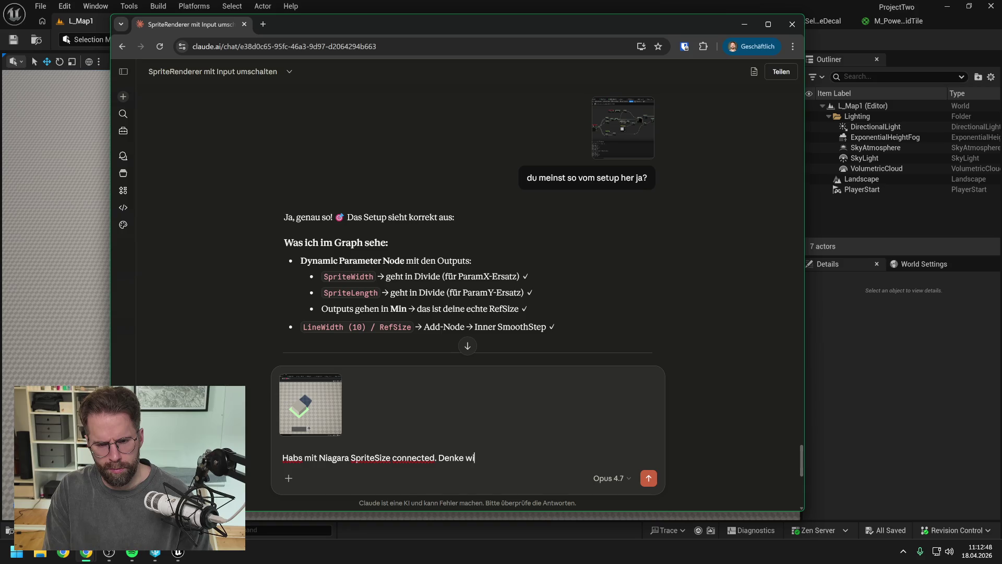
{"action": "type", "text": "r werden jetzt zu g"}
{"action": "type", "text": "roß?"}
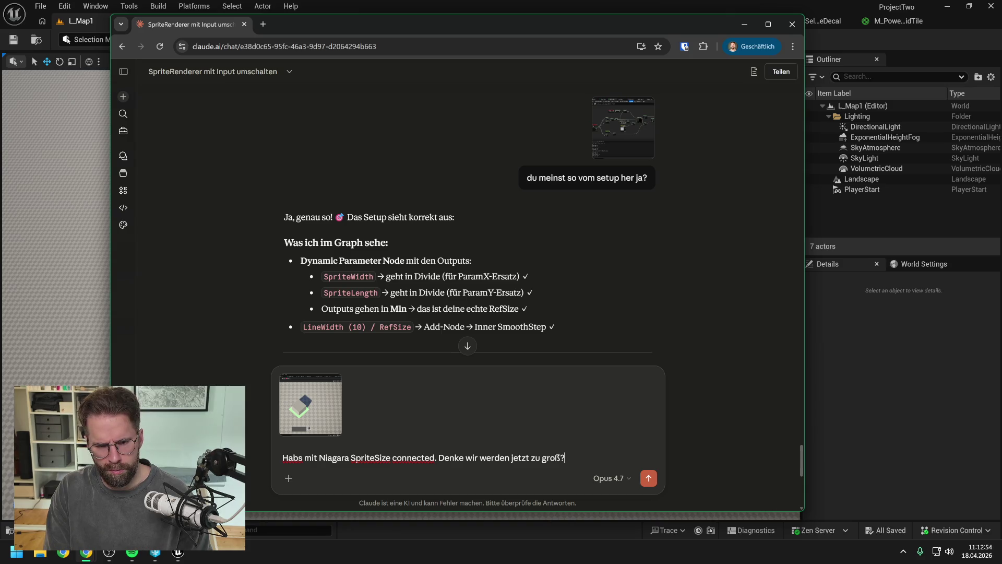
{"action": "key", "text": "Return"}
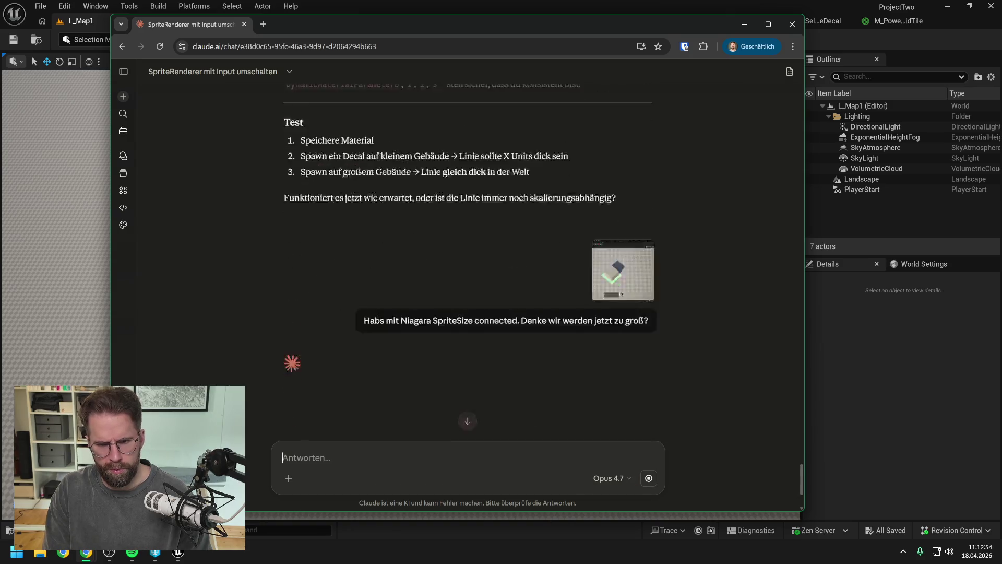
Read Claude's reply suggesting a LineWidth of 0.1 or 0.05, then return to Unreal.
{"action": "left_click_drag", "start_coordinate": [428, 23], "coordinate": [438, 24]}
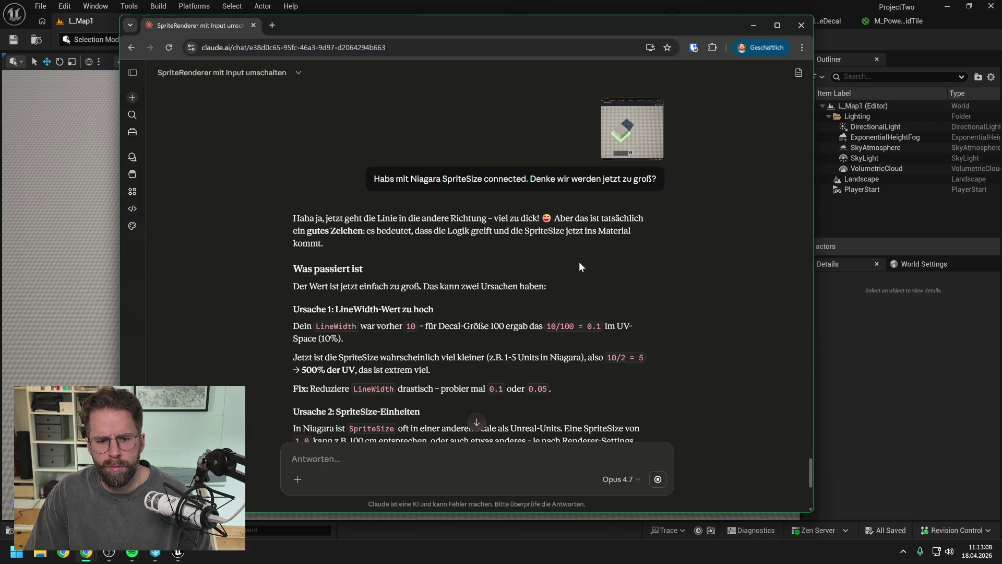
{"action": "scroll", "coordinate": [580, 263], "scroll_direction": "down", "scroll_amount": 2}
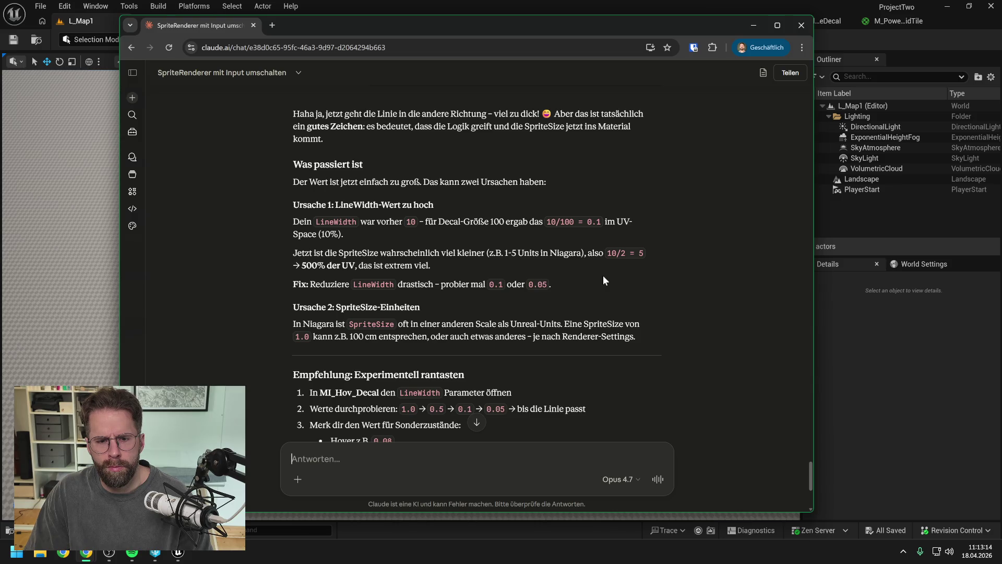
{"action": "scroll", "coordinate": [603, 277], "scroll_direction": "down", "scroll_amount": 3}
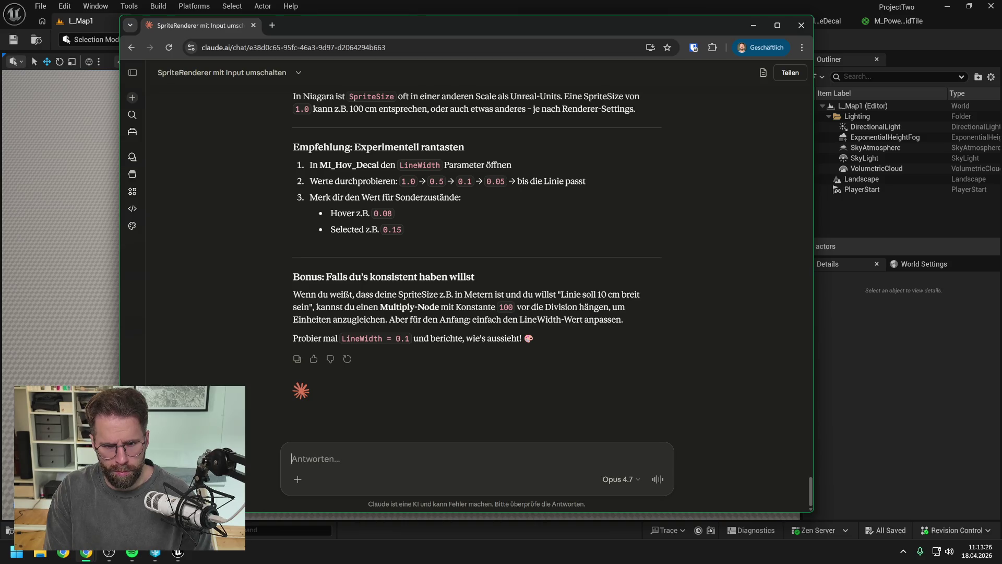
{"action": "left_click", "coordinate": [178, 551]}
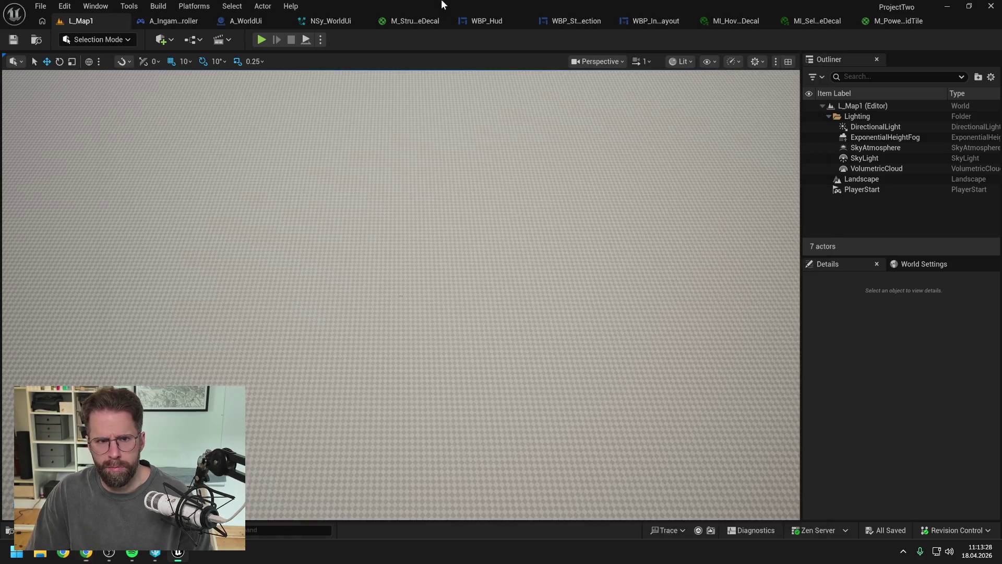
Glance through NSy_WorldUi, the structure decal instances and M_PowerGridTile, back to M_StructureDecal.
{"action": "left_click", "coordinate": [326, 21]}
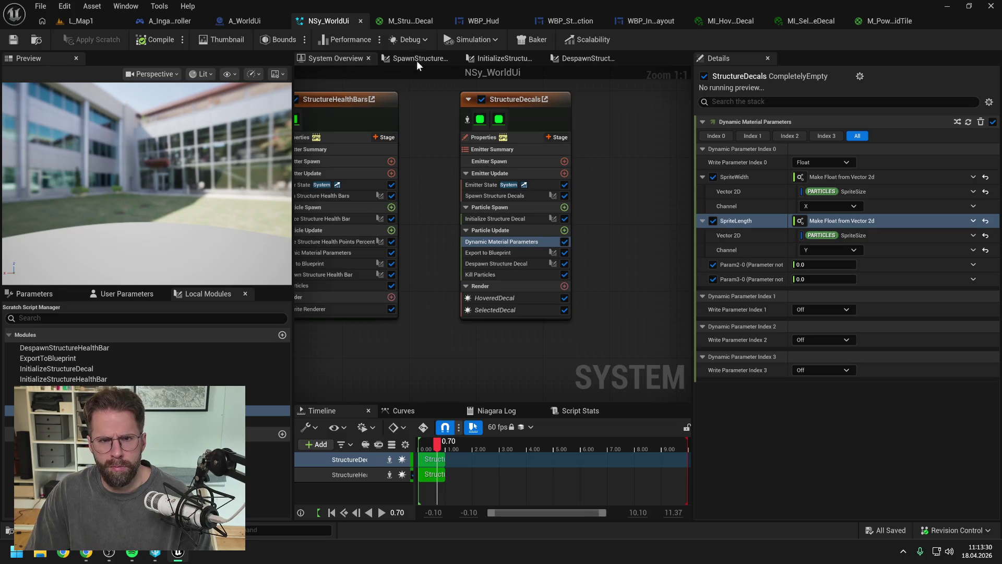
{"action": "left_click", "coordinate": [410, 21]}
{"action": "left_click", "coordinate": [739, 24]}
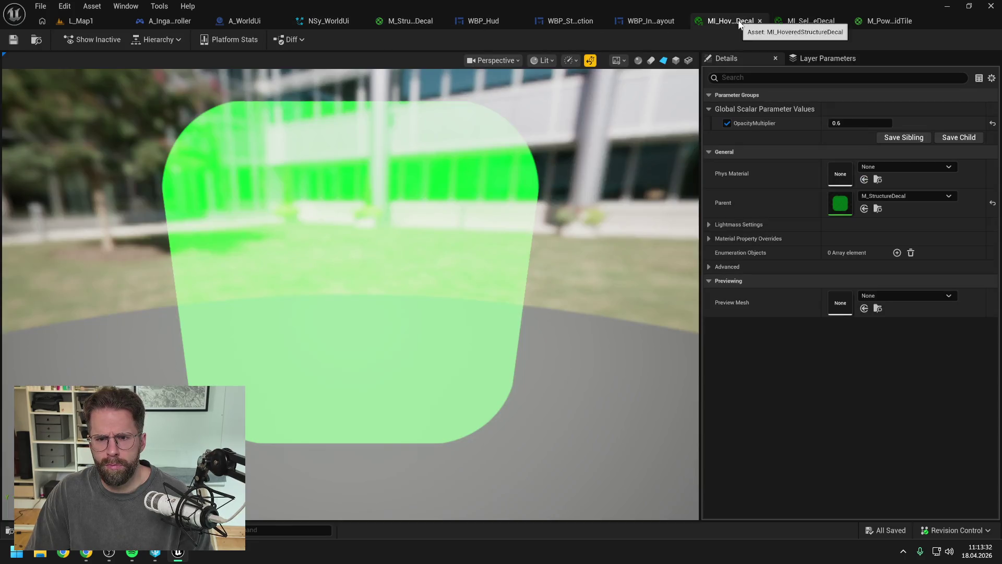
{"action": "left_click", "coordinate": [809, 21]}
{"action": "left_click", "coordinate": [882, 21]}
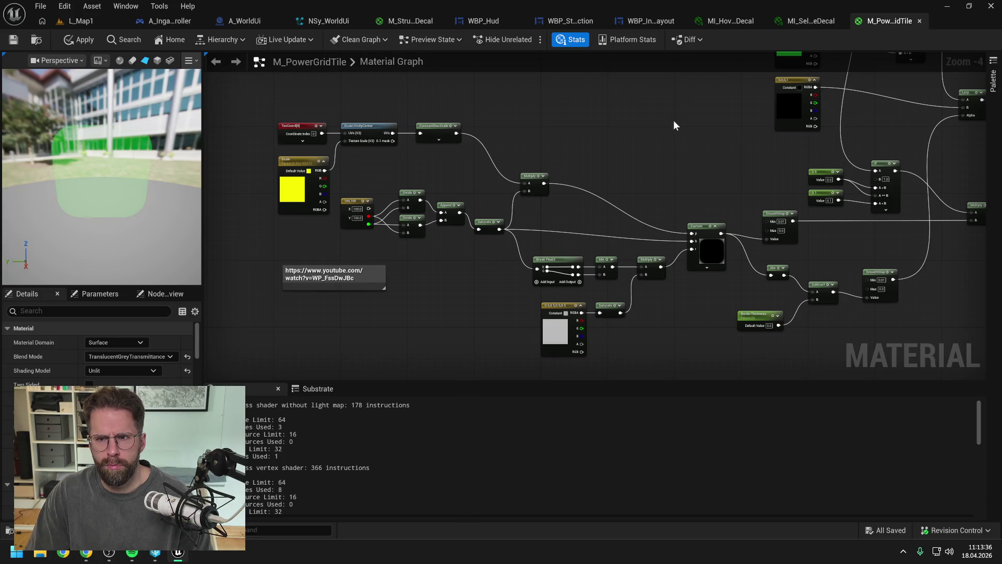
{"action": "left_click", "coordinate": [398, 20]}
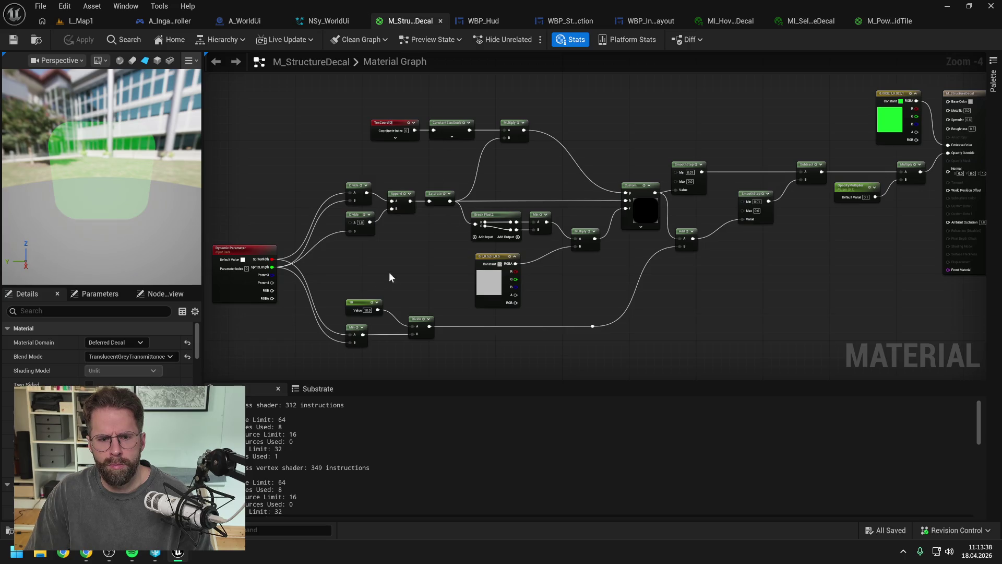
Set the LineWidth constant to 0.1 and save M_StructureDecal.
{"action": "scroll", "coordinate": [390, 271], "scroll_direction": "up", "scroll_amount": 1}
{"action": "scroll", "coordinate": [489, 300], "scroll_direction": "up", "scroll_amount": 2}
{"action": "type", "text": "0.1"}
{"action": "key", "text": "Return"}
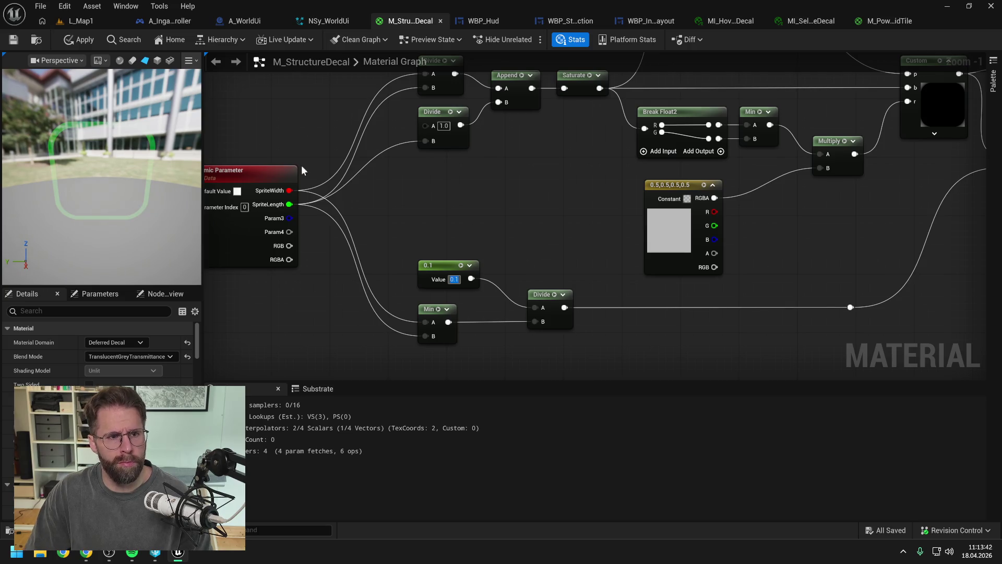
{"action": "key", "text": "ctrl+s"}
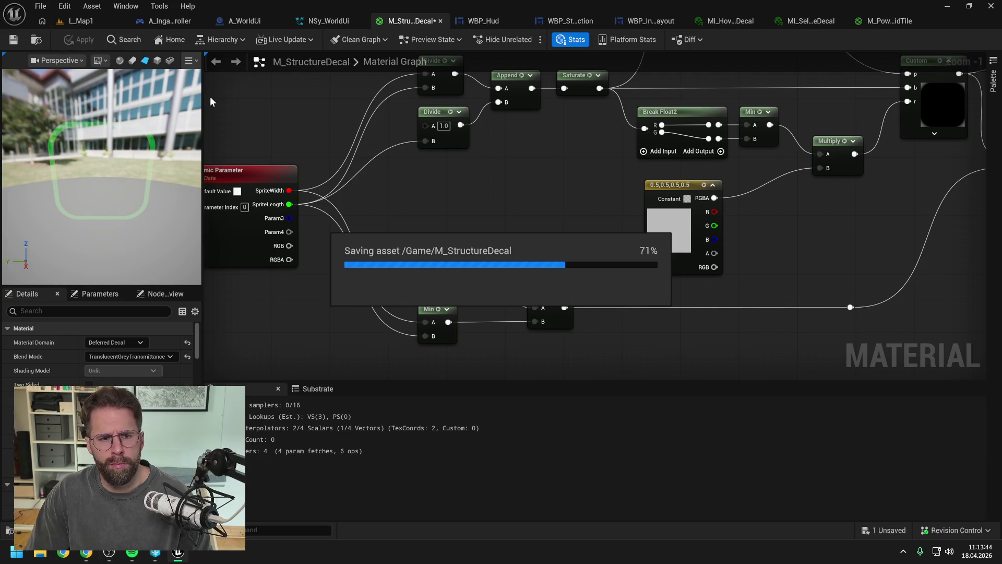
{"action": "left_click", "coordinate": [77, 22]}
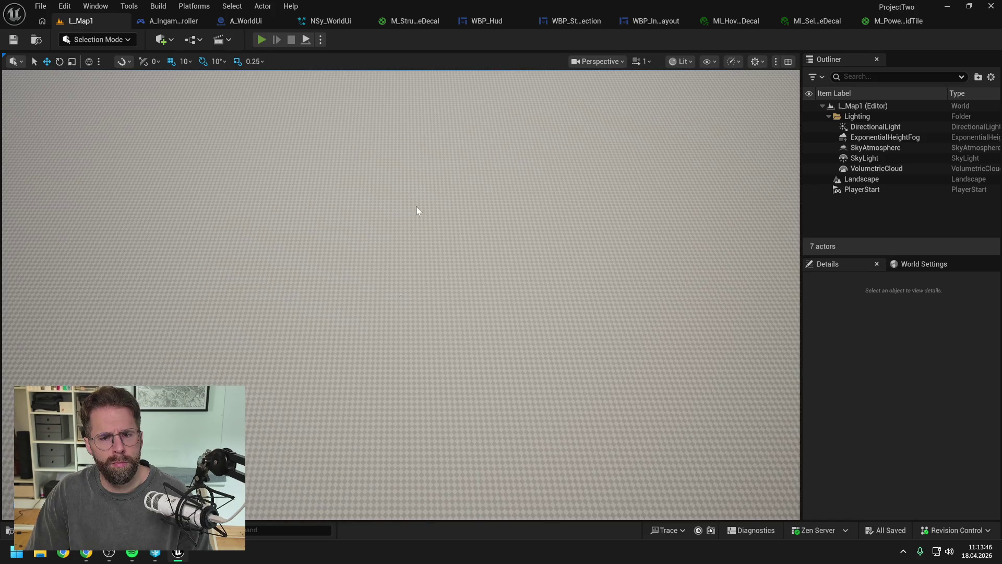
{"action": "key", "text": "alt+p"}
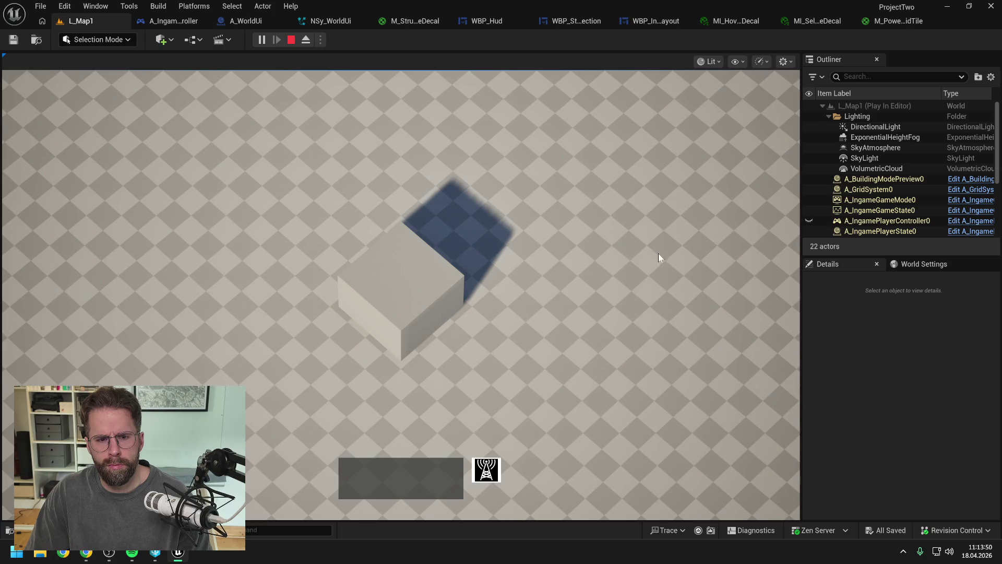
{"action": "left_click", "coordinate": [486, 469]}
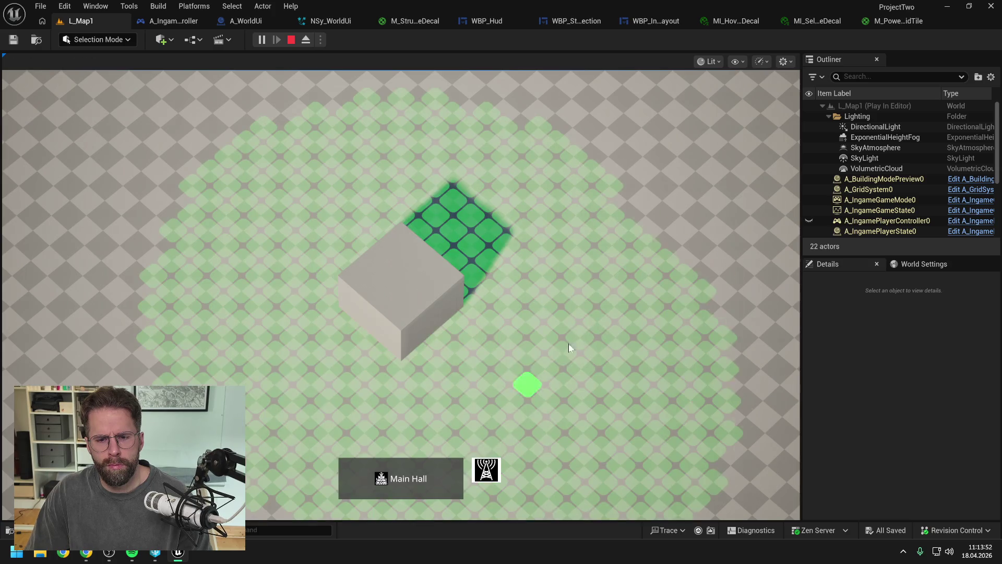
{"action": "right_click", "coordinate": [592, 318]}
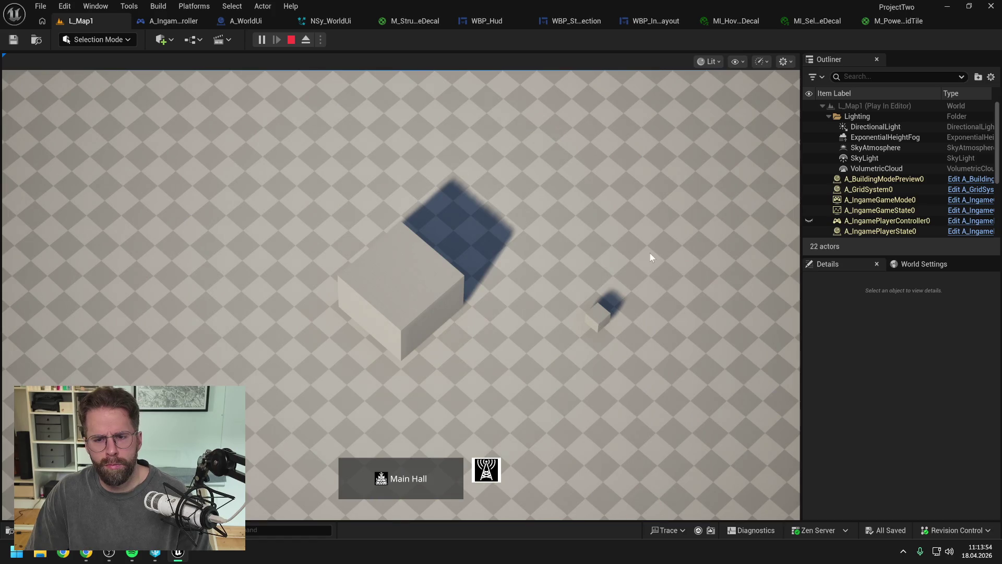
{"action": "key", "text": "Escape"}
{"action": "left_click", "coordinate": [396, 22]}
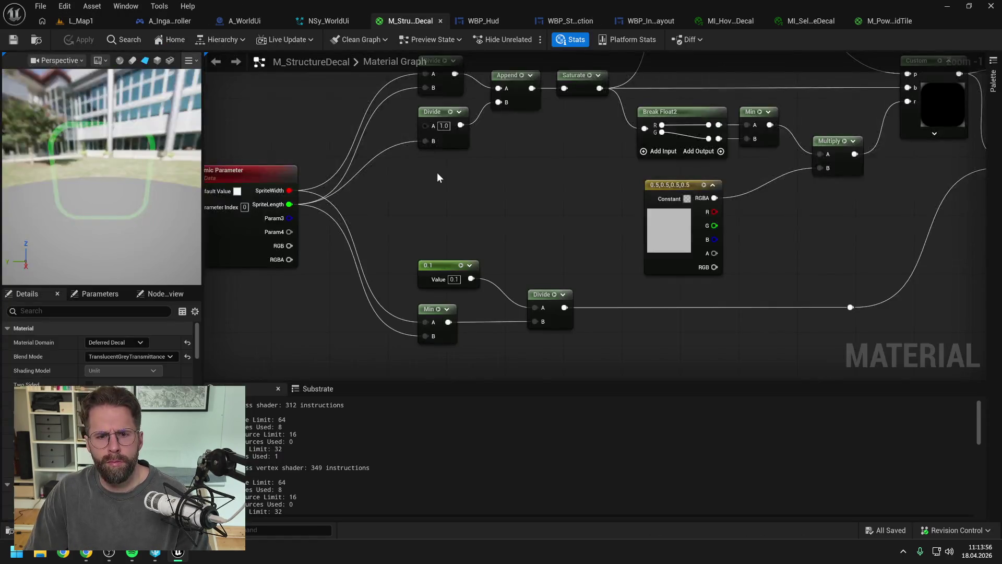
{"action": "scroll", "coordinate": [437, 183], "scroll_direction": "down", "scroll_amount": 1}
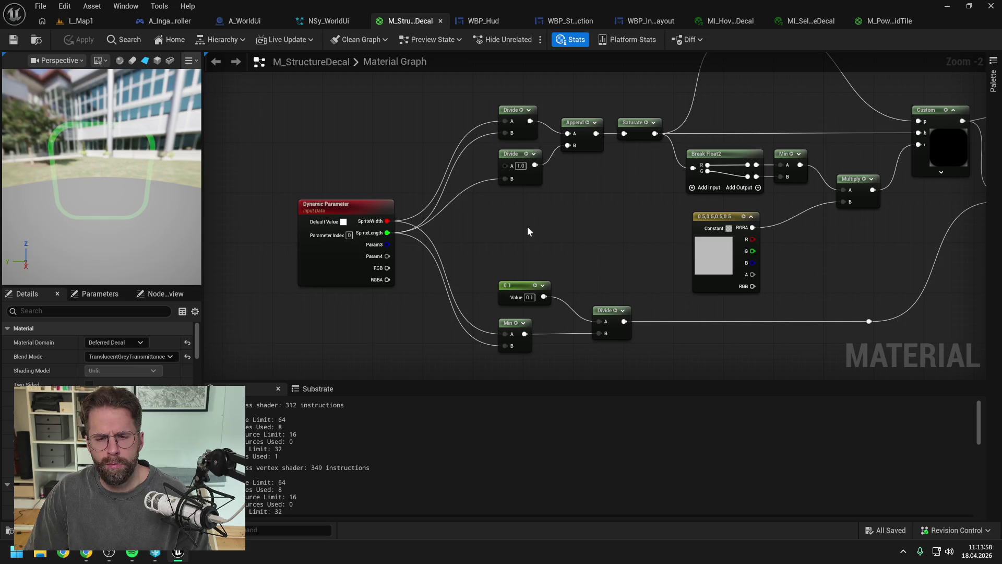
{"action": "left_click", "coordinate": [530, 297]}
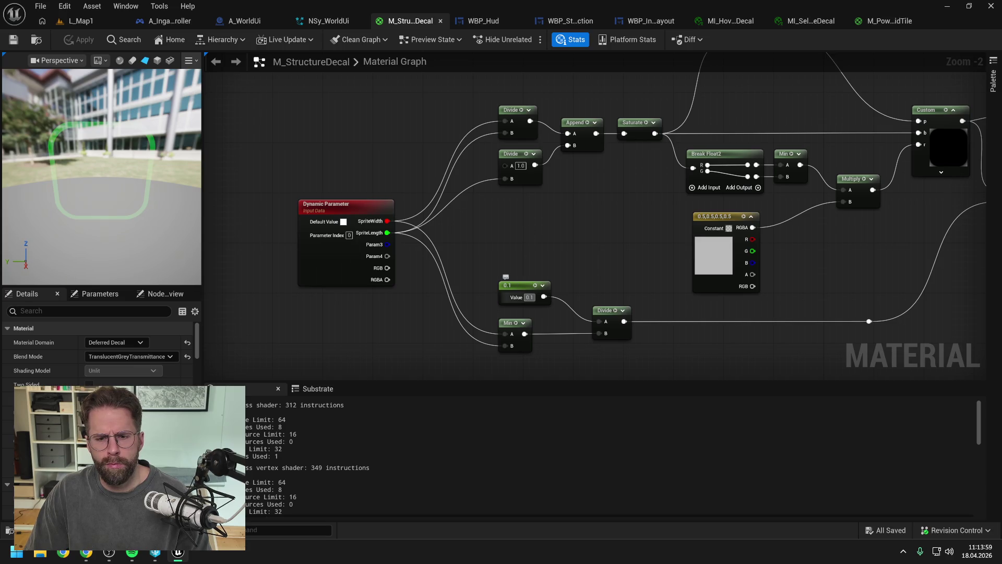
{"action": "left_click", "coordinate": [636, 258]}
{"action": "key", "text": "Home"}
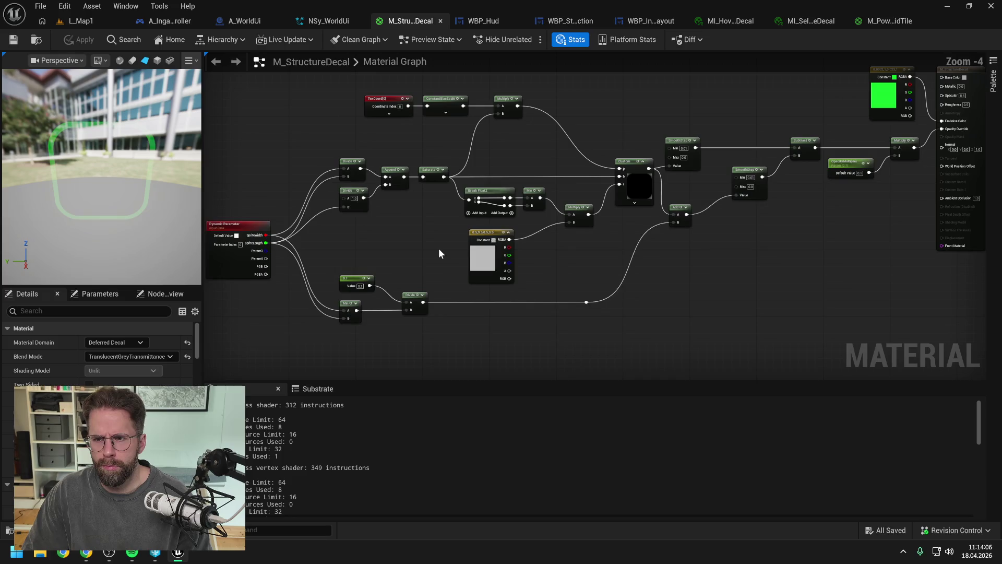
{"action": "mouse_move", "coordinate": [427, 252]}
{"action": "left_mouse_down"}
{"action": "mouse_move", "coordinate": [507, 265]}
{"action": "mouse_move", "coordinate": [453, 268]}
{"action": "left_mouse_up"}
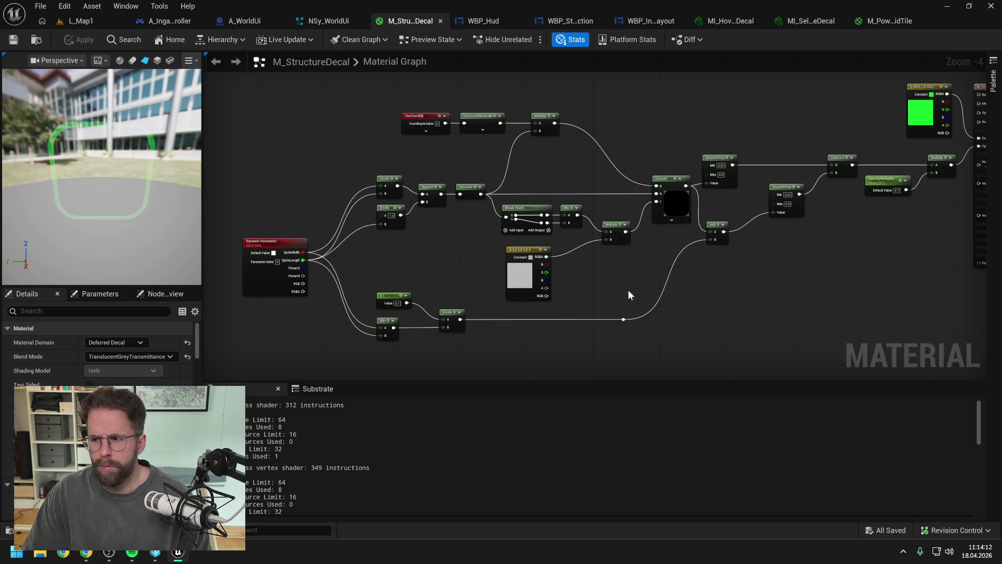
{"action": "left_click", "coordinate": [73, 21]}
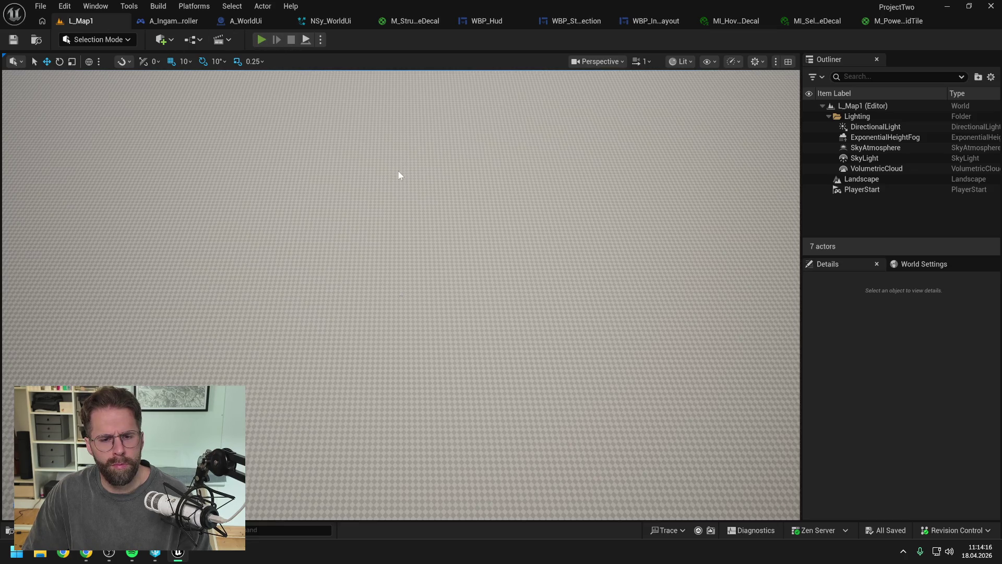
After a quick play test, search the assets for 'structure' and open A_StructureSystem.
{"action": "key", "text": "alt+p"}
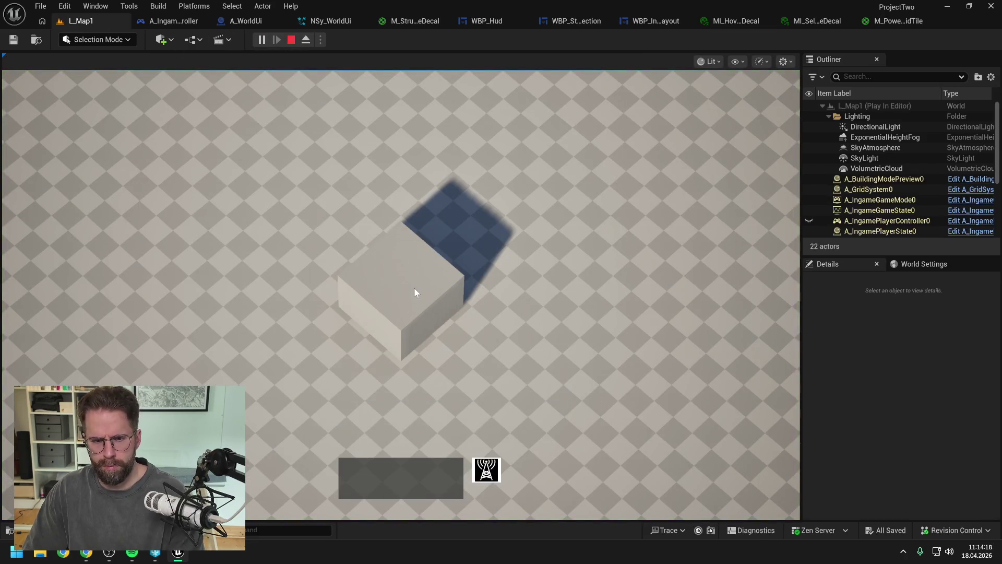
{"action": "key", "text": "Escape"}
{"action": "key", "text": "ctrl+space"}
{"action": "key", "text": "ctrl+a"}
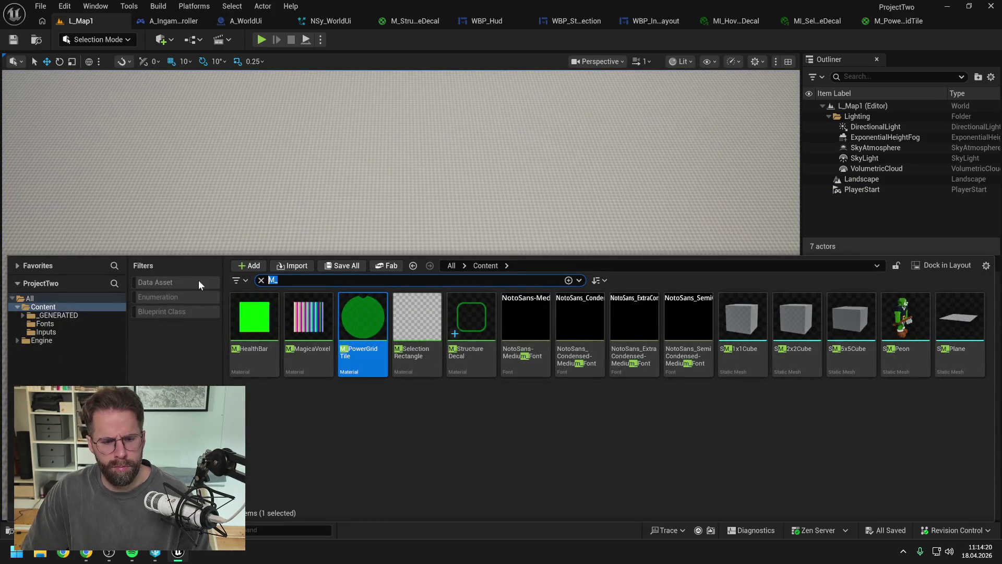
{"action": "type", "text": "strc"}
{"action": "key", "text": "BackSpace"}
{"action": "type", "text": "ucture"}
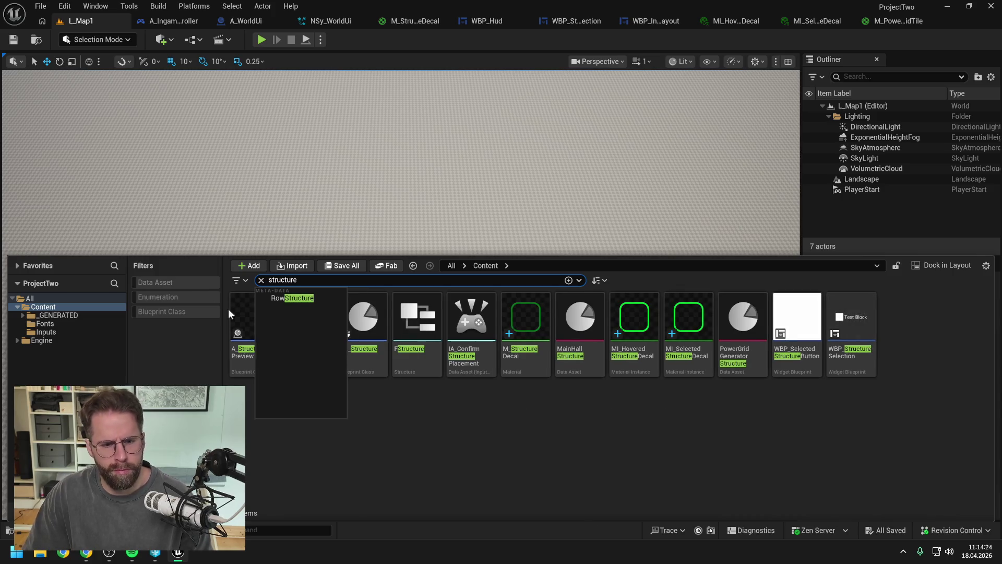
{"action": "left_click", "coordinate": [403, 482]}
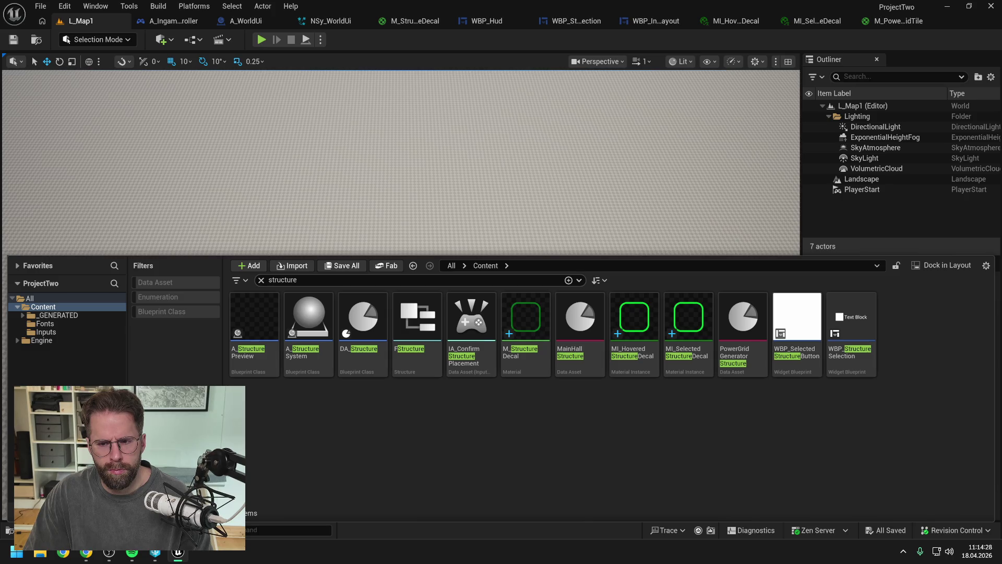
{"action": "double_click", "coordinate": [313, 338]}
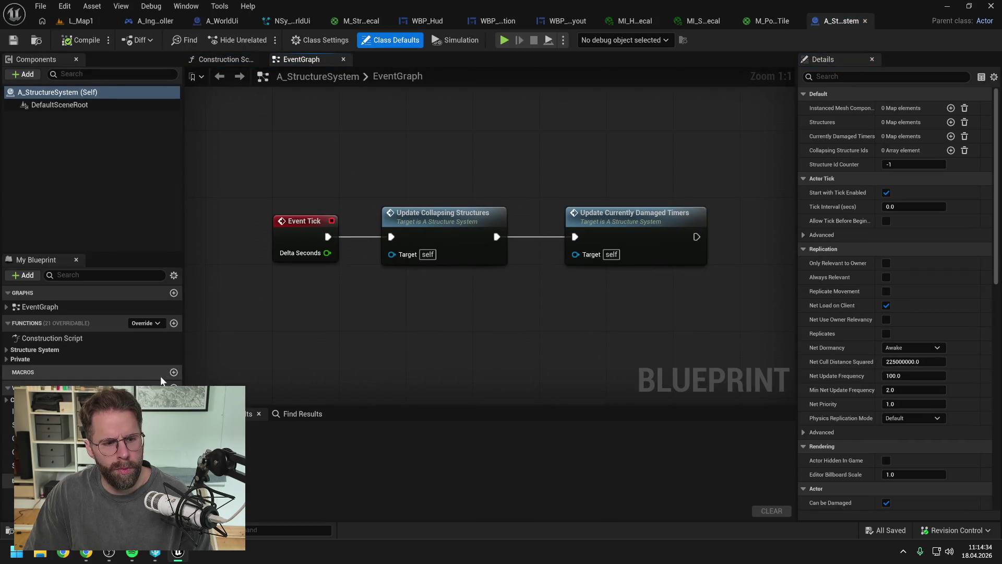
Inspect the SpawnInstancedMesh function graph from Make Vector through Add Instance and Return.
{"action": "left_click", "coordinate": [7, 359]}
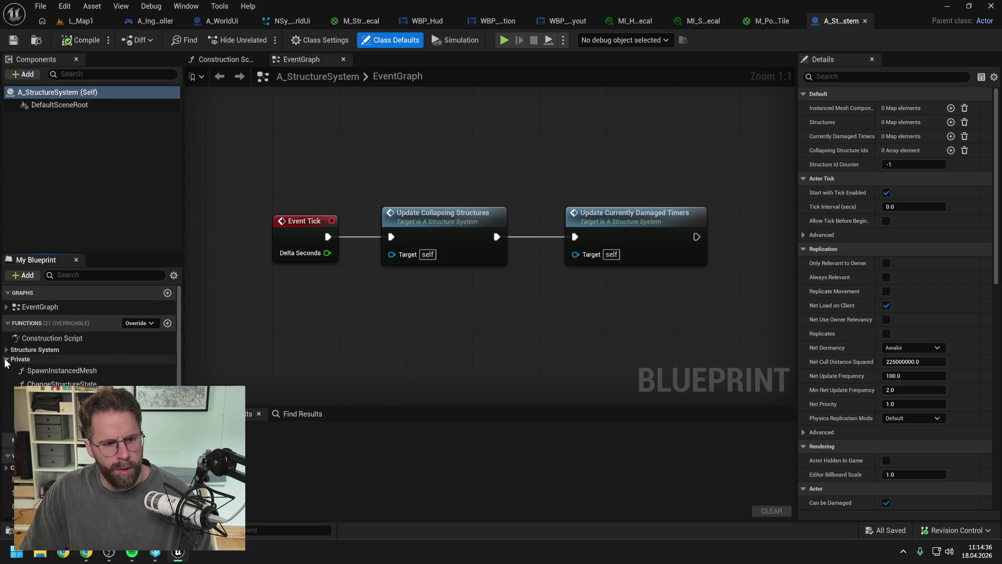
{"action": "double_click", "coordinate": [62, 371]}
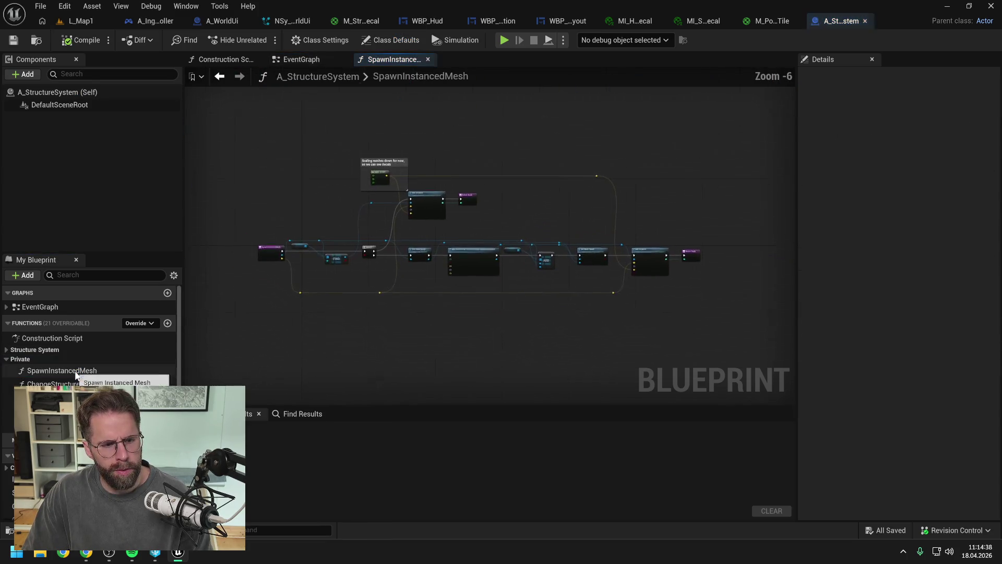
{"action": "scroll", "coordinate": [536, 269], "scroll_direction": "up", "scroll_amount": 3}
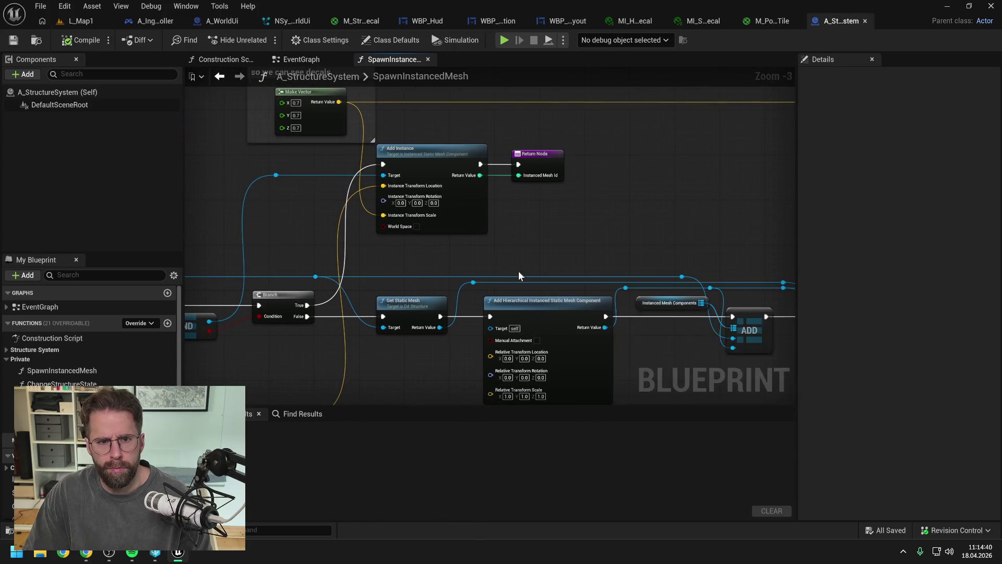
{"action": "left_click_drag", "start_coordinate": [522, 277], "coordinate": [575, 324]}
{"action": "scroll", "coordinate": [571, 313], "scroll_direction": "down", "scroll_amount": 1}
{"action": "left_click_drag", "start_coordinate": [588, 258], "coordinate": [562, 270]}
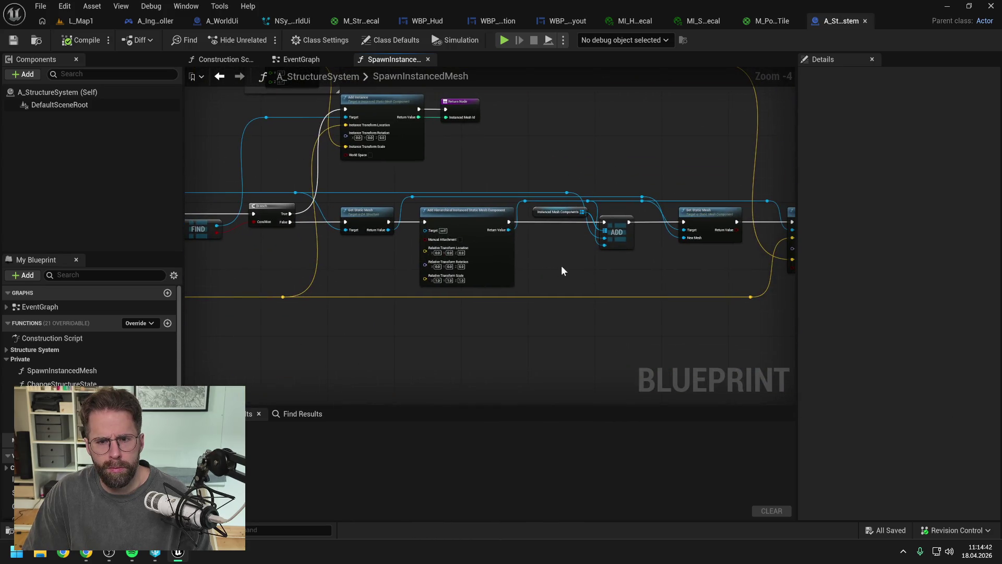
{"action": "mouse_move", "coordinate": [683, 267]}
{"action": "left_mouse_down"}
{"action": "mouse_move", "coordinate": [440, 250]}
{"action": "mouse_move", "coordinate": [534, 254]}
{"action": "left_mouse_up"}
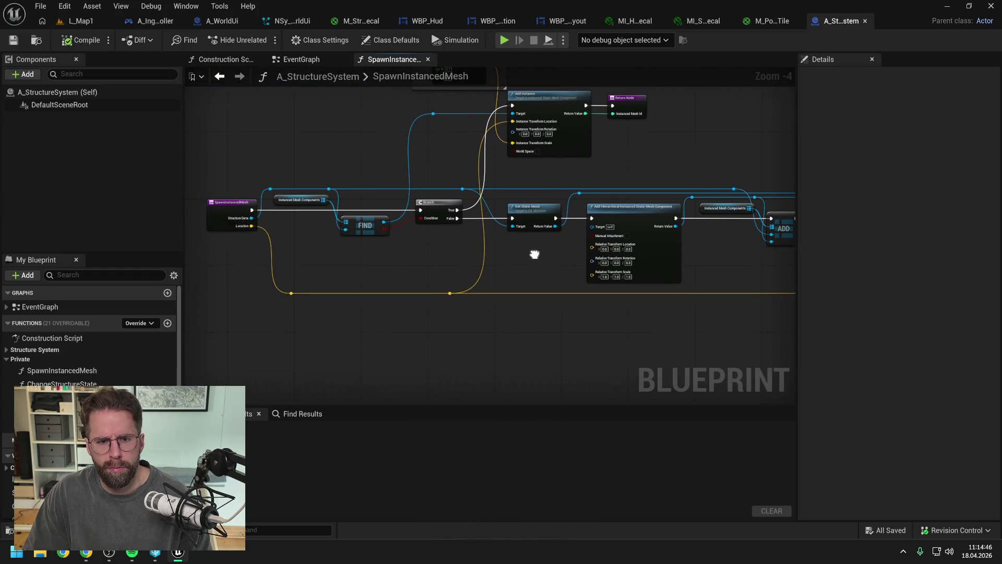
{"action": "left_click_drag", "start_coordinate": [369, 245], "coordinate": [402, 261]}
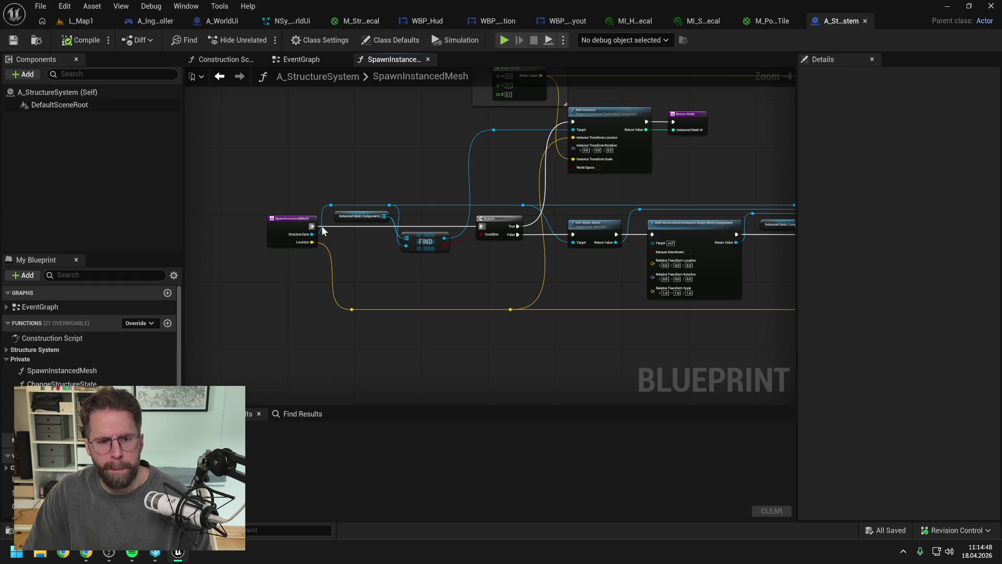
Compile and save A_StructureSystem, then briefly play-test L_Map1.
{"action": "left_click", "coordinate": [77, 42]}
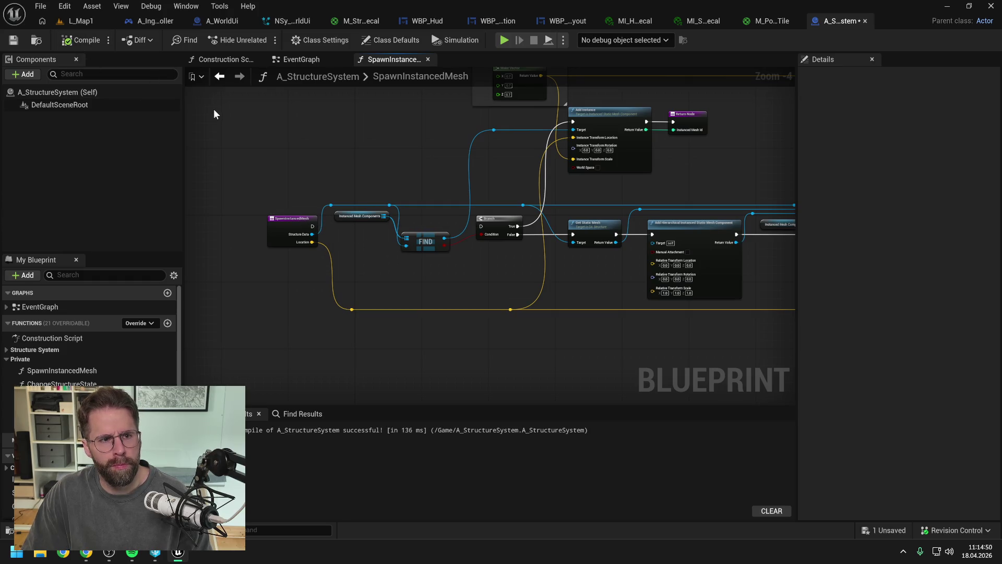
{"action": "left_click", "coordinate": [502, 391]}
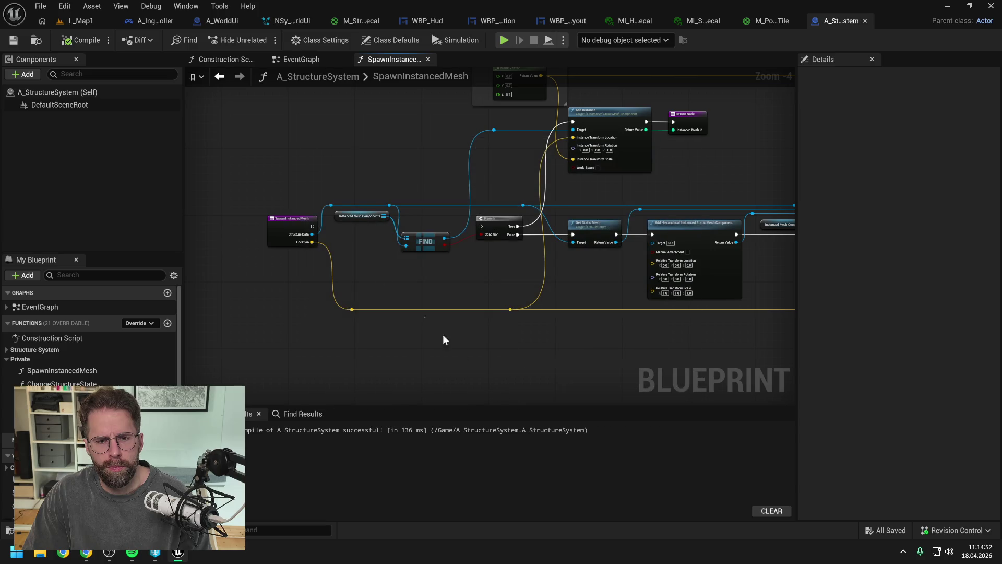
{"action": "left_click", "coordinate": [72, 22]}
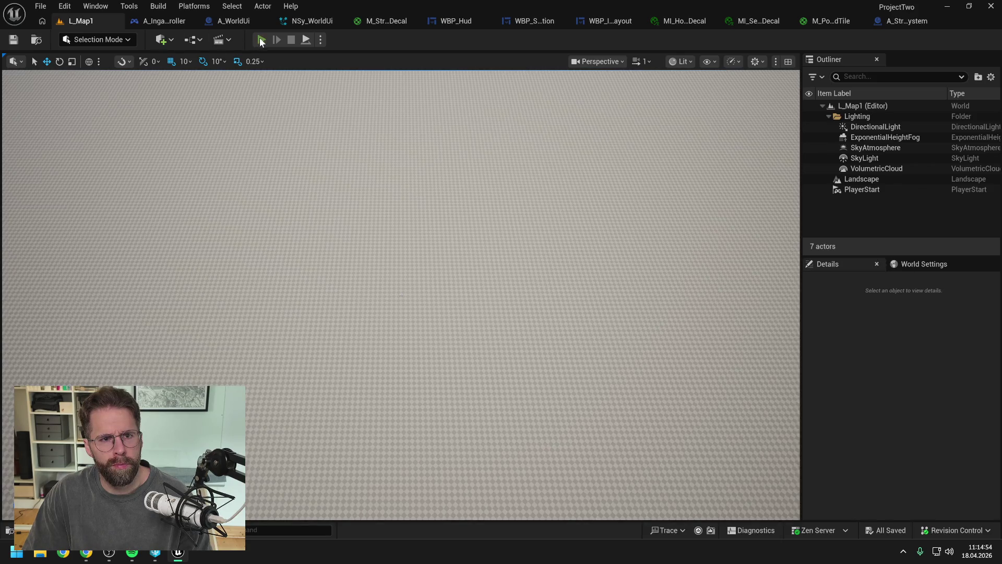
{"action": "key", "text": "alt+p"}
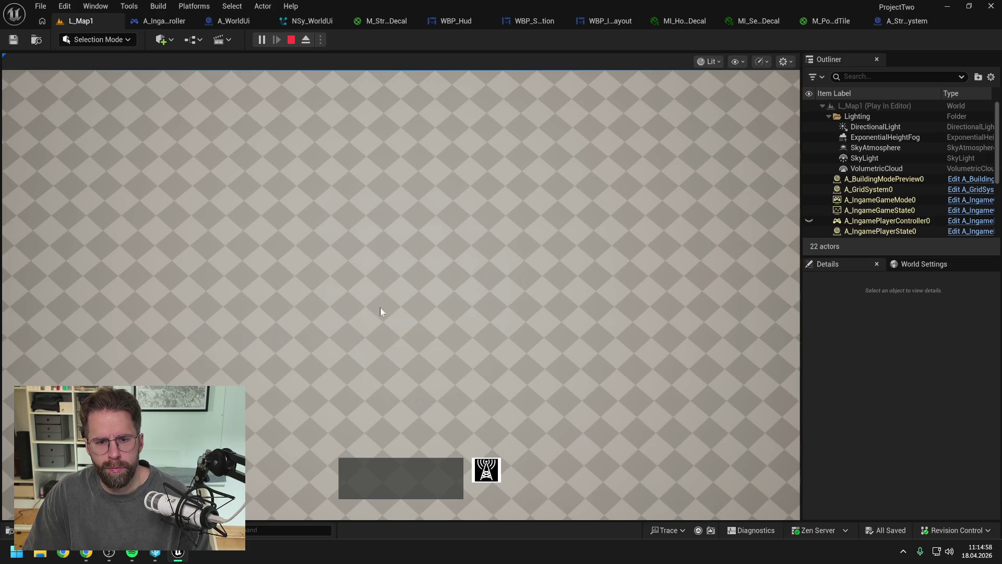
{"action": "key", "text": "Escape"}
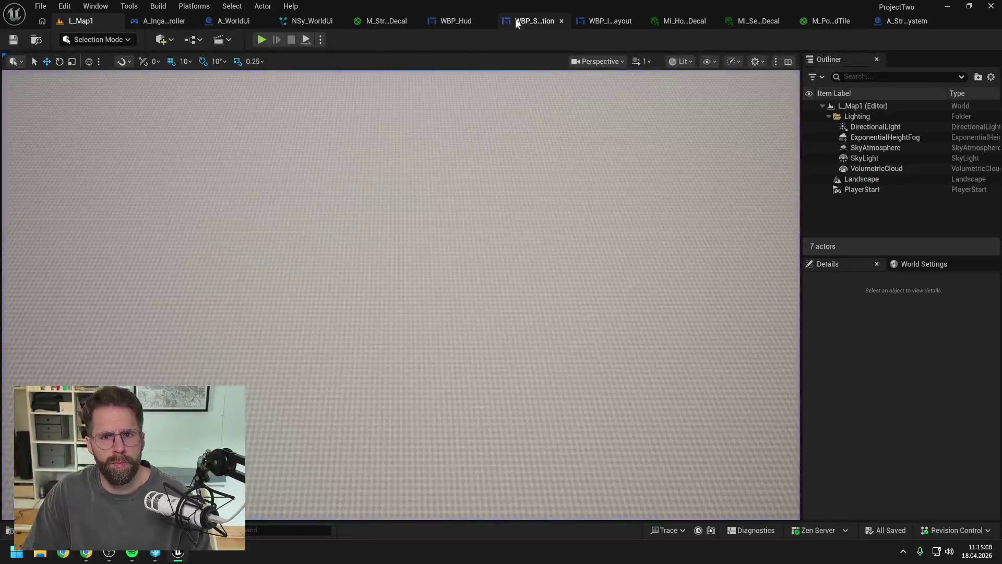
In A_StructureSystem, run the Branch after SpawnInstancedMesh starts.
{"action": "left_click", "coordinate": [898, 20]}
{"action": "left_click_drag", "start_coordinate": [312, 226], "coordinate": [480, 224]}
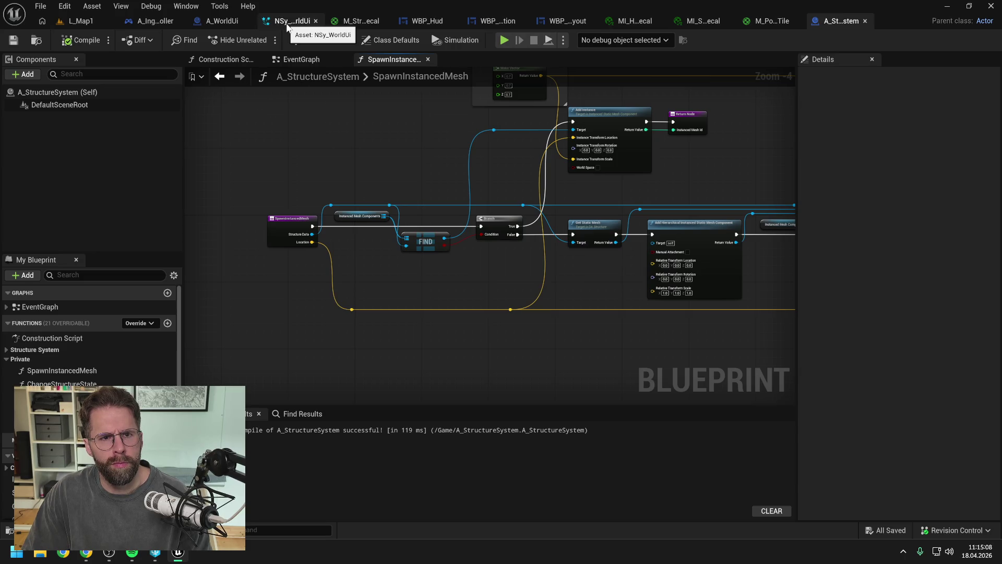
{"action": "left_click", "coordinate": [225, 22]}
Review the player controller's ProcessSelectionRectangle and EventGraph, then return to A_WorldUi.
{"action": "left_click", "coordinate": [146, 21]}
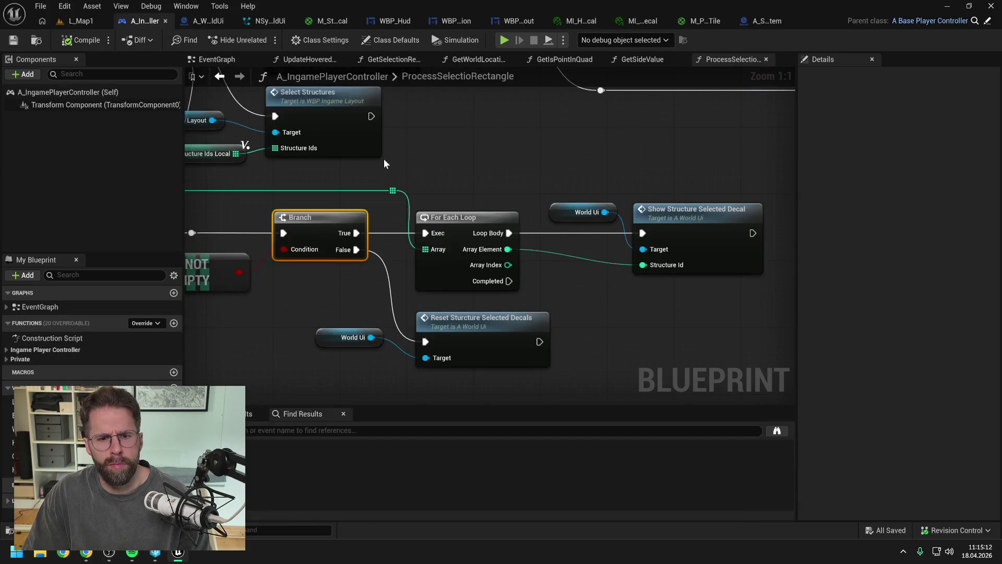
{"action": "scroll", "coordinate": [437, 154], "scroll_direction": "down", "scroll_amount": 3}
{"action": "mouse_move", "coordinate": [531, 163]}
{"action": "left_mouse_down"}
{"action": "mouse_move", "coordinate": [647, 176]}
{"action": "mouse_move", "coordinate": [629, 237]}
{"action": "mouse_move", "coordinate": [548, 224]}
{"action": "left_mouse_up"}
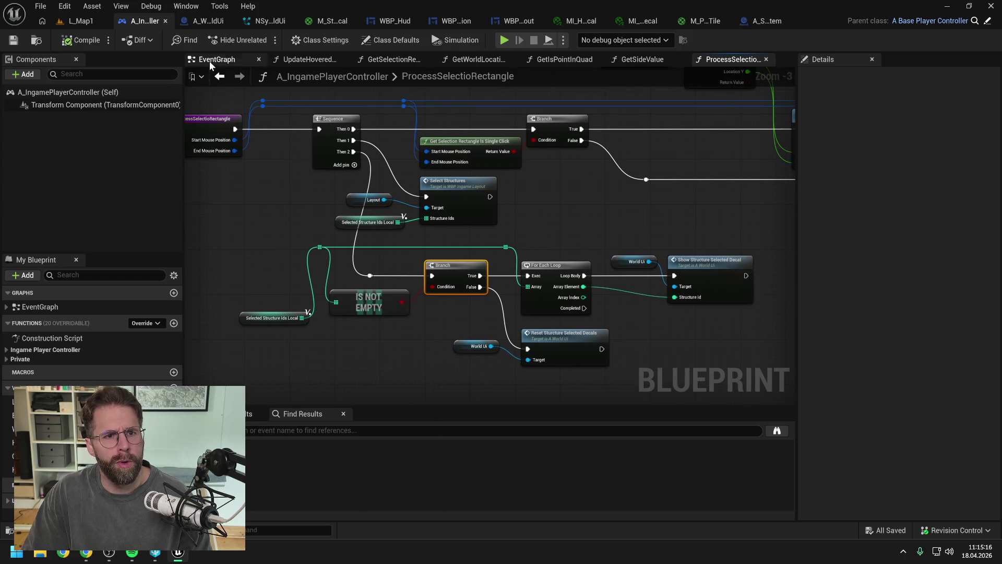
{"action": "left_click", "coordinate": [214, 59]}
{"action": "scroll", "coordinate": [374, 240], "scroll_direction": "down", "scroll_amount": 2}
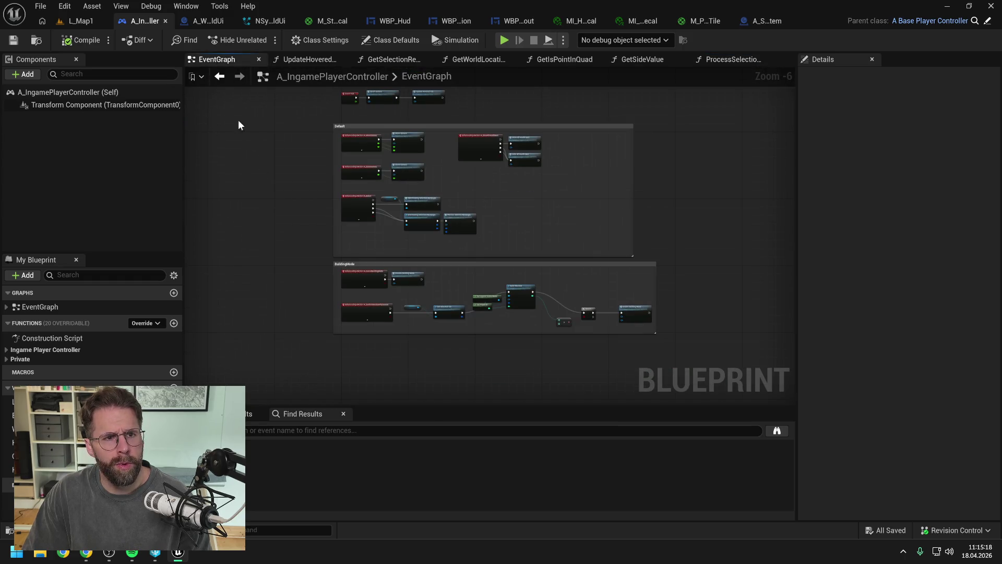
{"action": "left_click", "coordinate": [211, 23]}
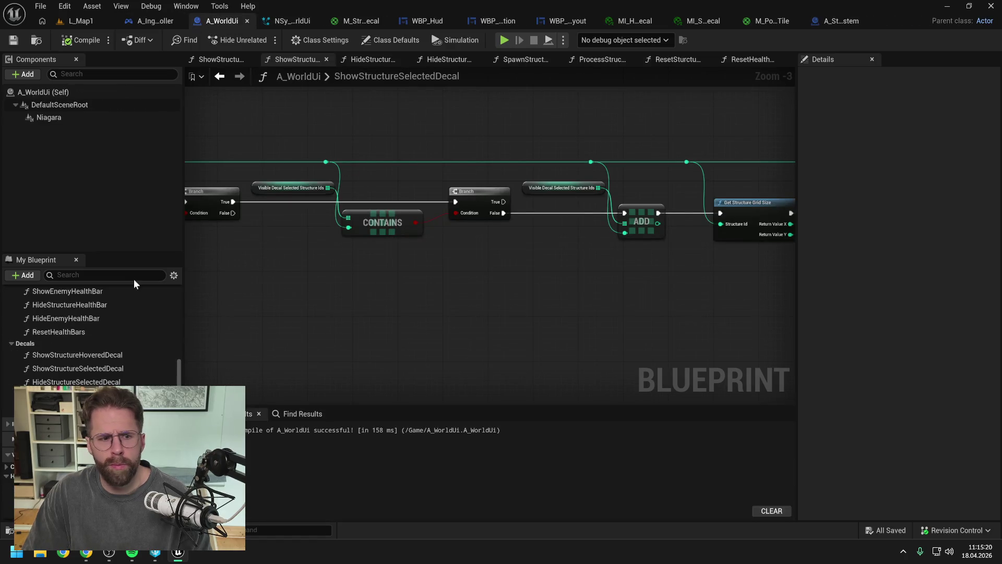
In A_WorldUi's EventGraph, run For Each Loop from Receive Particle Data and add Make Vector 2D.
{"action": "scroll", "coordinate": [119, 302], "scroll_direction": "up", "scroll_amount": 5}
{"action": "double_click", "coordinate": [55, 308]}
{"action": "scroll", "coordinate": [601, 317], "scroll_direction": "up", "scroll_amount": 2}
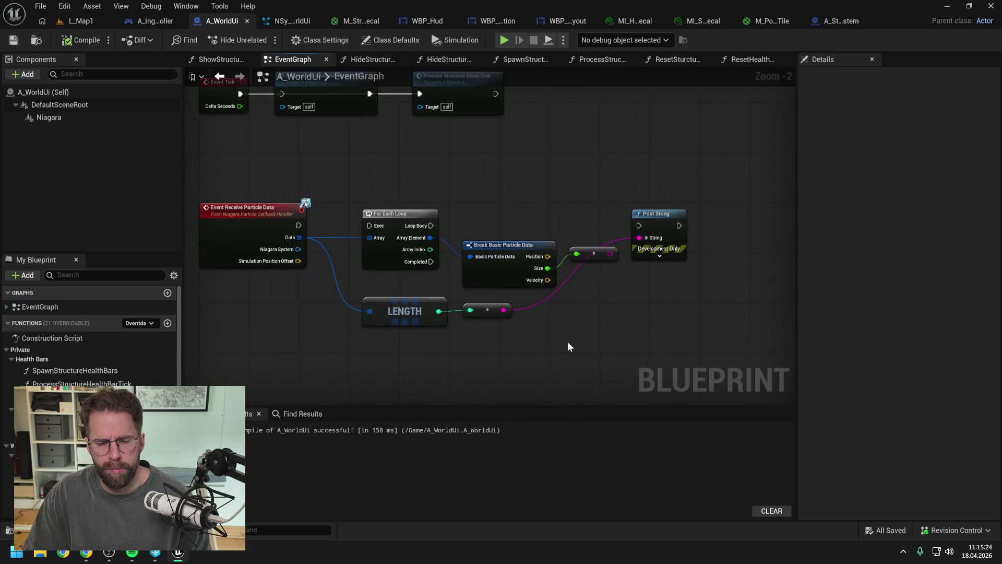
{"action": "left_click_drag", "start_coordinate": [294, 227], "coordinate": [448, 240]}
{"action": "left_click", "coordinate": [518, 216]}
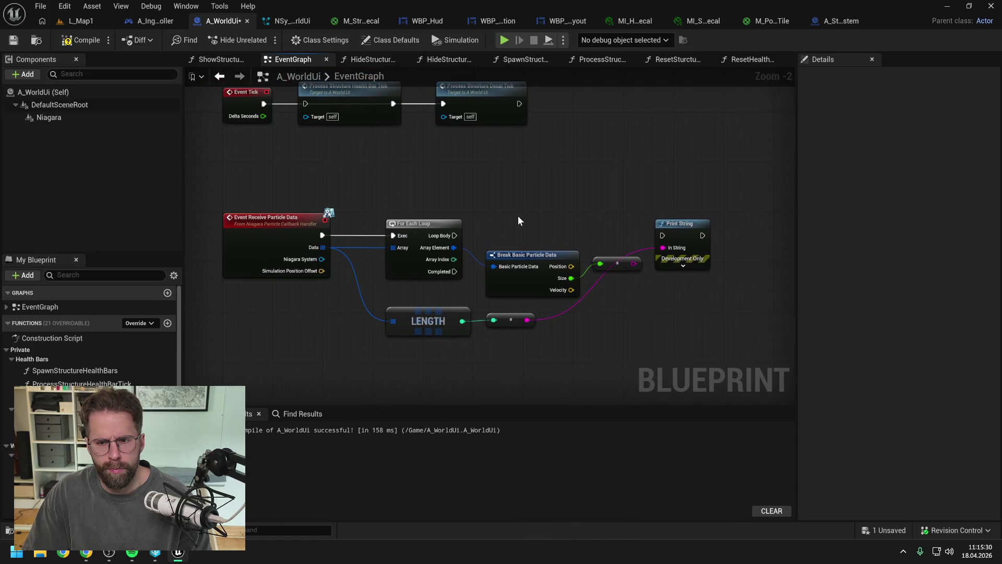
{"action": "right_click", "coordinate": [577, 308]}
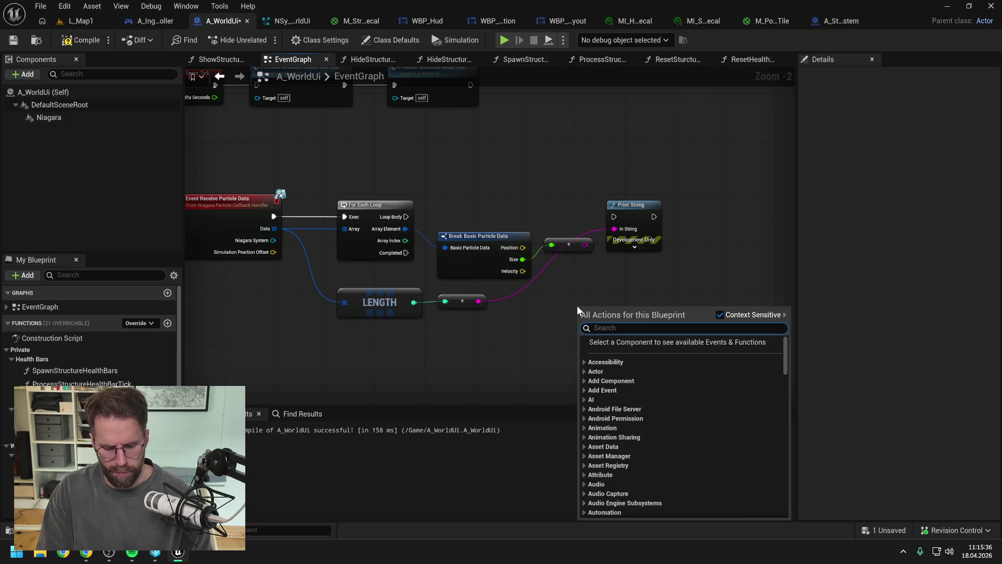
{"action": "type", "text": "make vector 2"}
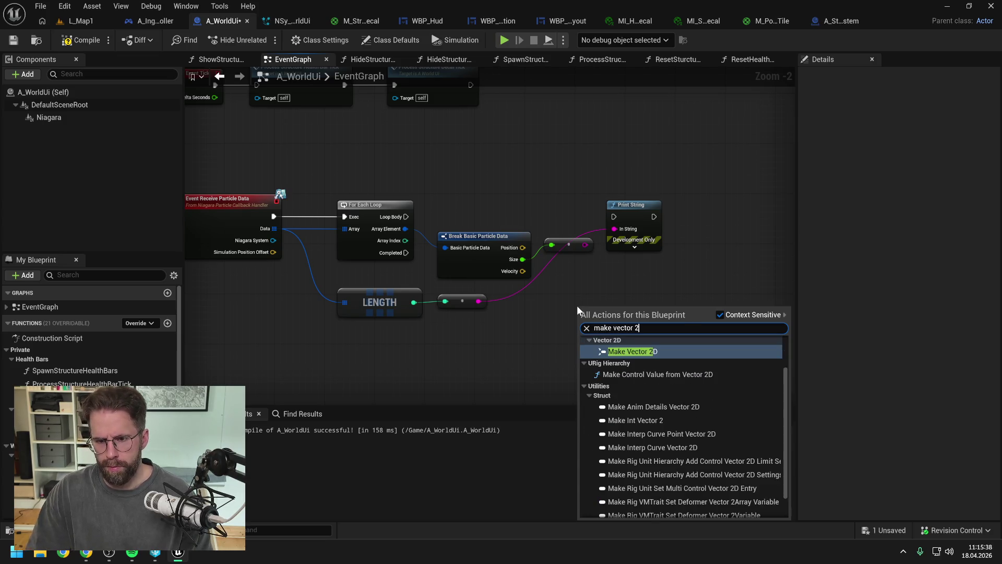
{"action": "type", "text": "D"}
{"action": "key", "text": "Return"}
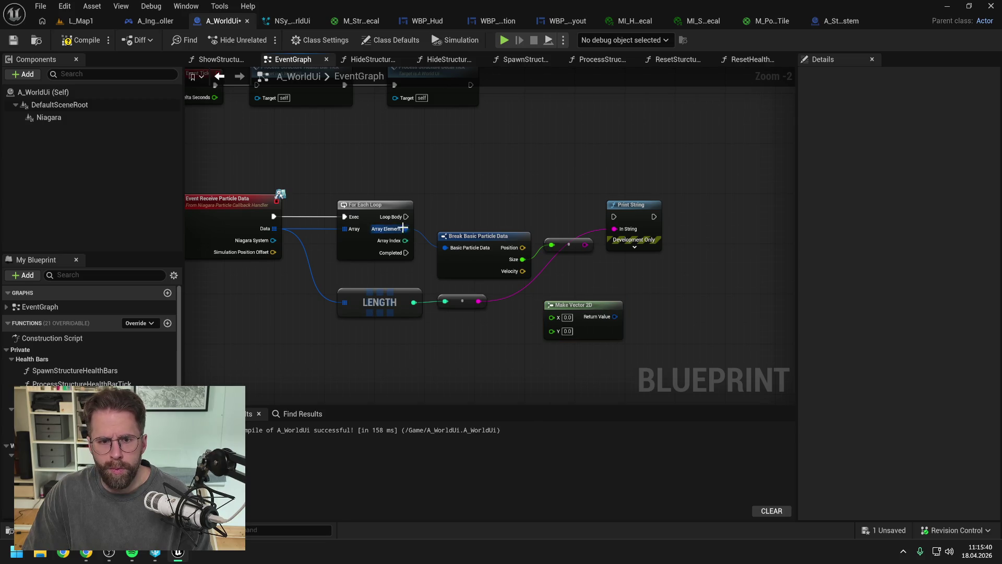
Break particle Velocity into X and Y, feeding Make Vector 2D into the looped Print String.
{"action": "mouse_move", "coordinate": [405, 217]}
{"action": "left_mouse_down"}
{"action": "mouse_move", "coordinate": [614, 216]}
{"action": "mouse_move", "coordinate": [681, 198]}
{"action": "left_mouse_up"}
{"action": "mouse_move", "coordinate": [618, 319]}
{"action": "left_mouse_down"}
{"action": "mouse_move", "coordinate": [664, 223]}
{"action": "mouse_move", "coordinate": [711, 212]}
{"action": "left_mouse_up"}
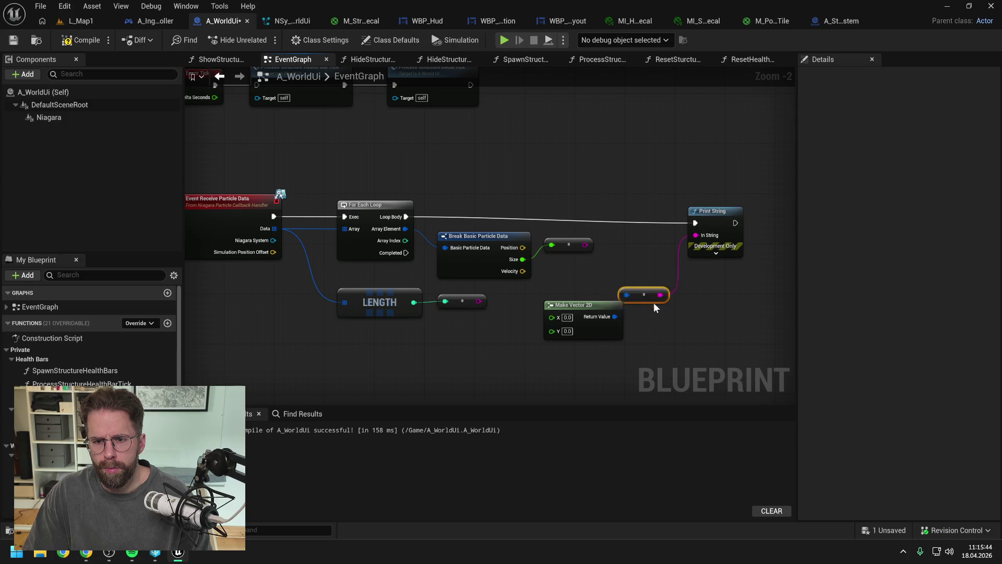
{"action": "left_click_drag", "start_coordinate": [615, 316], "coordinate": [562, 305]}
{"action": "left_click", "coordinate": [715, 223]}
{"action": "left_click_drag", "start_coordinate": [714, 220], "coordinate": [709, 219]}
{"action": "left_click", "coordinate": [669, 266]}
{"action": "mouse_move", "coordinate": [565, 271]}
{"action": "left_mouse_down"}
{"action": "mouse_move", "coordinate": [540, 346]}
{"action": "mouse_move", "coordinate": [483, 333]}
{"action": "mouse_move", "coordinate": [580, 317]}
{"action": "left_mouse_up"}
{"action": "type", "text": "bre"}
{"action": "key", "text": "Return"}
{"action": "mouse_move", "coordinate": [525, 359]}
{"action": "left_mouse_down"}
{"action": "mouse_move", "coordinate": [580, 331]}
{"action": "mouse_move", "coordinate": [554, 347]}
{"action": "left_mouse_up"}
Compile and save the A_WorldUi blueprint.
{"action": "left_click", "coordinate": [450, 303]}
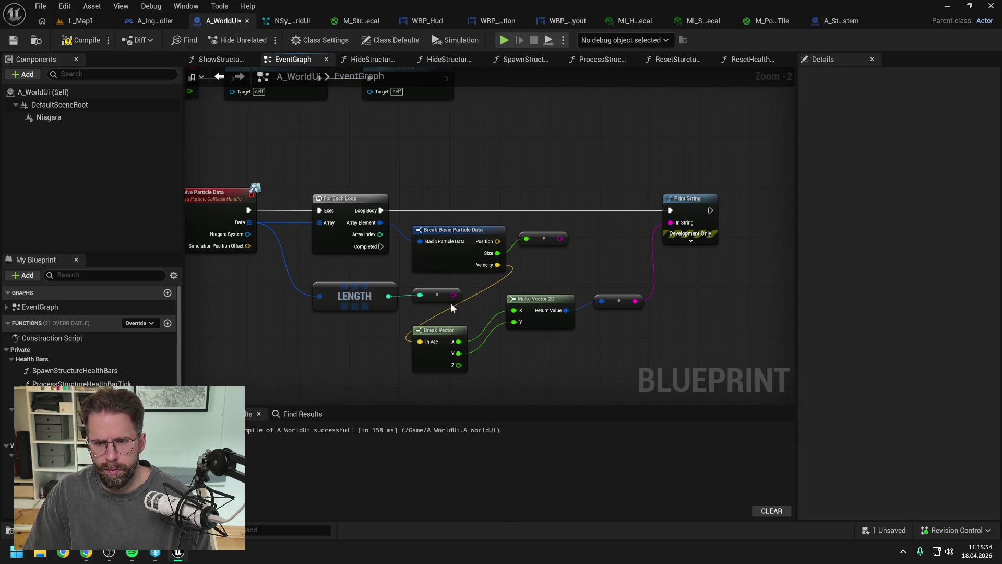
{"action": "key", "text": "F7"}
{"action": "key", "text": "ctrl+s"}
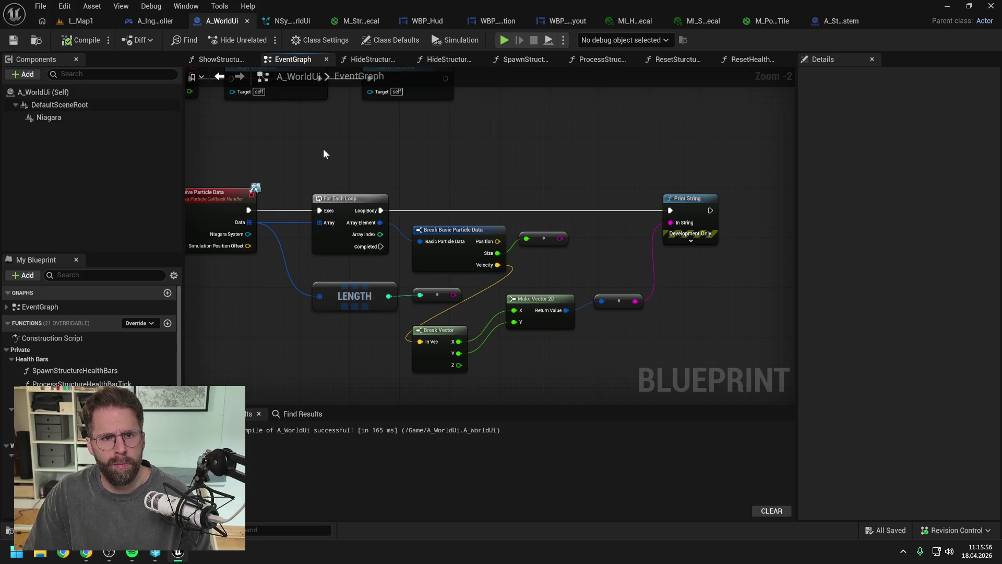
{"action": "left_click", "coordinate": [287, 20]}
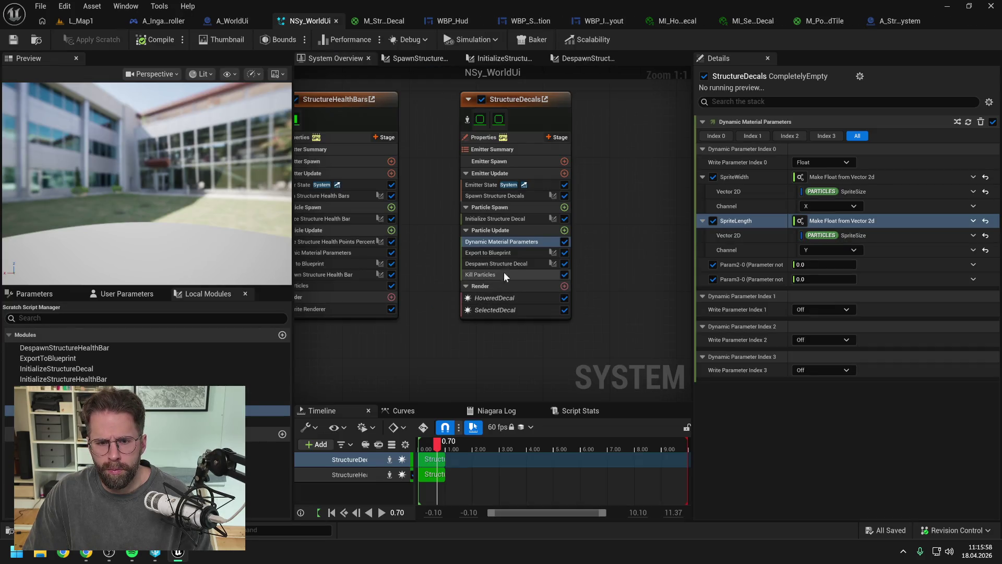
In ExportToBlueprint, read SpriteSize in Map Get and route it into Export Particle Data's Velocity.
{"action": "double_click", "coordinate": [496, 254]}
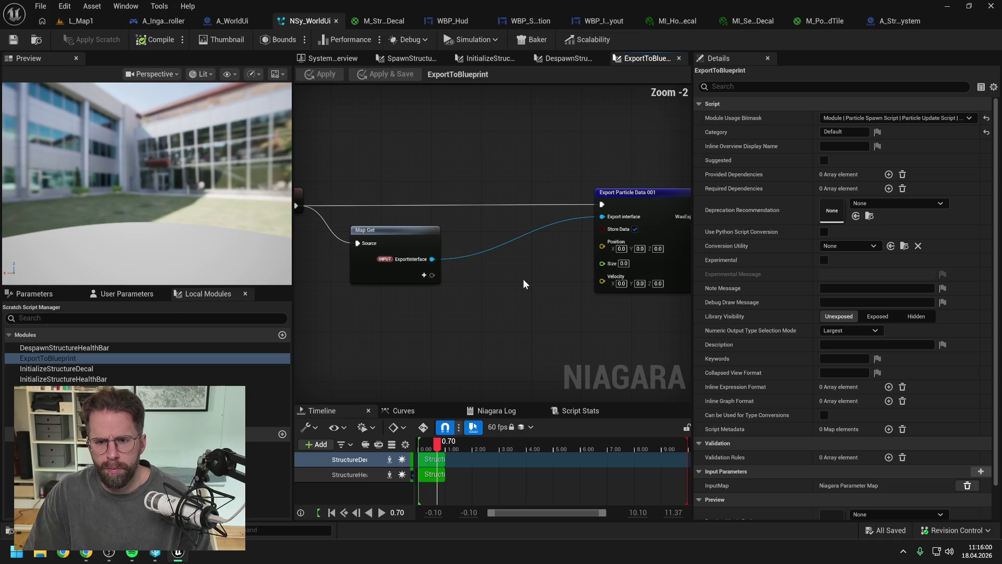
{"action": "left_click", "coordinate": [423, 275]}
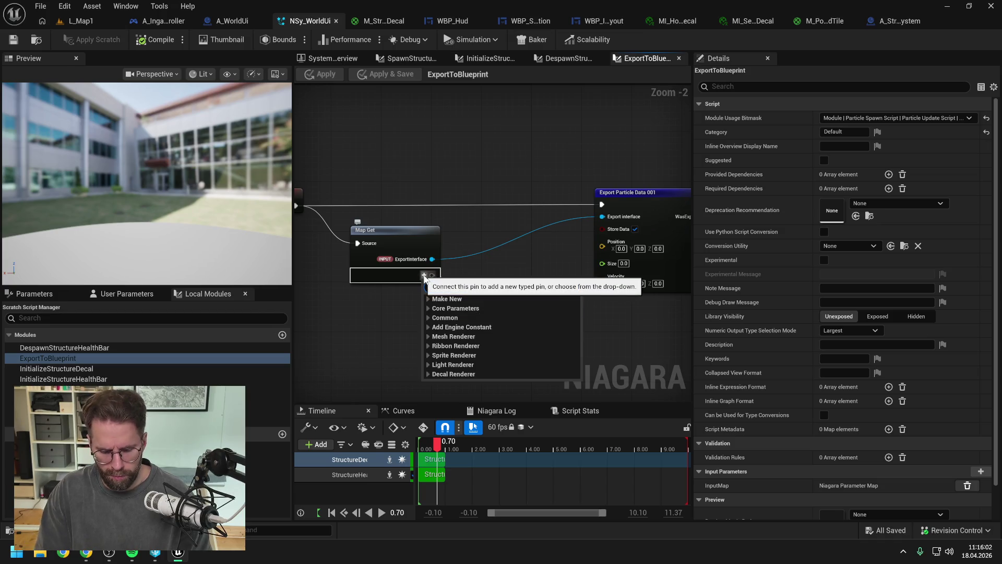
{"action": "type", "text": "sprit"}
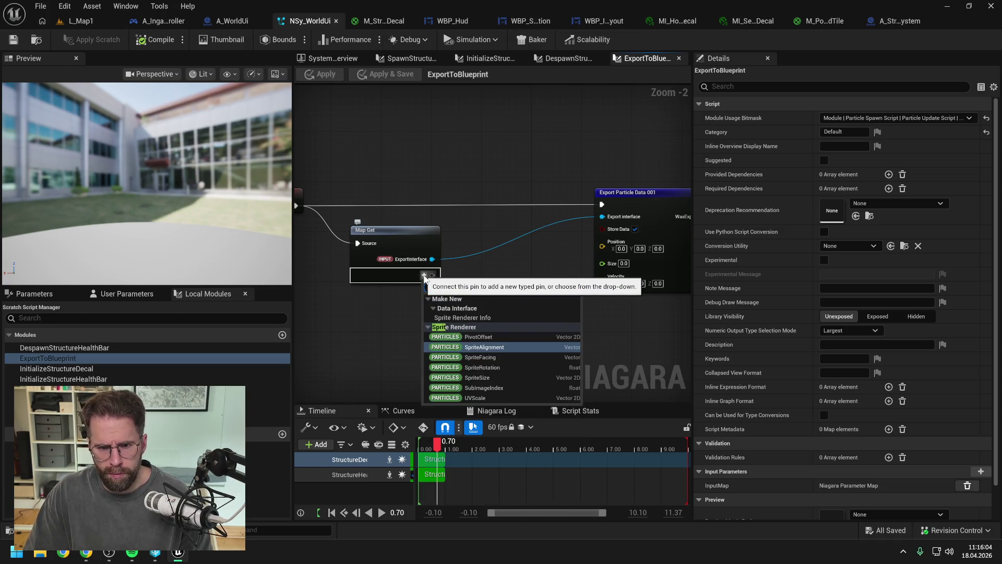
{"action": "left_click", "coordinate": [486, 375]}
{"action": "left_click_drag", "start_coordinate": [473, 276], "coordinate": [601, 280]}
Tidy the conversion, export and output nodes, then apply the scratch module.
{"action": "left_click_drag", "start_coordinate": [519, 215], "coordinate": [543, 277]}
{"action": "left_click_drag", "start_coordinate": [577, 320], "coordinate": [488, 317]}
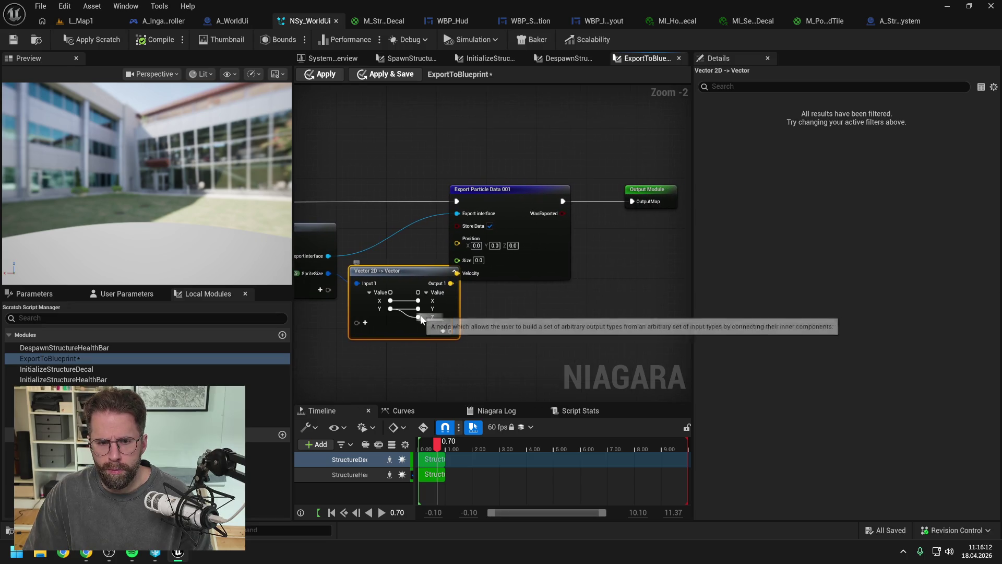
{"action": "left_click", "coordinate": [530, 311]}
{"action": "left_click_drag", "start_coordinate": [530, 146], "coordinate": [677, 263]}
{"action": "left_click_drag", "start_coordinate": [512, 199], "coordinate": [549, 199]}
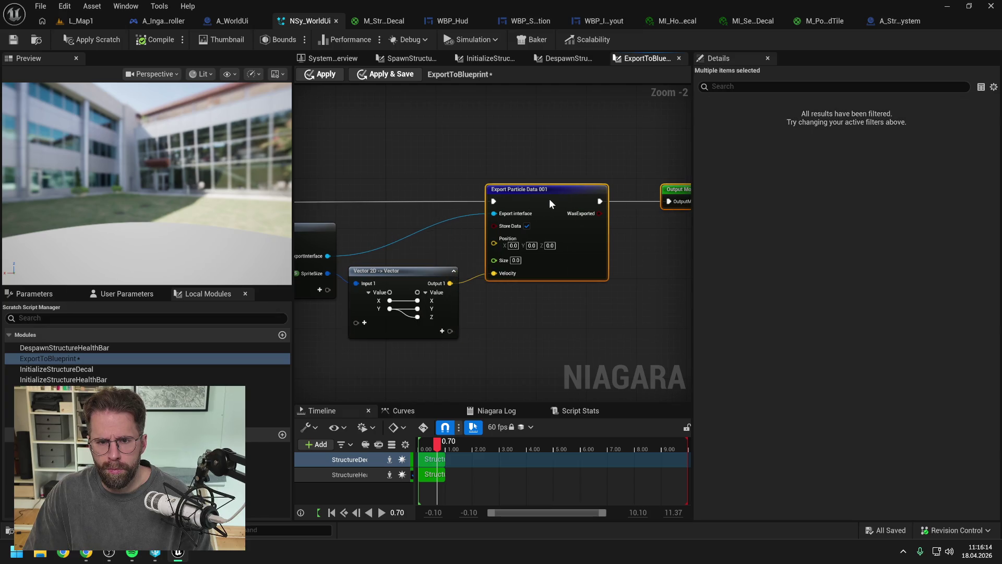
{"action": "left_click", "coordinate": [469, 130]}
{"action": "left_click", "coordinate": [97, 42]}
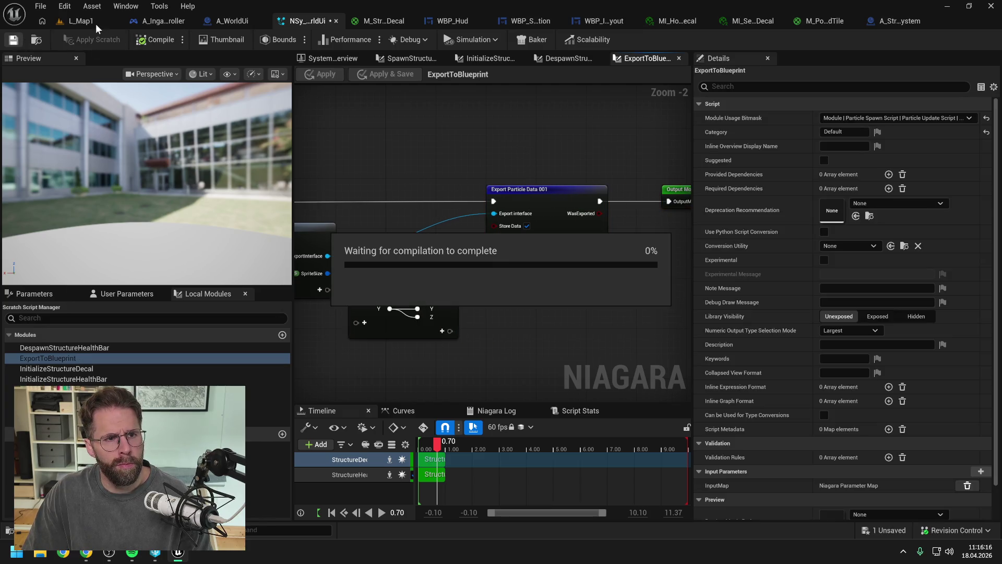
{"action": "left_click", "coordinate": [81, 21]}
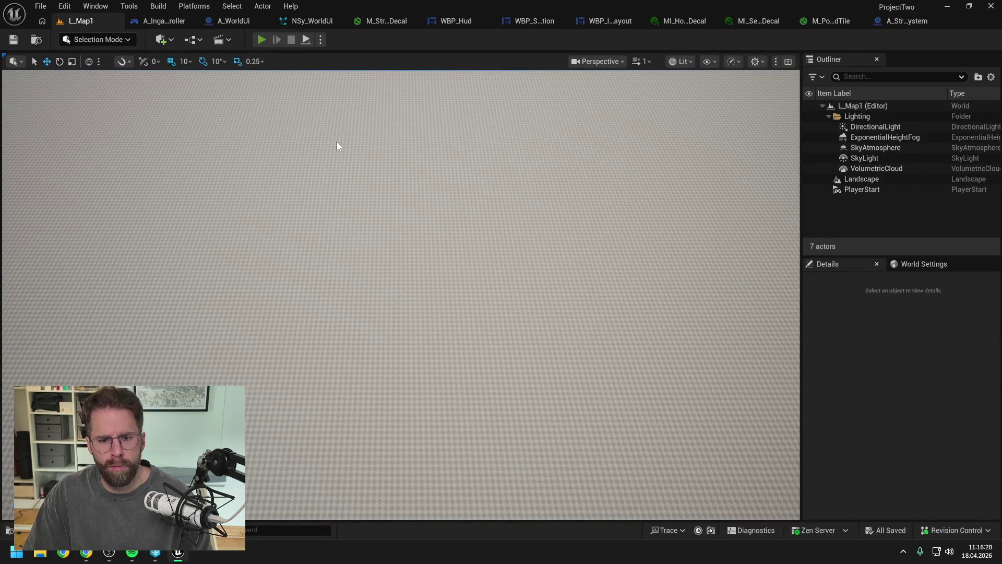
Play-test L_Map1 with the 0.1 line width, then return to NSy_WorldUi.
{"action": "key", "text": "alt+p"}
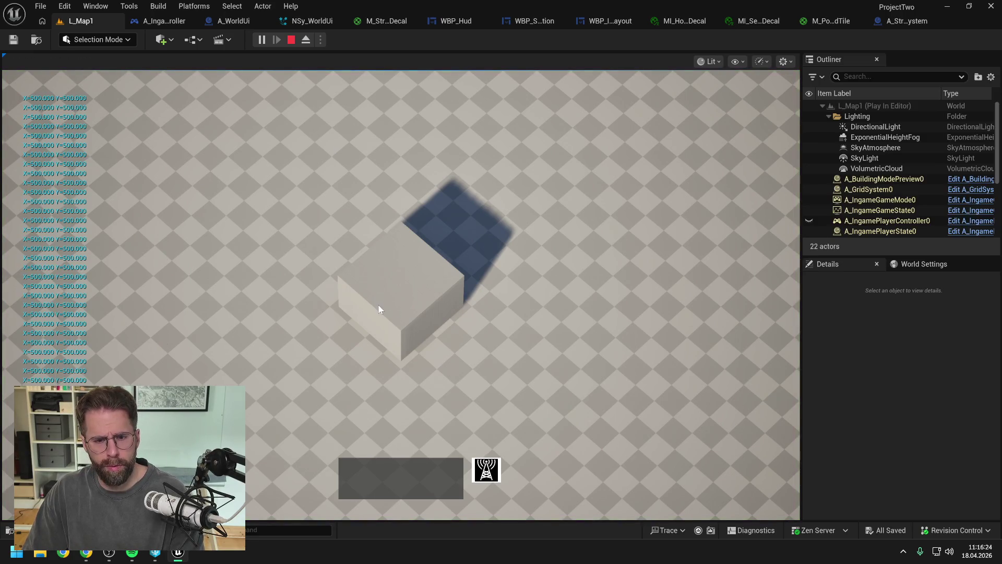
{"action": "key", "text": "Escape"}
{"action": "left_click", "coordinate": [311, 20]}
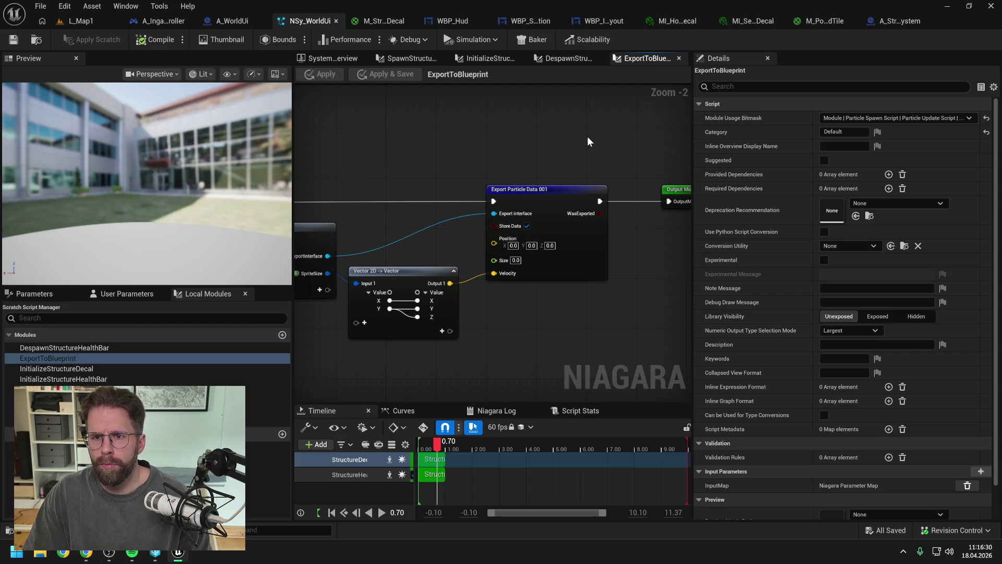
Pan the M_StructureDecal graph to centre its nodes.
{"action": "left_click", "coordinate": [387, 23]}
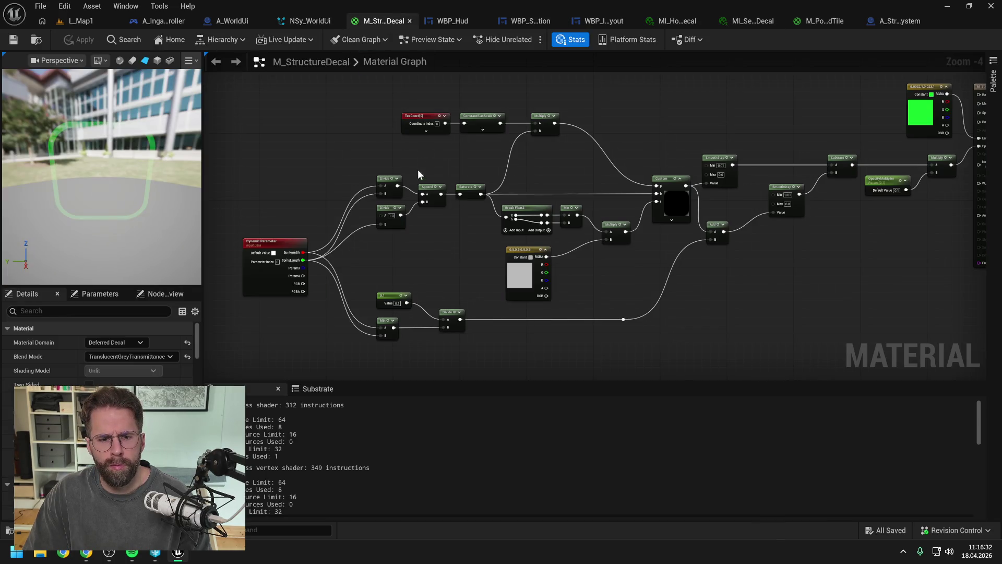
{"action": "left_click_drag", "start_coordinate": [428, 252], "coordinate": [411, 261]}
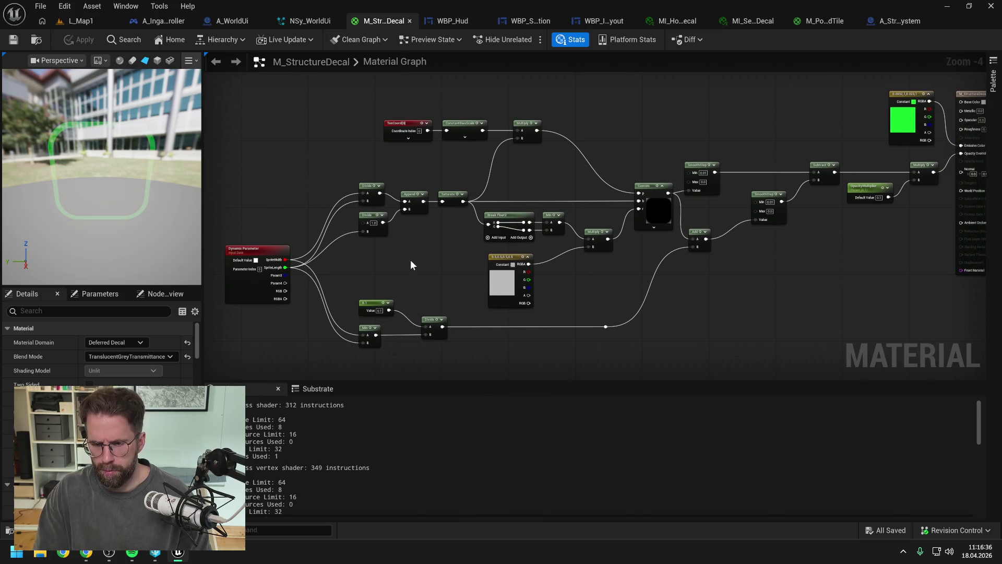
{"action": "left_click", "coordinate": [86, 552]}
Send Claude a screenshot saying LineWidth 0.1 shows nothing in the world and SpriteSize prints 500x500.
{"action": "type", "text": "mit 0.1 sieht man in der Welt gar nichts mehr"}
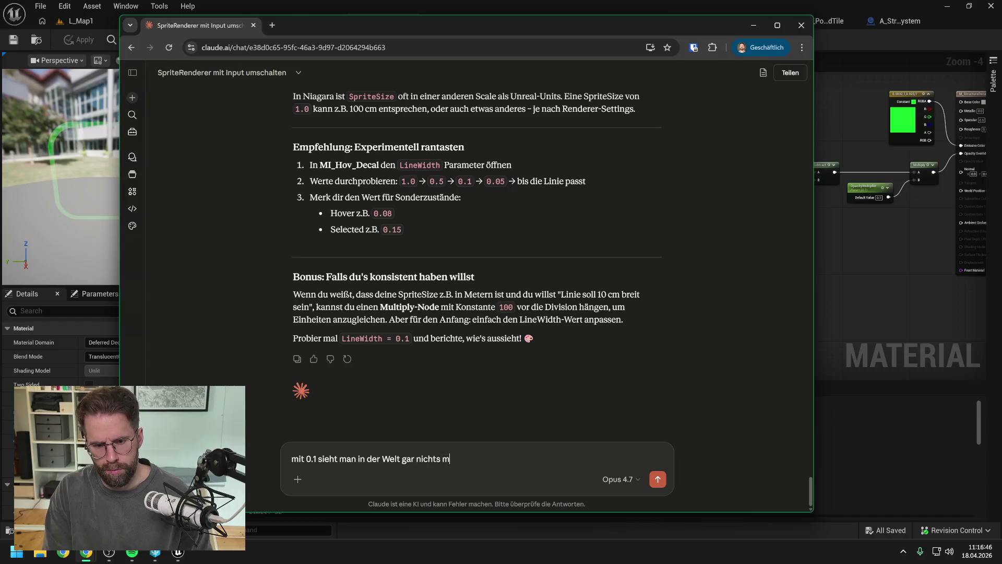
{"action": "key", "text": "ctrl+v"}
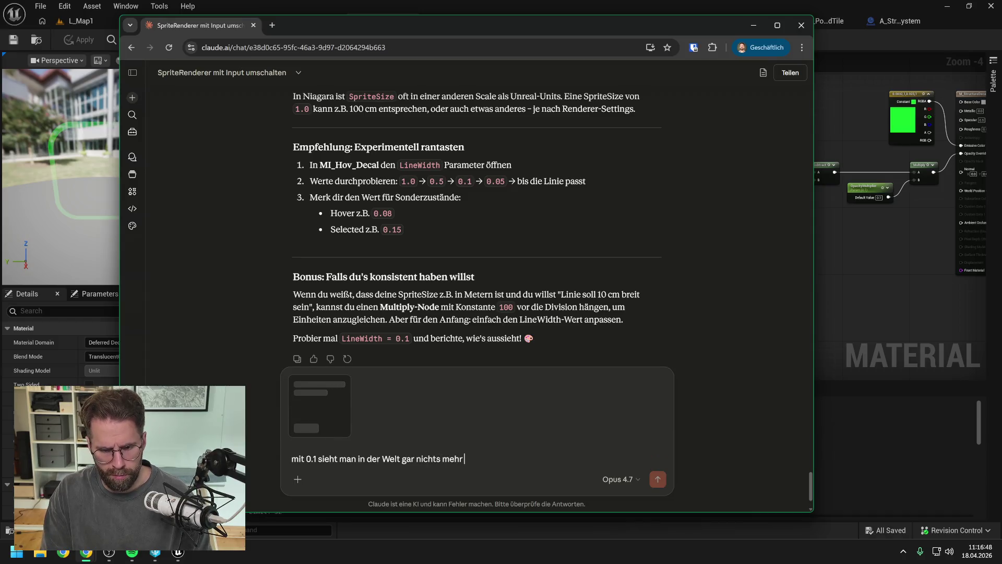
{"action": "key", "text": "BackSpace"}
{"action": "type", "text": ". Hab mal die "}
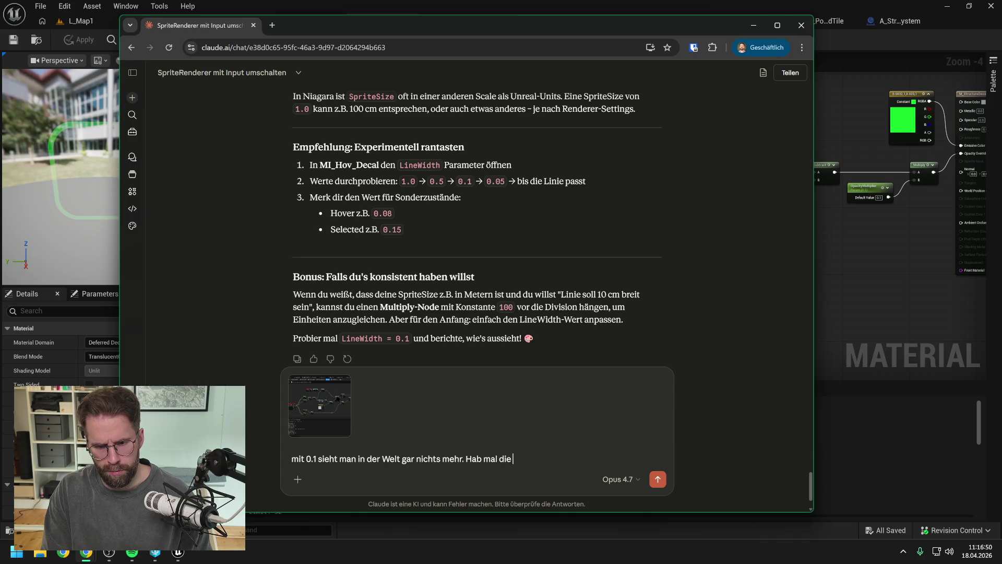
{"action": "type", "text": "SpriteSize geprintet. Ist für das Ge"}
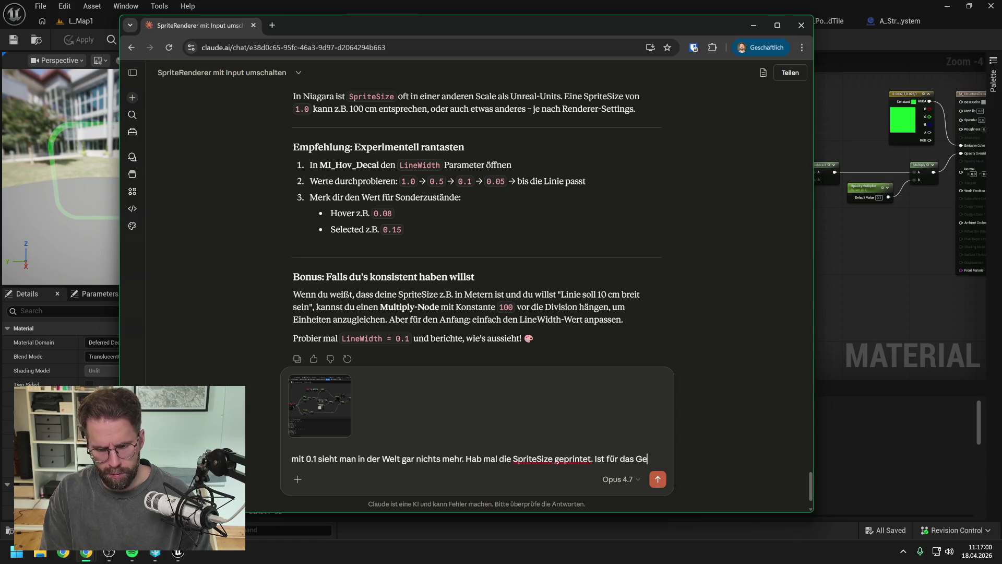
{"action": "type", "text": "bv"}
{"action": "type", "text": "ude in der"}
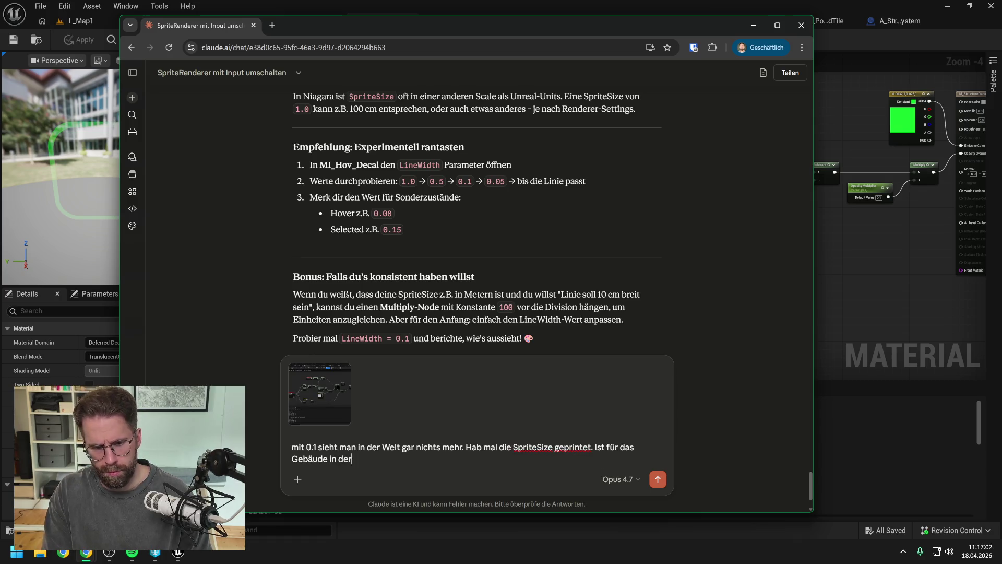
{"action": "type", "text": " Mitte genau 500x500 also Ti"}
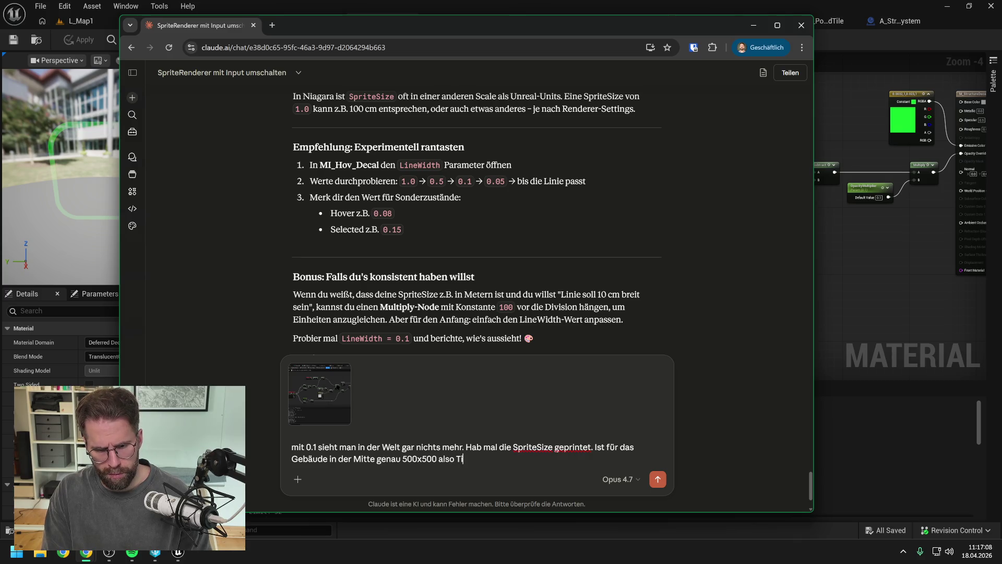
{"action": "type", "text": "leSize*5"}
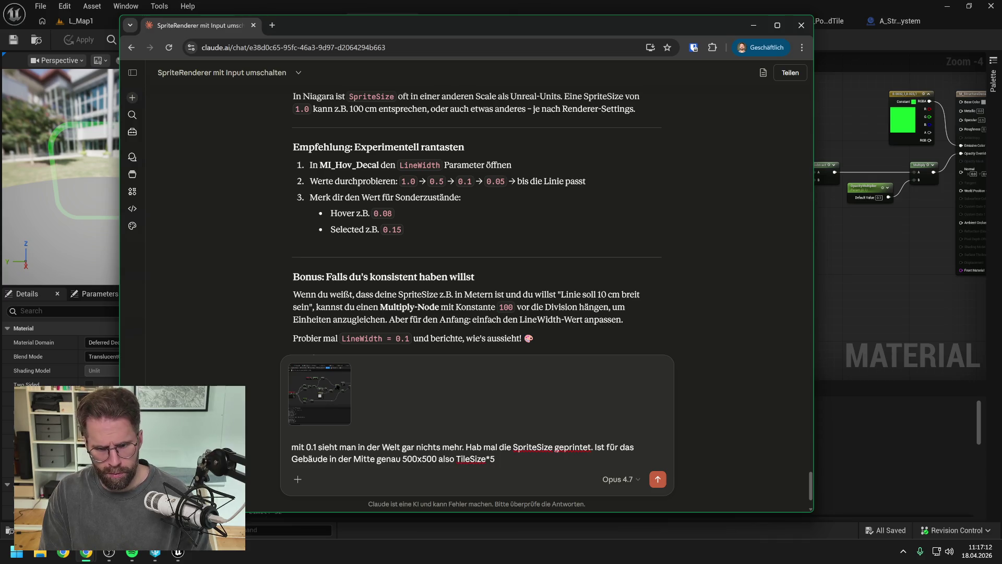
{"action": "key", "text": "Return"}
{"action": "left_click", "coordinate": [384, 4]}
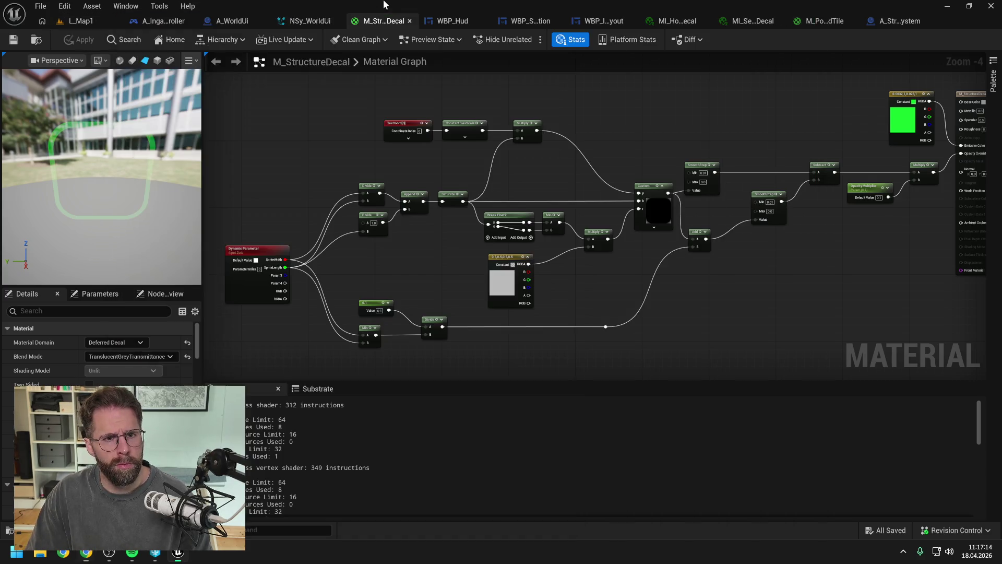
Change the outline width constant from 0.1 to 0.5 and apply the material.
{"action": "scroll", "coordinate": [421, 319], "scroll_direction": "up", "scroll_amount": 3}
{"action": "left_click", "coordinate": [364, 297]}
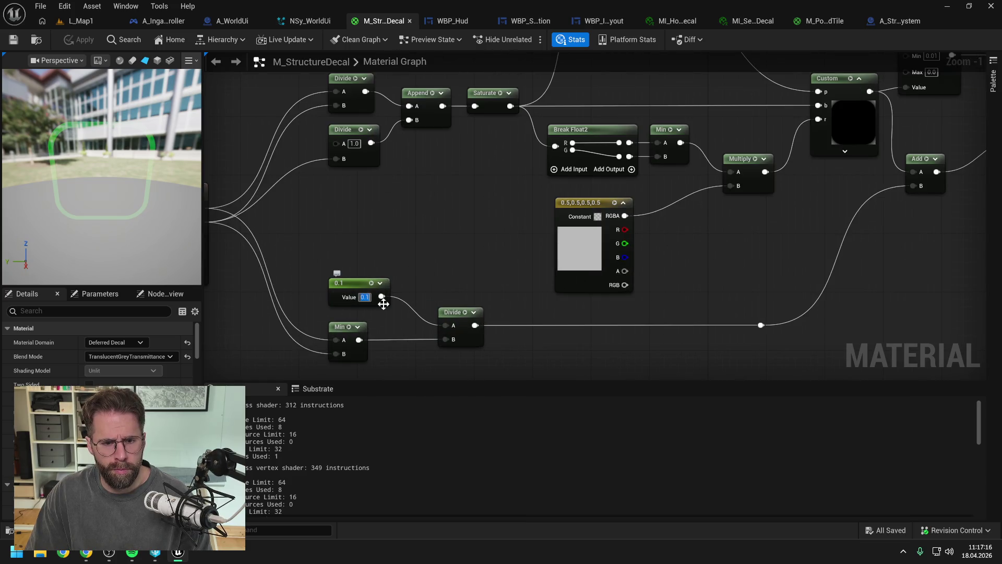
{"action": "type", "text": "0.5"}
{"action": "key", "text": "Return"}
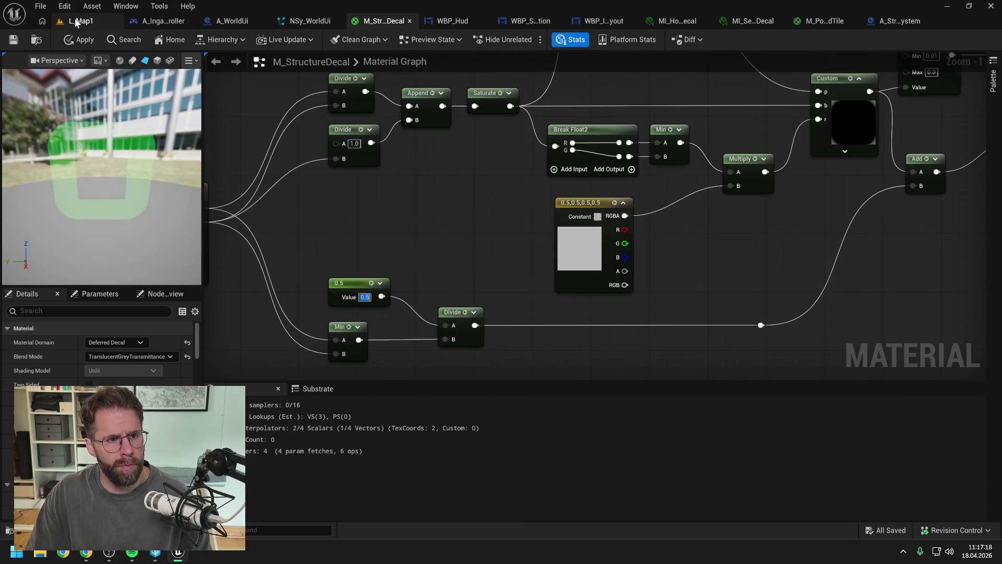
{"action": "left_click", "coordinate": [78, 40]}
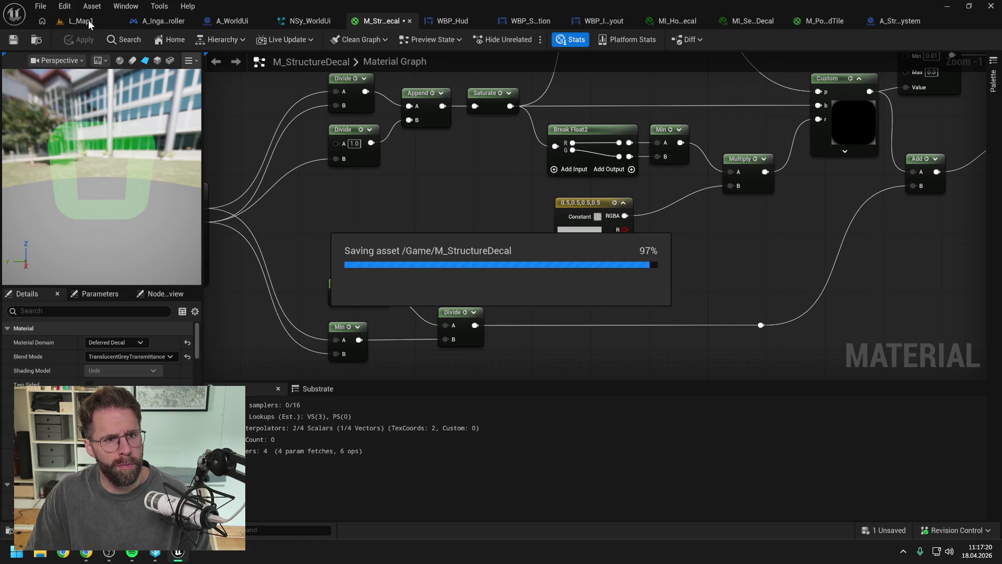
Play-test L_Map1 to check the wider outline, which prints X=500 Y=500 sprite sizes.
{"action": "left_click", "coordinate": [89, 20]}
{"action": "left_click", "coordinate": [261, 40]}
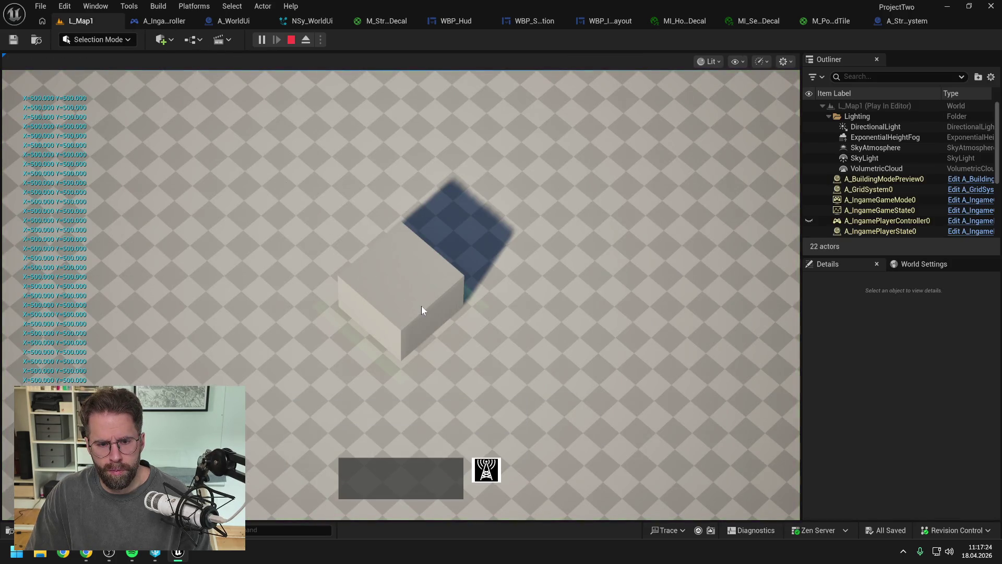
{"action": "scroll", "coordinate": [416, 308], "scroll_direction": "up", "scroll_amount": 3}
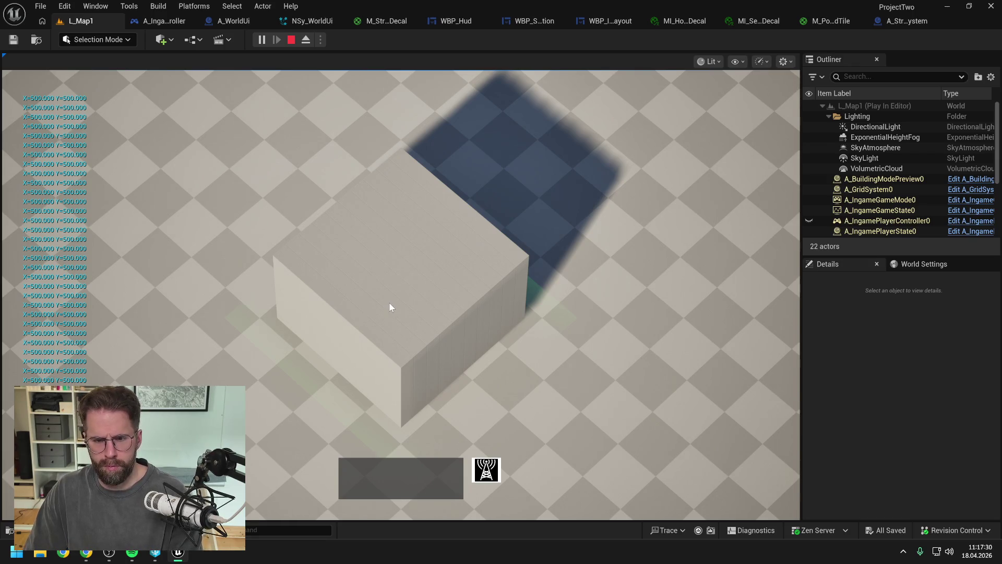
{"action": "scroll", "coordinate": [390, 303], "scroll_direction": "down", "scroll_amount": 3}
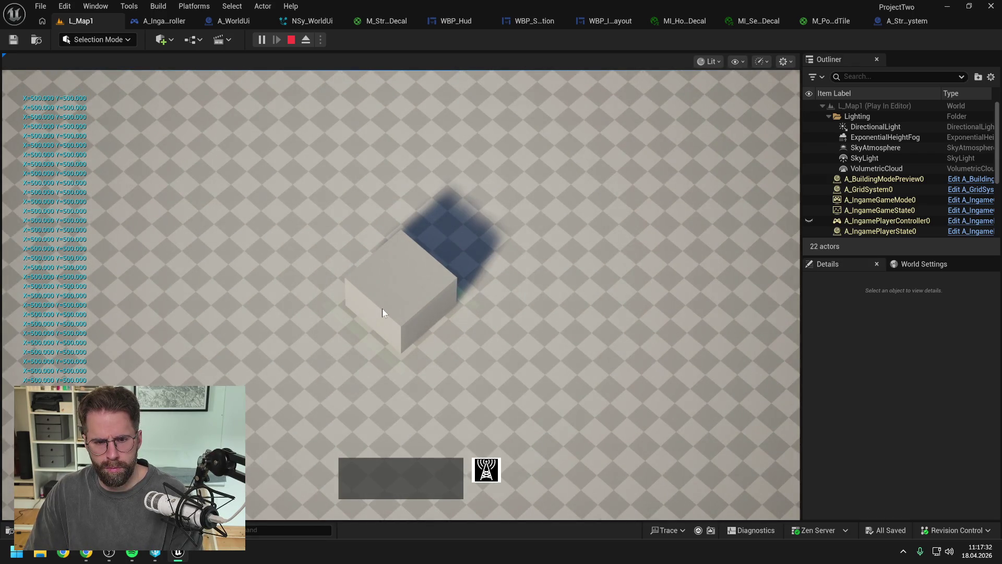
{"action": "key", "text": "Escape"}
{"action": "left_click", "coordinate": [239, 22]}
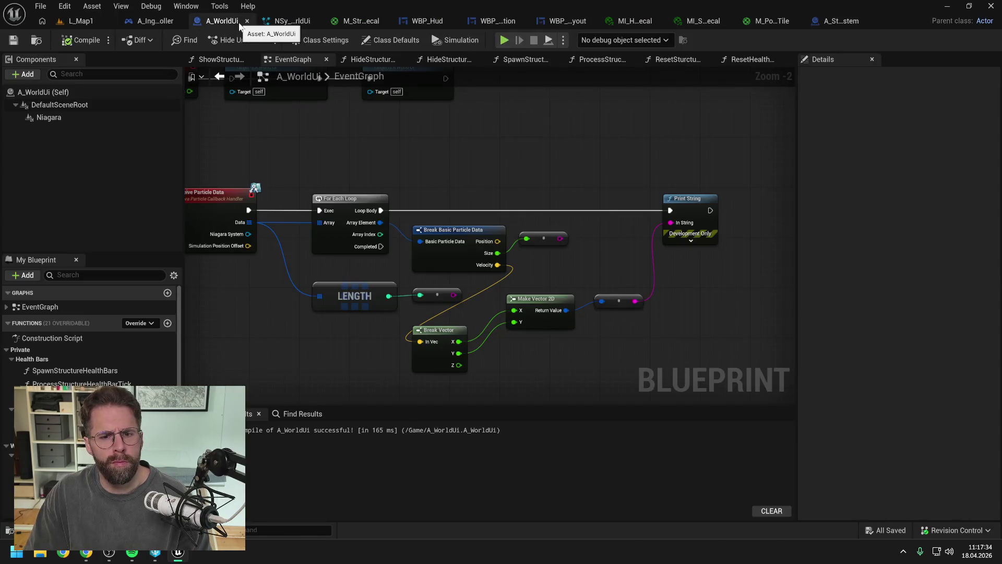
Unhook A_WorldUi's Print String and drop the SpriteSize pin from ExportToBlueprint's Map Get, saving both.
{"action": "left_click", "coordinate": [670, 210], "text": "alt"}
{"action": "key", "text": "ctrl+s"}
{"action": "left_click", "coordinate": [283, 22]}
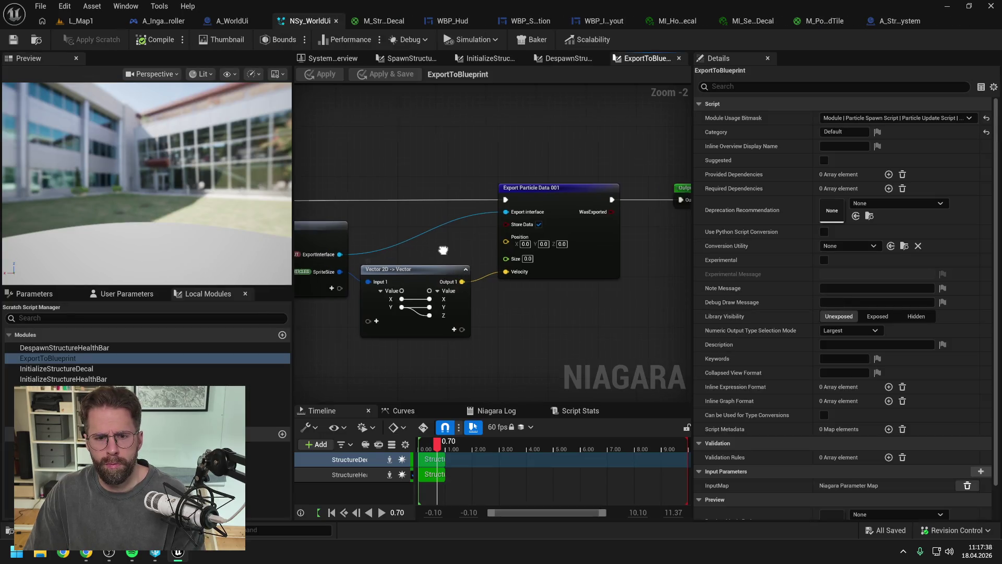
{"action": "right_click", "coordinate": [459, 271]}
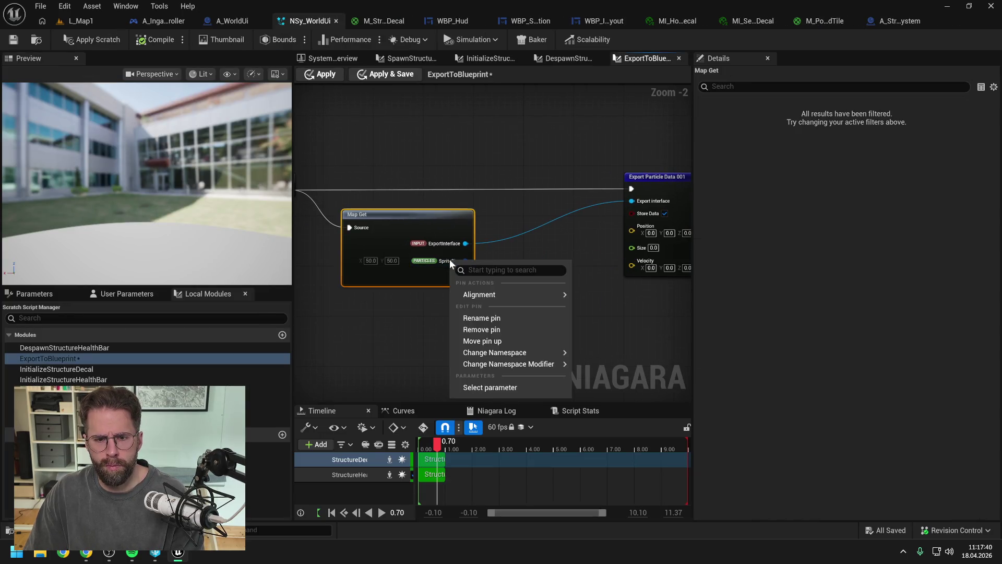
{"action": "left_click", "coordinate": [488, 326]}
{"action": "left_click", "coordinate": [93, 39]}
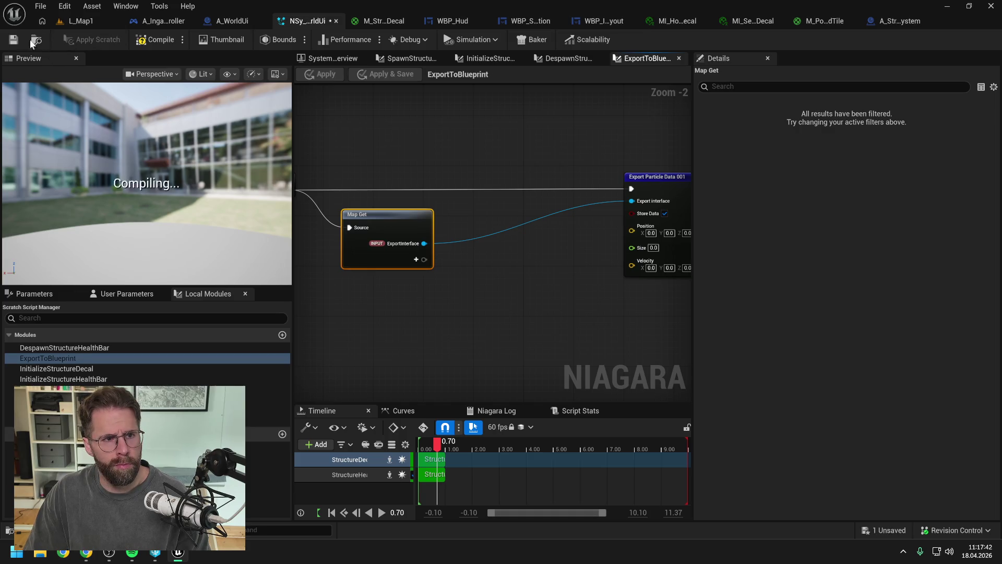
{"action": "left_click", "coordinate": [225, 22]}
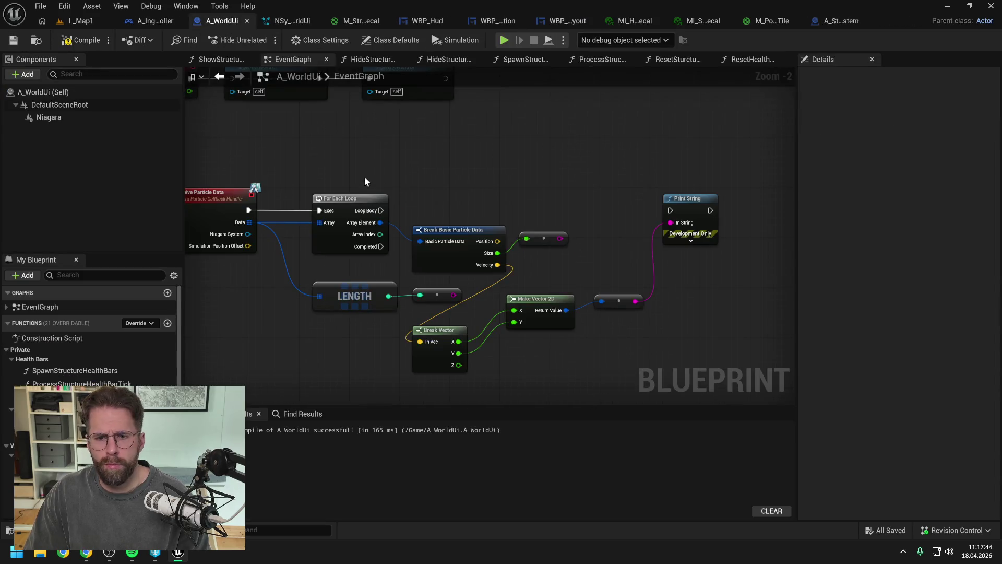
{"action": "left_click", "coordinate": [86, 555]}
{"action": "scroll", "coordinate": [408, 340], "scroll_direction": "down", "scroll_amount": 3}
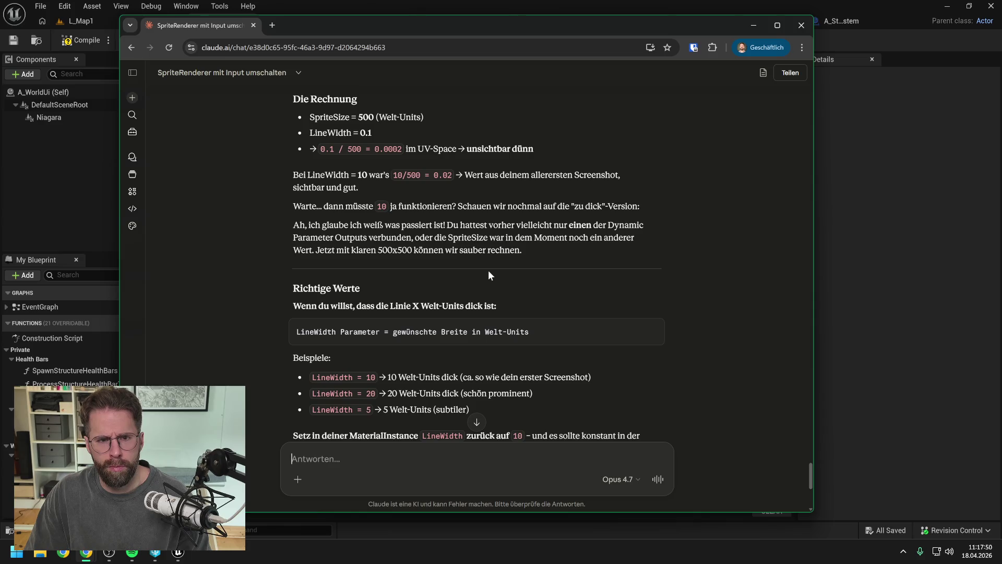
{"action": "scroll", "coordinate": [489, 274], "scroll_direction": "up", "scroll_amount": 2}
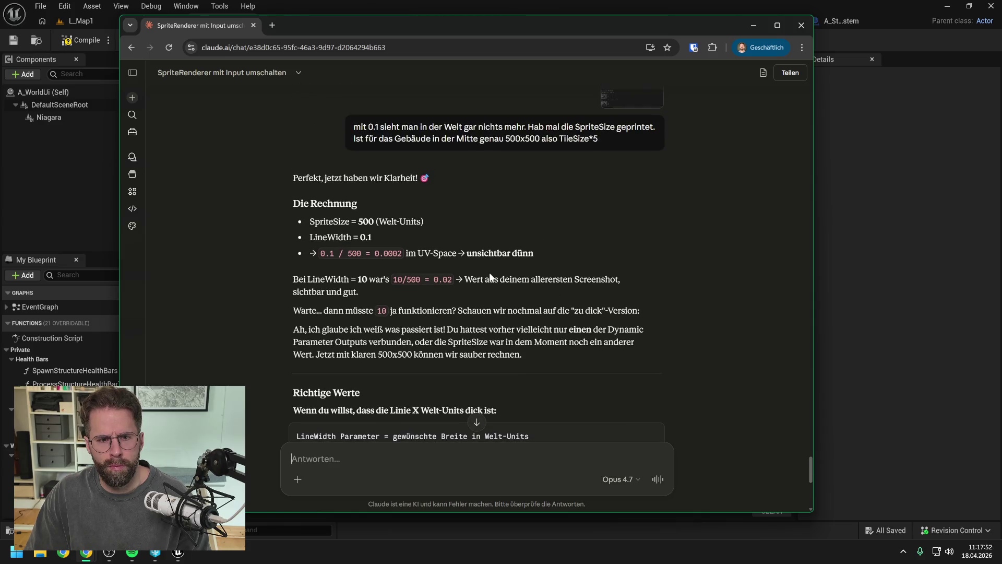
{"action": "scroll", "coordinate": [490, 277], "scroll_direction": "down", "scroll_amount": 1}
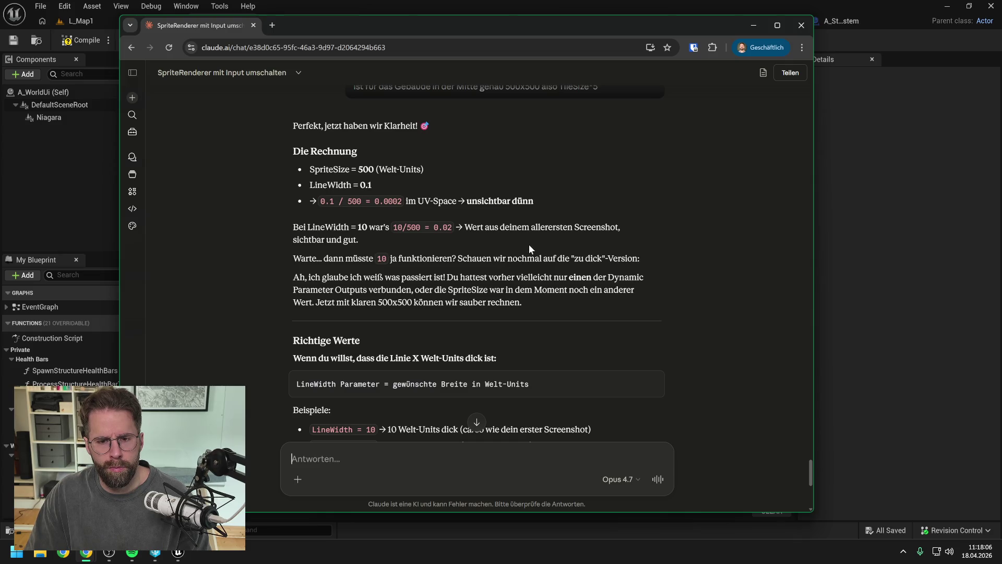
Return to Unreal and bring up the M_StructureDecal material graph.
{"action": "scroll", "coordinate": [529, 246], "scroll_direction": "down", "scroll_amount": 2}
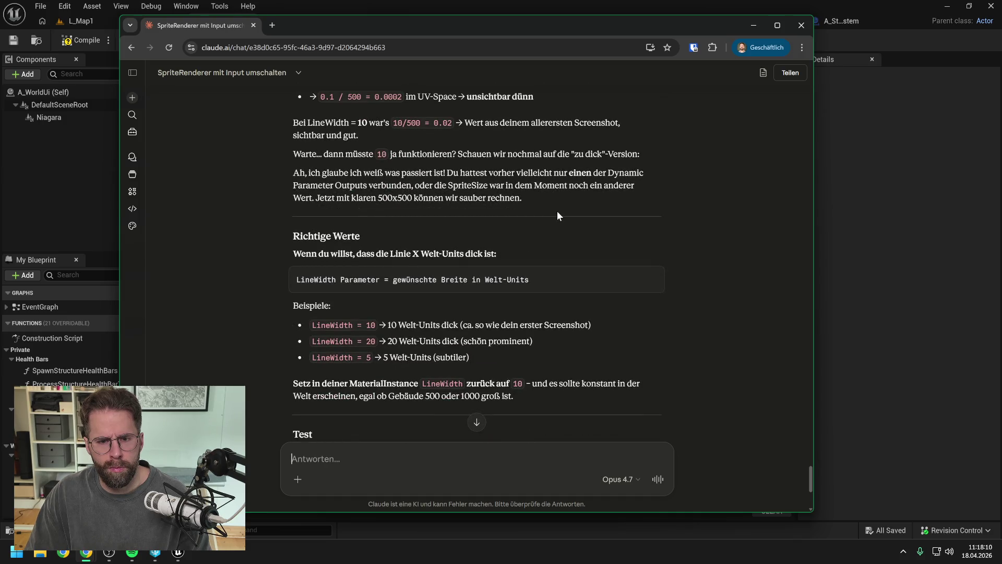
{"action": "scroll", "coordinate": [556, 211], "scroll_direction": "down", "scroll_amount": 1}
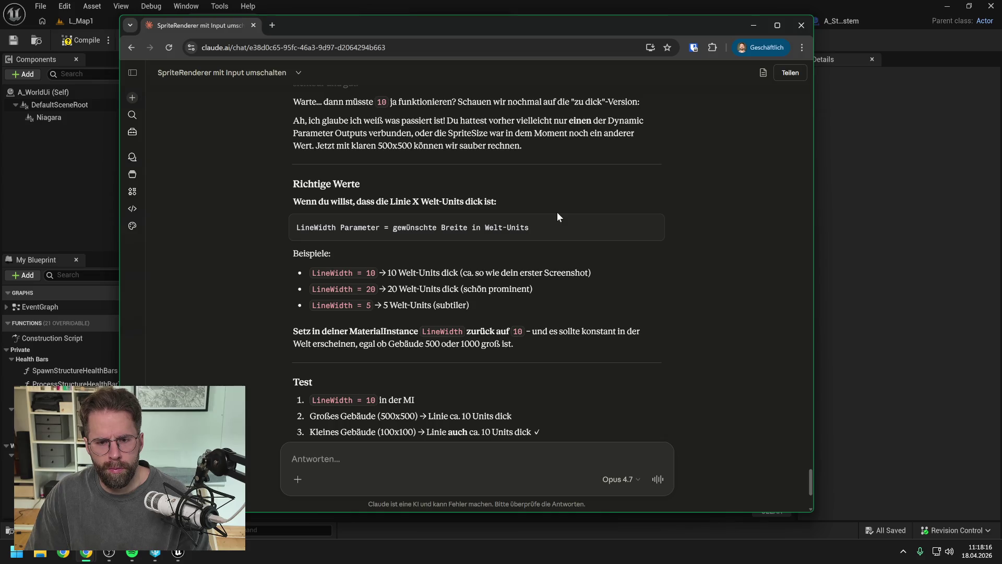
{"action": "scroll", "coordinate": [557, 212], "scroll_direction": "down", "scroll_amount": 2}
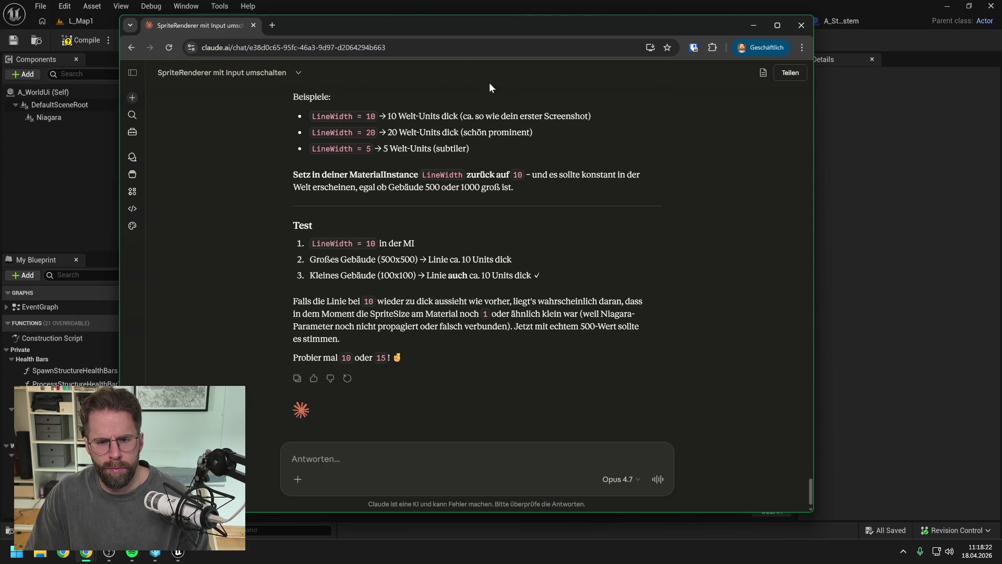
{"action": "key", "text": "alt+Tab"}
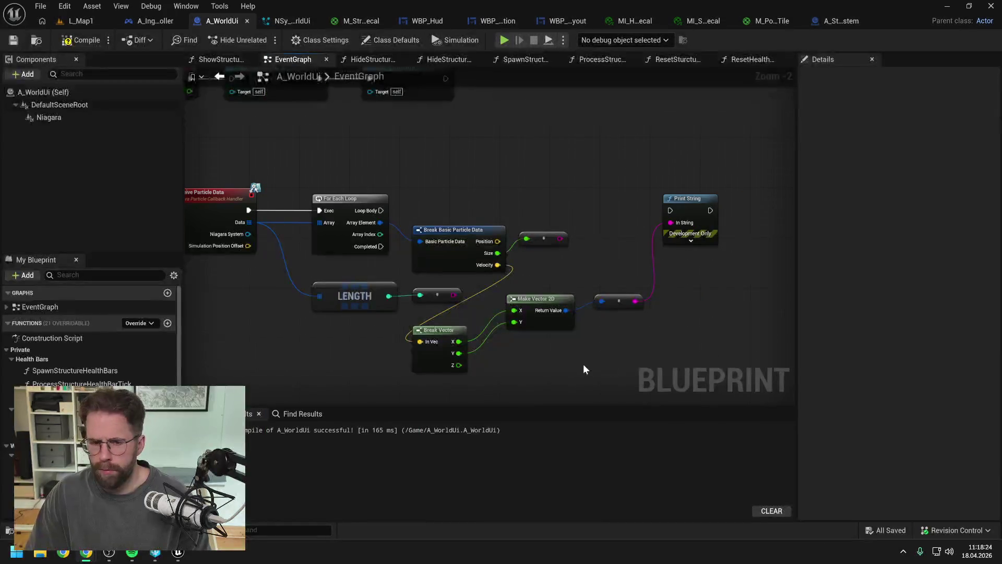
{"action": "scroll", "coordinate": [577, 341], "scroll_direction": "down", "scroll_amount": 1}
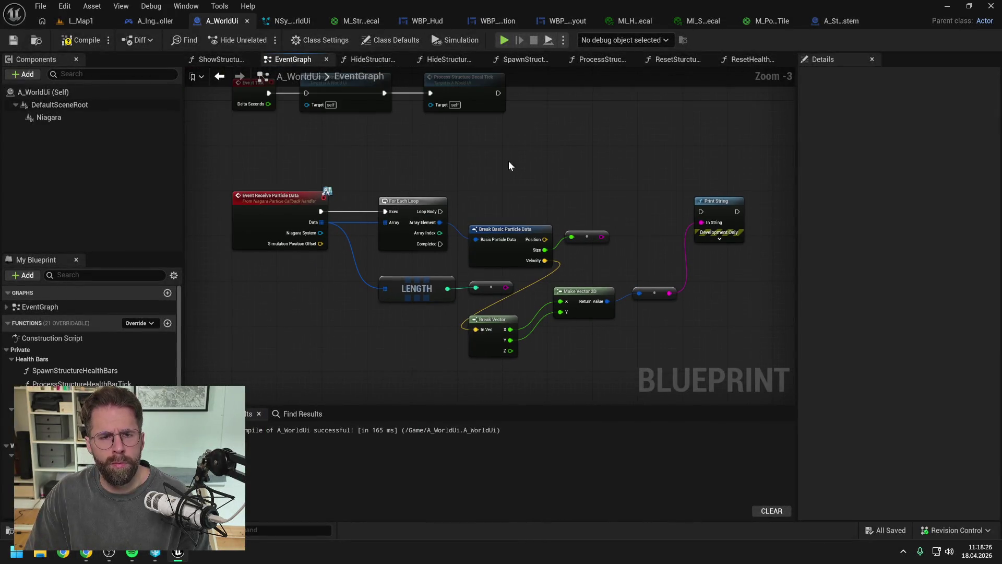
{"action": "left_click", "coordinate": [360, 21]}
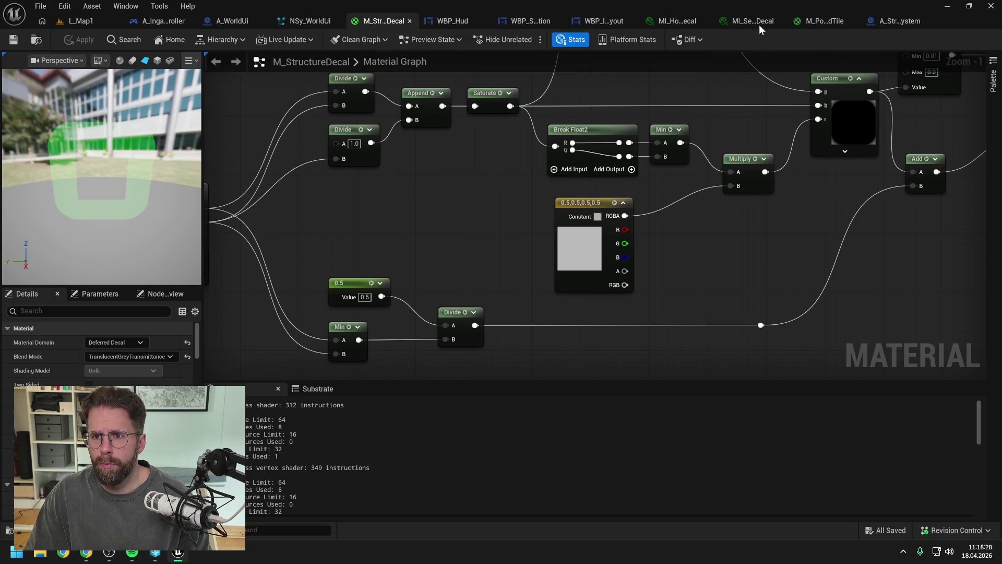
{"action": "left_click", "coordinate": [759, 24]}
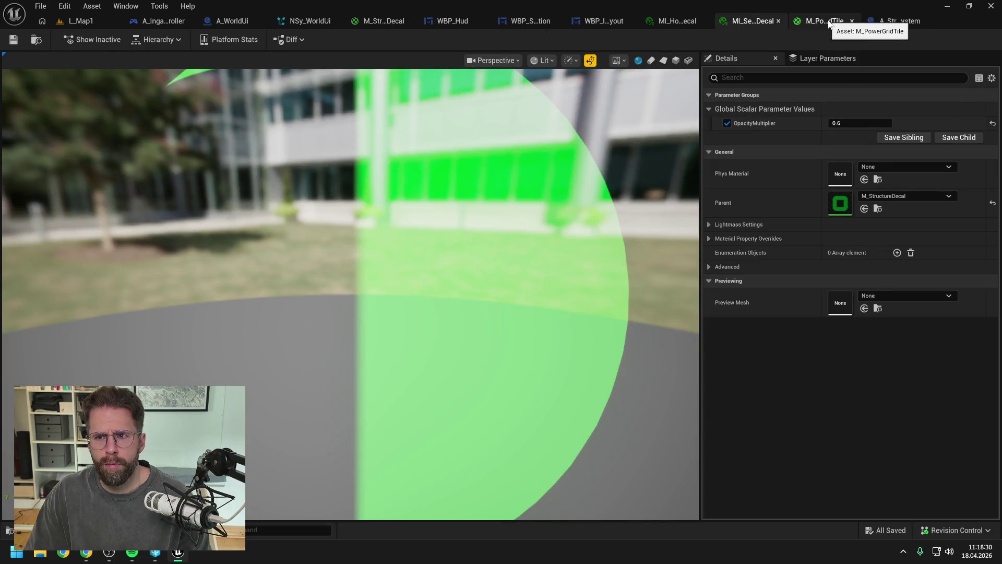
{"action": "left_click", "coordinate": [829, 23]}
{"action": "left_click", "coordinate": [377, 22]}
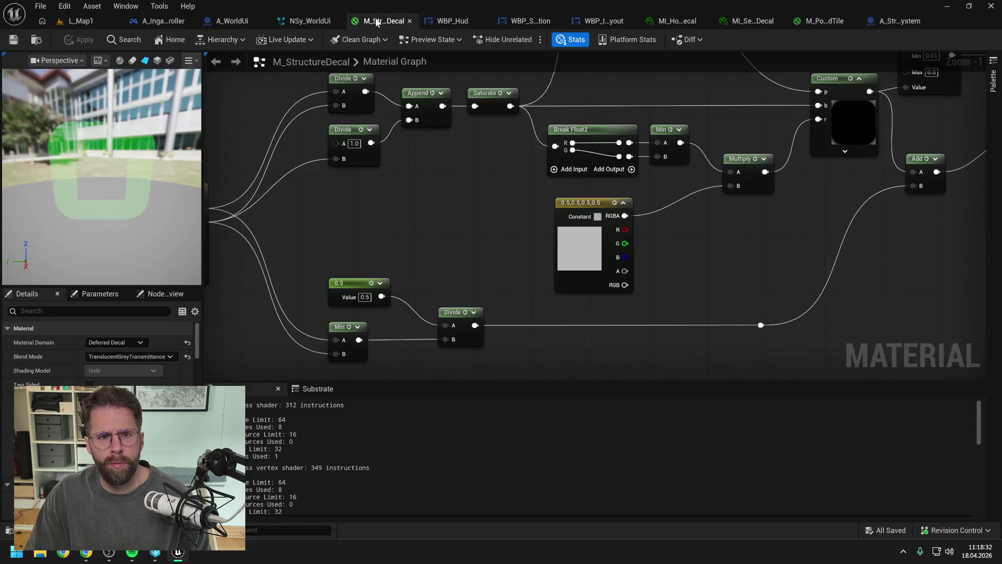
Break the wire into the Add node's B input and set B to 0.1.
{"action": "scroll", "coordinate": [500, 209], "scroll_direction": "down", "scroll_amount": 3}
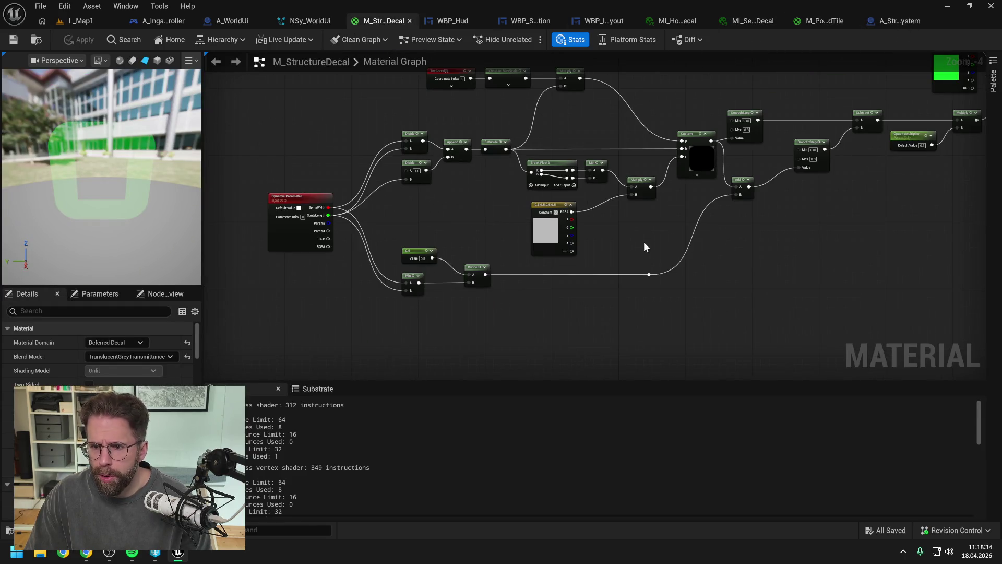
{"action": "left_click_drag", "start_coordinate": [645, 242], "coordinate": [619, 240]}
{"action": "scroll", "coordinate": [687, 234], "scroll_direction": "up", "scroll_amount": 2}
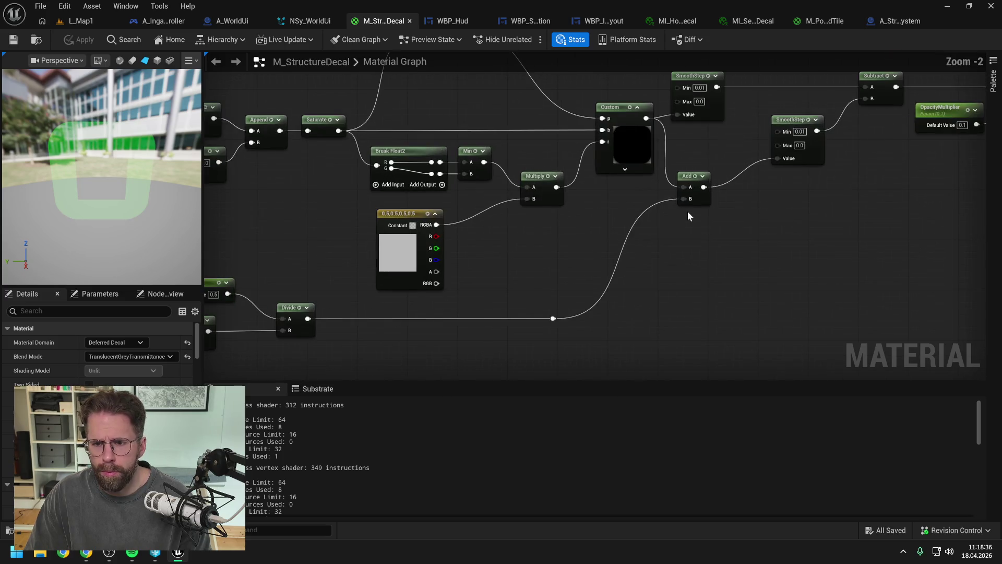
{"action": "left_click", "coordinate": [684, 199], "text": "alt"}
{"action": "left_click", "coordinate": [700, 199]}
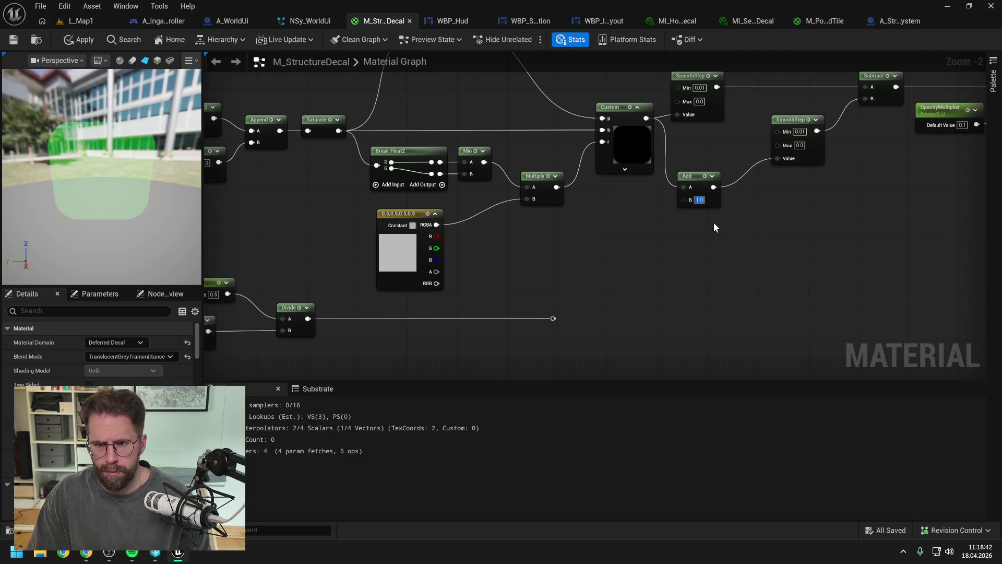
{"action": "type", "text": "10"}
{"action": "key", "text": "Return"}
{"action": "type", "text": "0.1"}
{"action": "key", "text": "Return"}
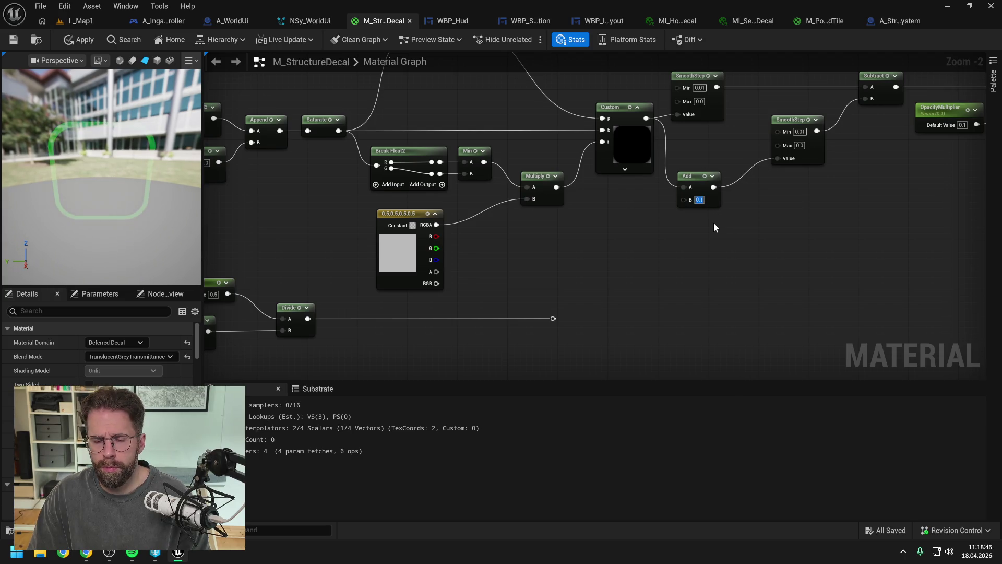
Move the X parameter node toward the Dynamic Parameter and Divide nodes.
{"action": "left_click_drag", "start_coordinate": [606, 255], "coordinate": [800, 252]}
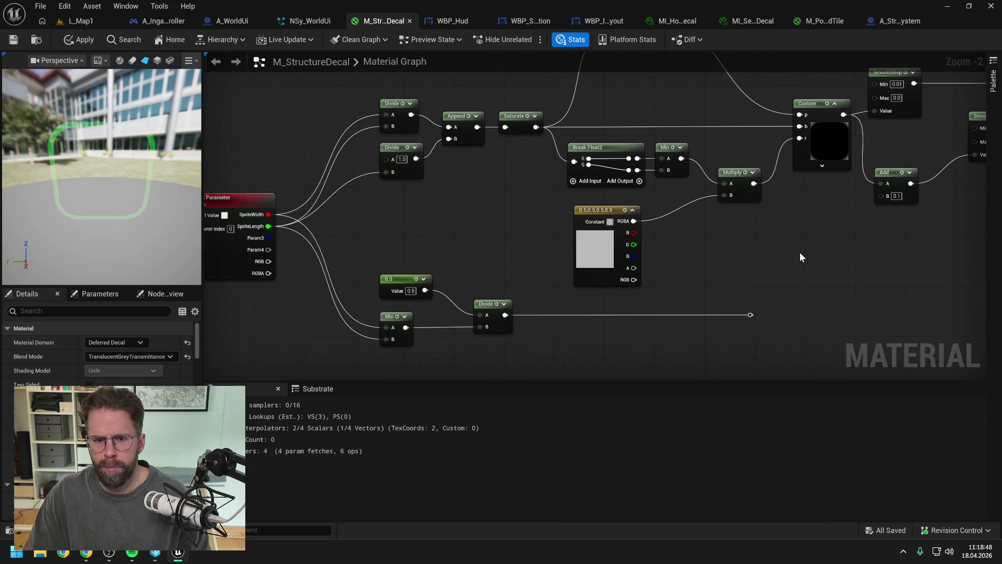
{"action": "scroll", "coordinate": [799, 255], "scroll_direction": "down", "scroll_amount": 1}
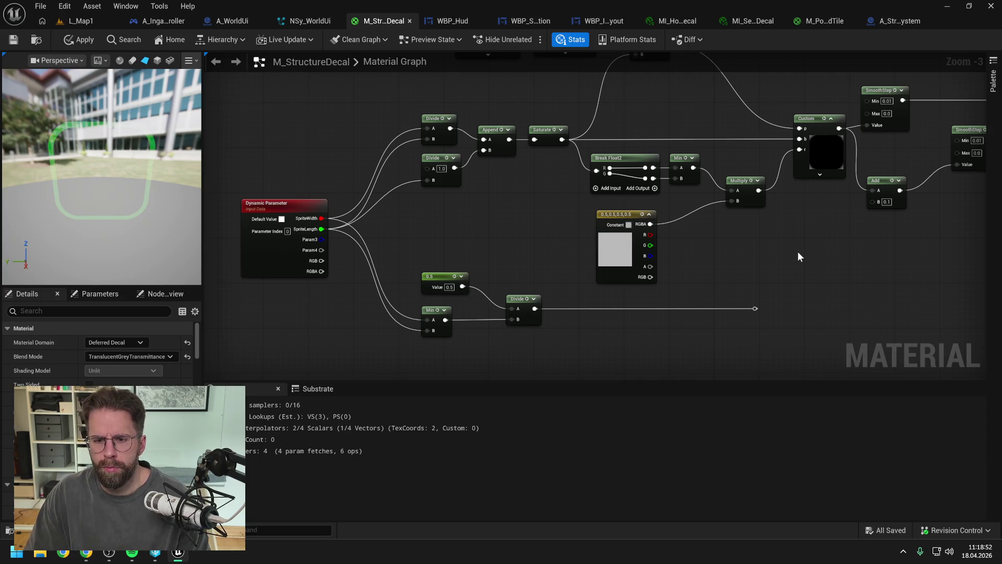
{"action": "scroll", "coordinate": [798, 257], "scroll_direction": "down", "scroll_amount": 1}
{"action": "left_click_drag", "start_coordinate": [798, 255], "coordinate": [749, 268]}
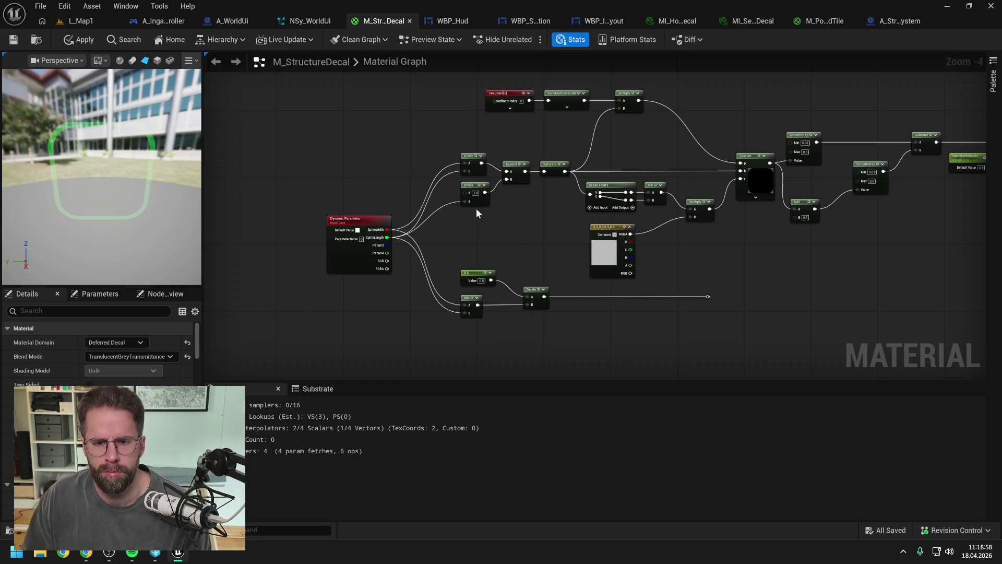
{"action": "left_click_drag", "start_coordinate": [381, 170], "coordinate": [532, 185]}
Try wiring the X parameter into the Divide's A input, then undo it.
{"action": "left_click_drag", "start_coordinate": [319, 144], "coordinate": [506, 166]}
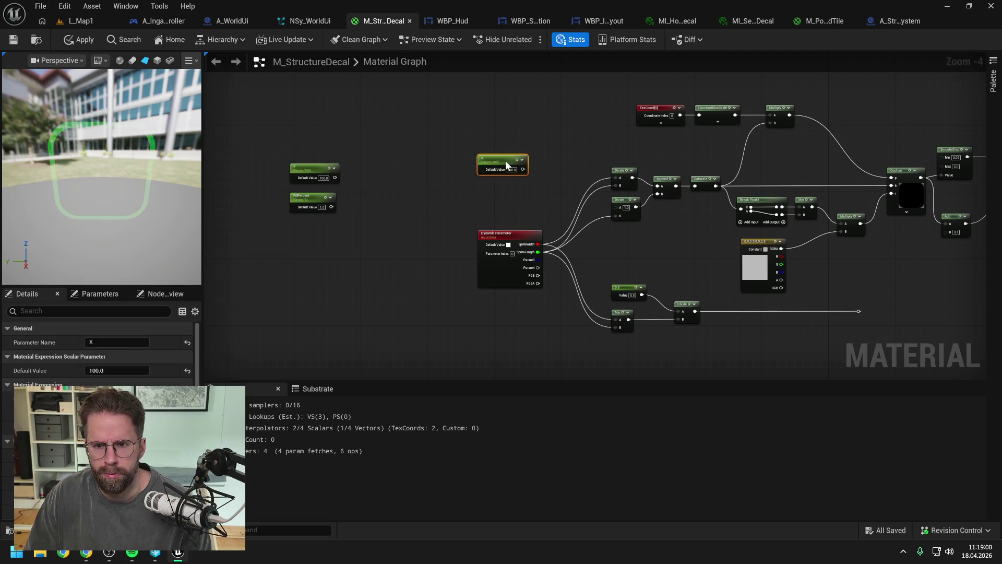
{"action": "scroll", "coordinate": [510, 196], "scroll_direction": "up", "scroll_amount": 3}
{"action": "left_click_drag", "start_coordinate": [496, 266], "coordinate": [461, 261]}
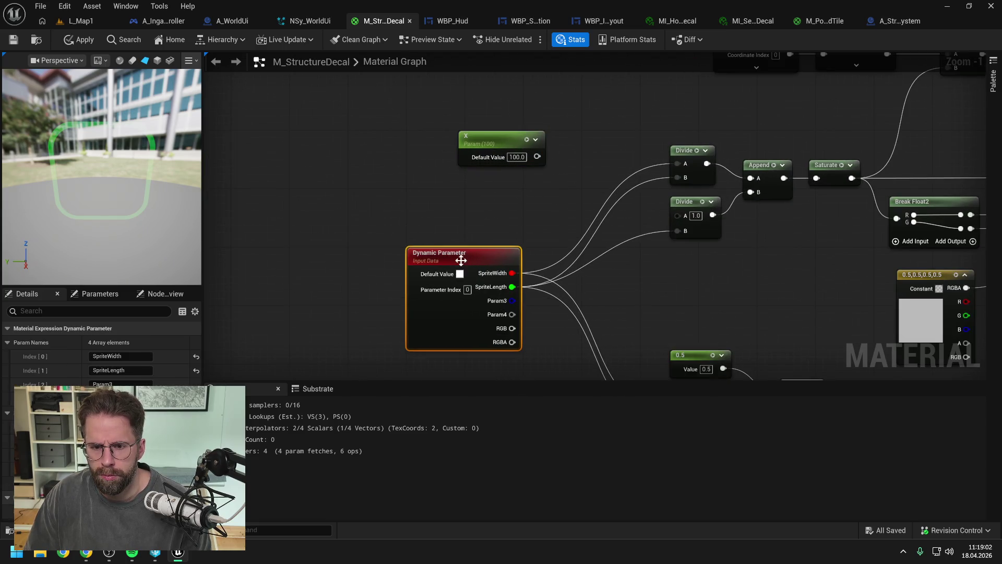
{"action": "left_click", "coordinate": [530, 201]}
{"action": "left_click_drag", "start_coordinate": [538, 157], "coordinate": [680, 163]}
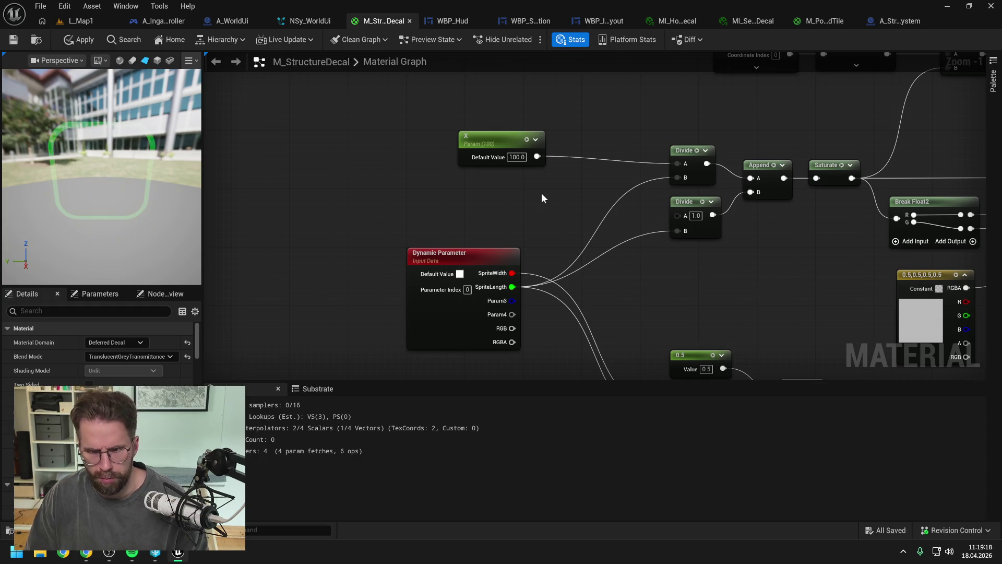
{"action": "key", "text": "ctrl+s"}
{"action": "key", "text": "ctrl+z"}
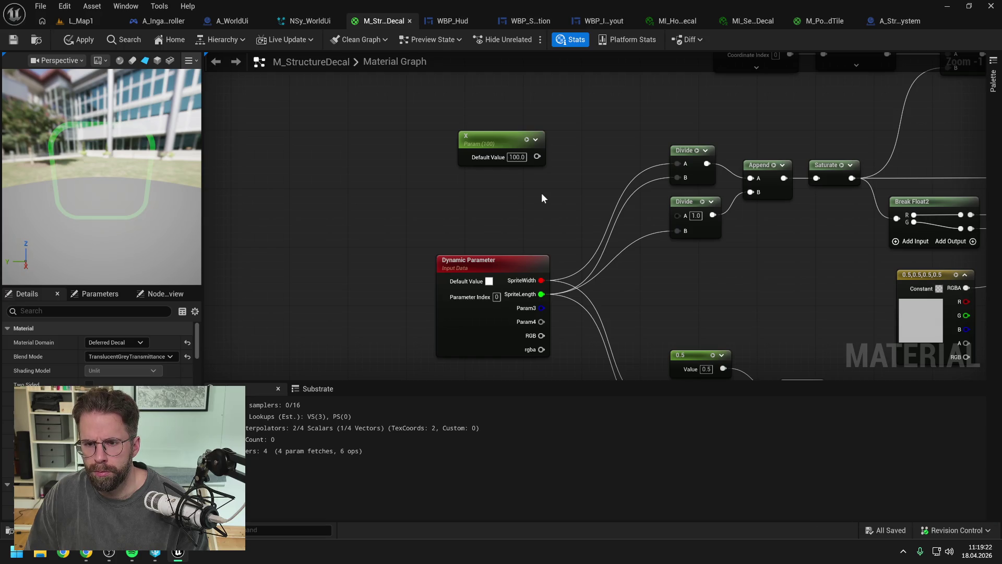
Compare the graph against M_PowerGridTile before returning to M_StructureDecal.
{"action": "scroll", "coordinate": [541, 198], "scroll_direction": "down", "scroll_amount": 3}
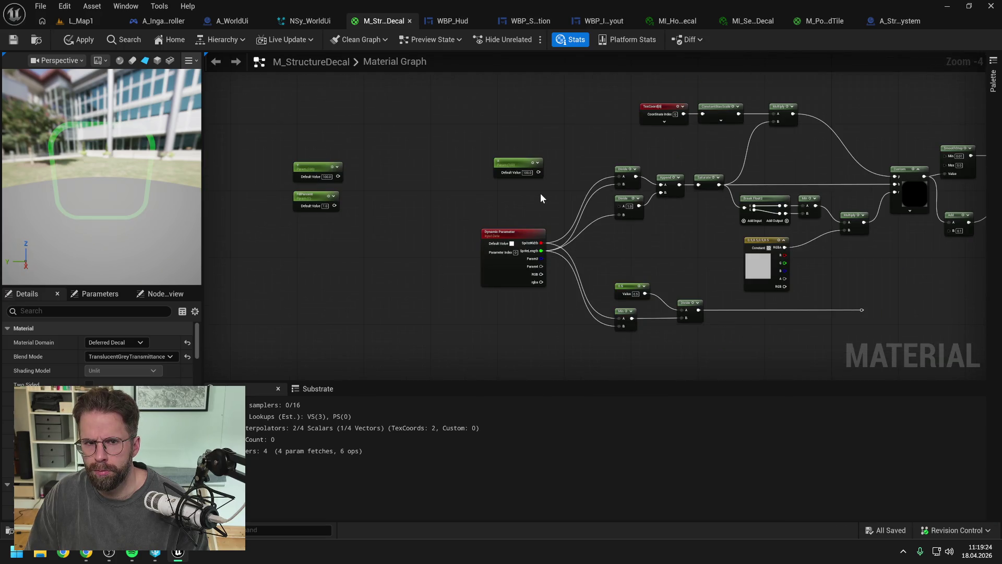
{"action": "left_click", "coordinate": [825, 22]}
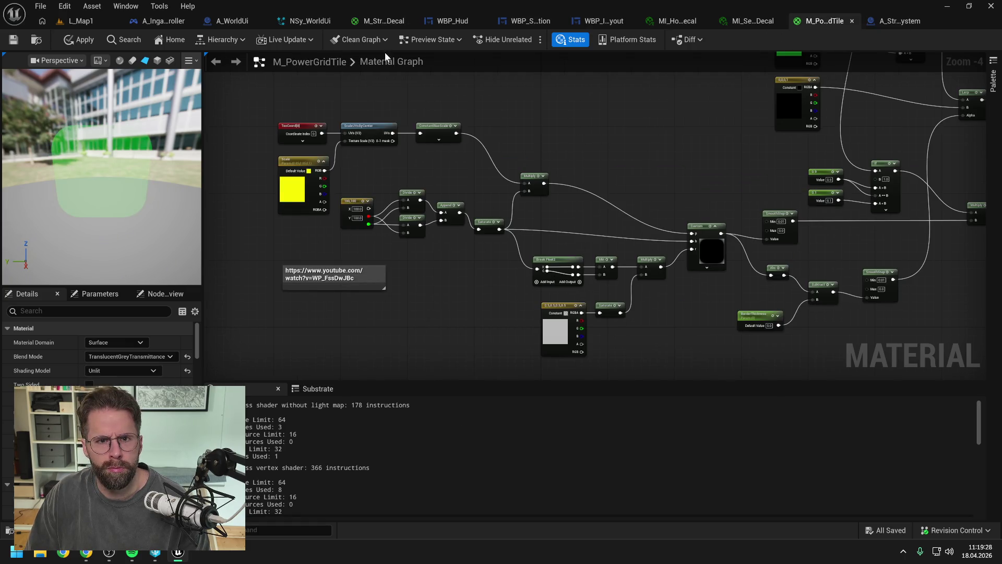
{"action": "left_click", "coordinate": [383, 21]}
{"action": "scroll", "coordinate": [586, 223], "scroll_direction": "up", "scroll_amount": 2}
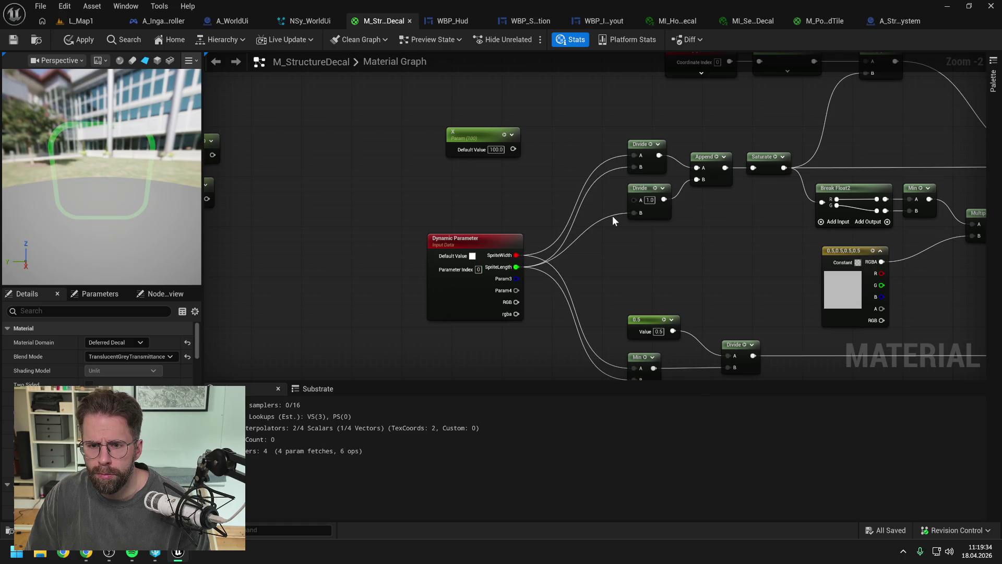
{"action": "left_click", "coordinate": [837, 23]}
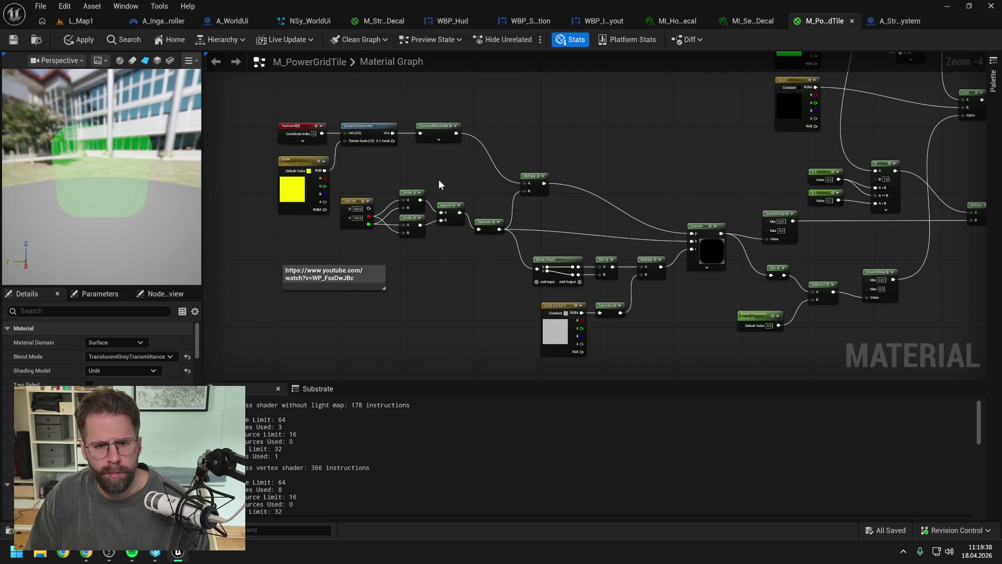
{"action": "scroll", "coordinate": [438, 180], "scroll_direction": "up", "scroll_amount": 5}
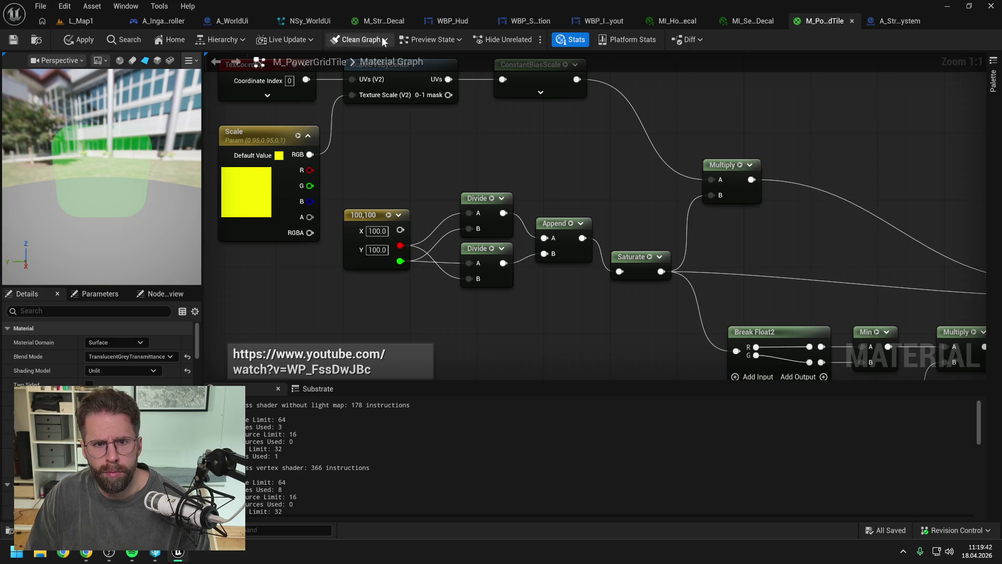
{"action": "left_click", "coordinate": [383, 21]}
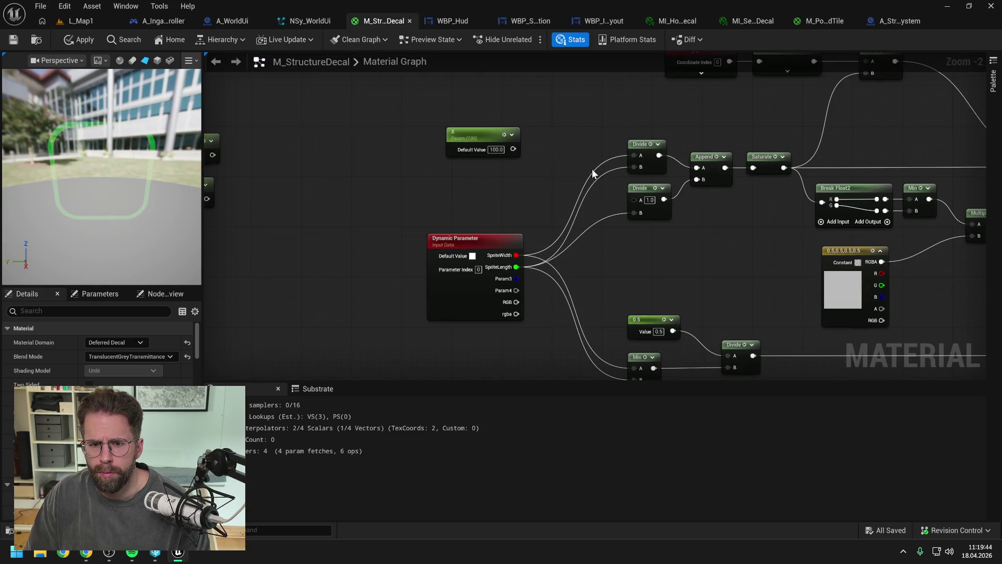
Wire SpriteLength and SpriteWidth into the lower Divide, feed it into Add B, and apply.
{"action": "left_click_drag", "start_coordinate": [516, 255], "coordinate": [638, 213]}
{"action": "mouse_move", "coordinate": [523, 267]}
{"action": "left_mouse_down"}
{"action": "mouse_move", "coordinate": [606, 189]}
{"action": "mouse_move", "coordinate": [630, 252]}
{"action": "mouse_move", "coordinate": [634, 167]}
{"action": "left_mouse_up"}
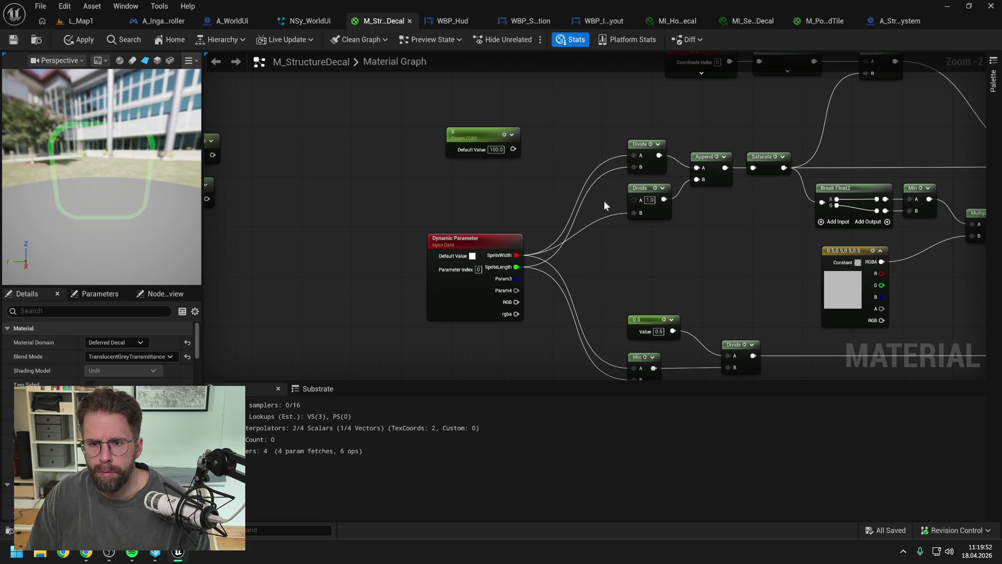
{"action": "left_click_drag", "start_coordinate": [516, 268], "coordinate": [633, 200]}
{"action": "scroll", "coordinate": [590, 217], "scroll_direction": "down", "scroll_amount": 2}
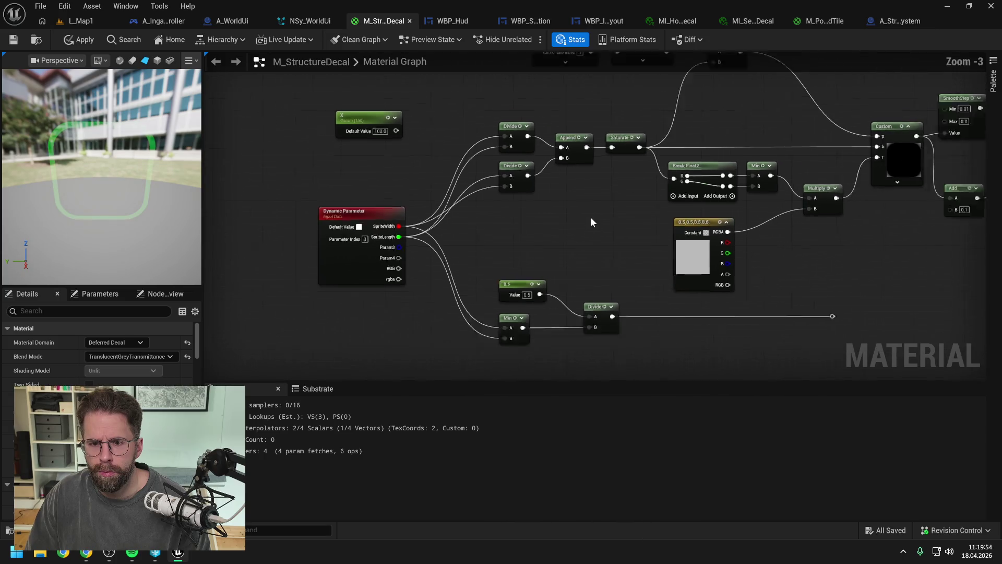
{"action": "left_click_drag", "start_coordinate": [770, 291], "coordinate": [859, 210]}
{"action": "left_click", "coordinate": [82, 39]}
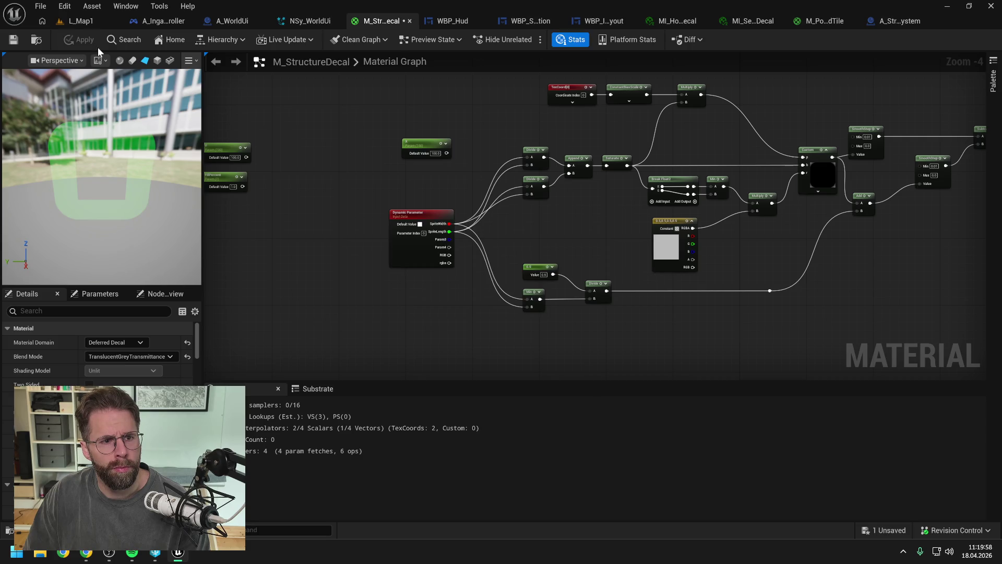
Save the decal material and play-test L_Map1 to see the outline.
{"action": "key", "text": "ctrl+s"}
{"action": "left_click", "coordinate": [80, 21]}
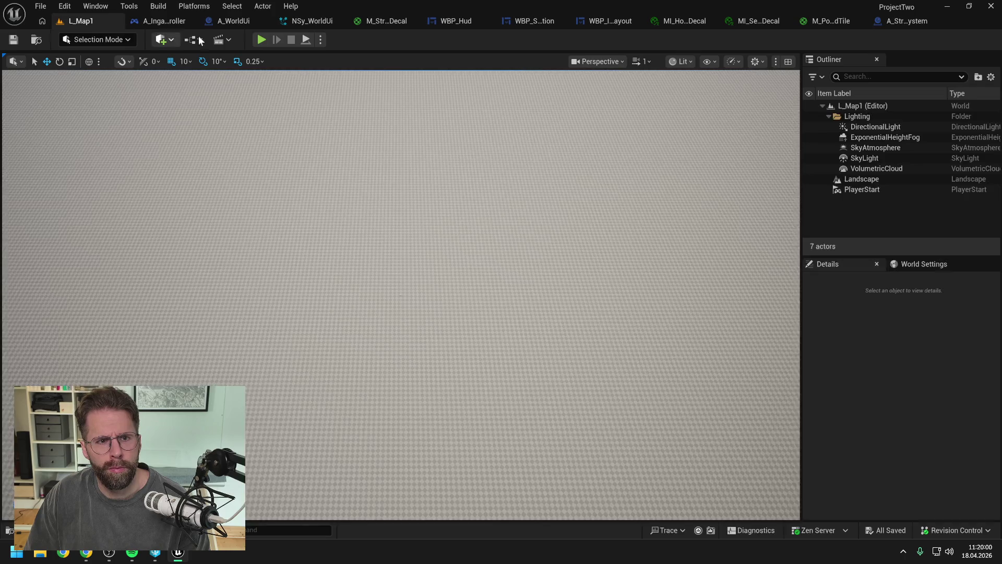
{"action": "left_click", "coordinate": [261, 40]}
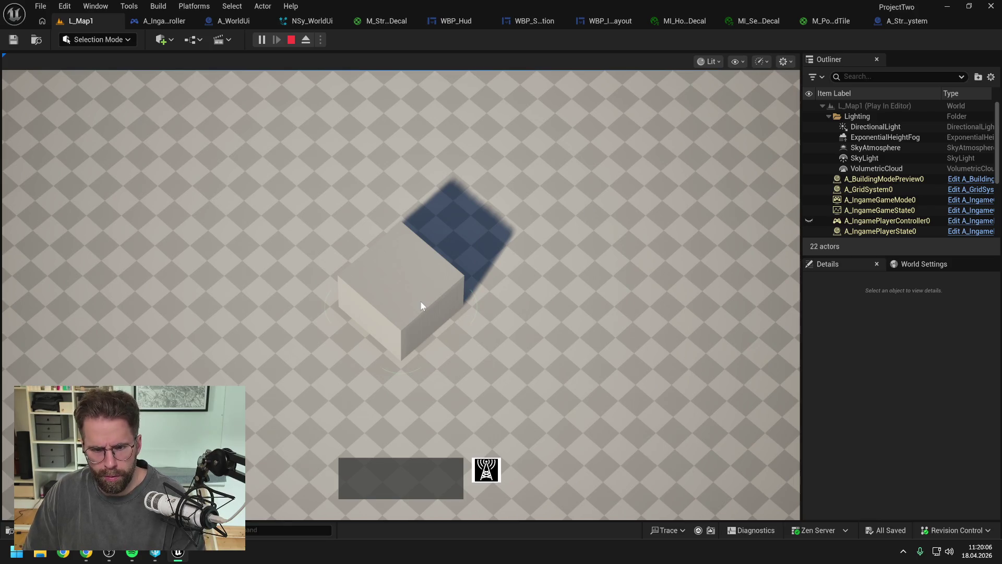
{"action": "key", "text": "Escape"}
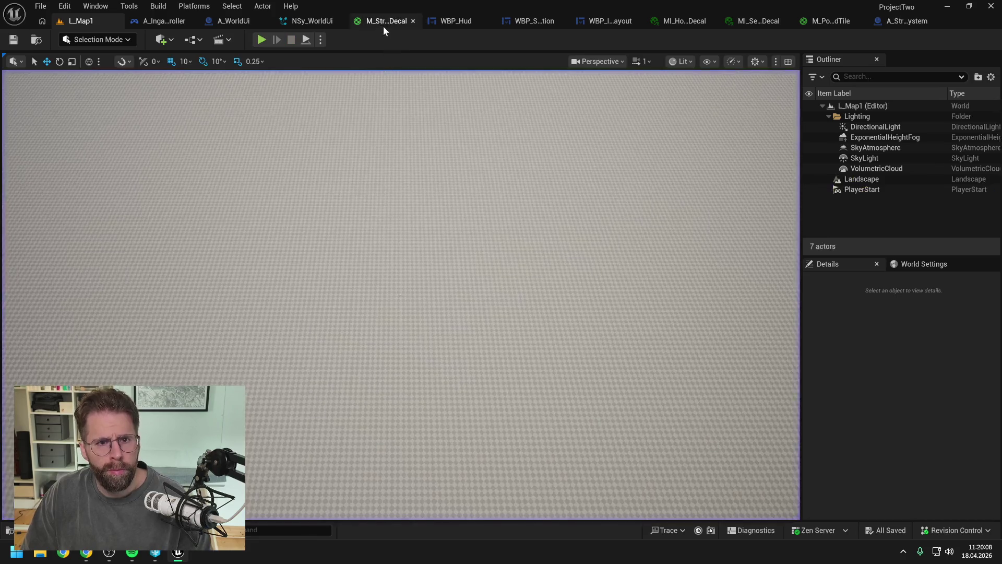
Set the M_StructureDecal constant to 1, then apply and save.
{"action": "left_click", "coordinate": [311, 21]}
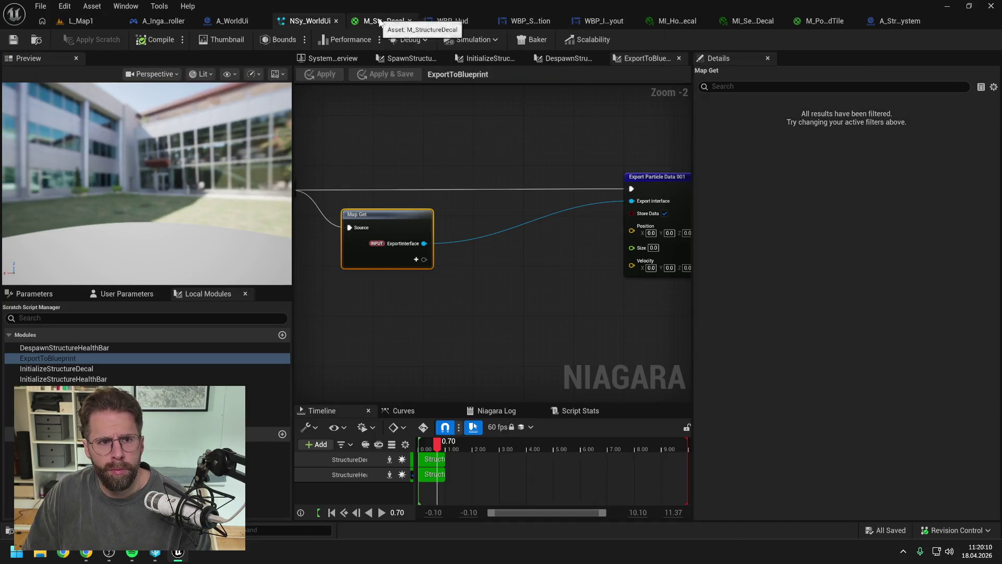
{"action": "left_click", "coordinate": [397, 22]}
{"action": "left_click_drag", "start_coordinate": [424, 144], "coordinate": [225, 208]}
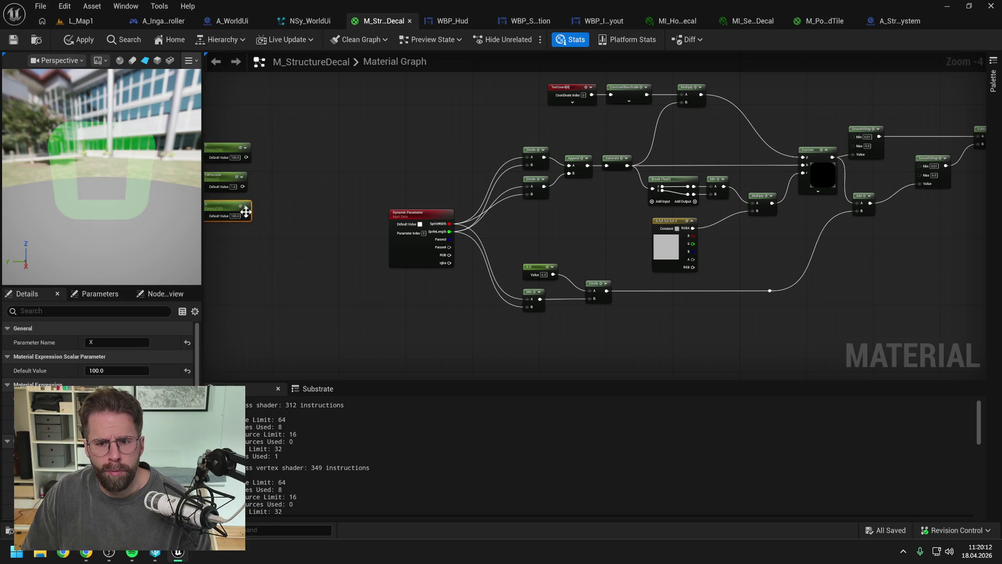
{"action": "scroll", "coordinate": [545, 275], "scroll_direction": "up", "scroll_amount": 2}
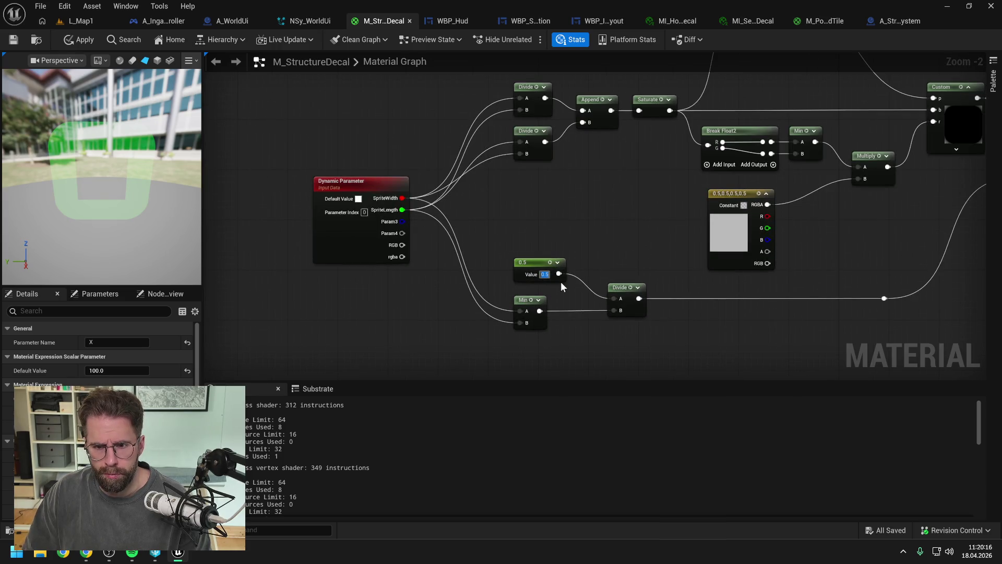
{"action": "type", "text": "1"}
{"action": "key", "text": "Return"}
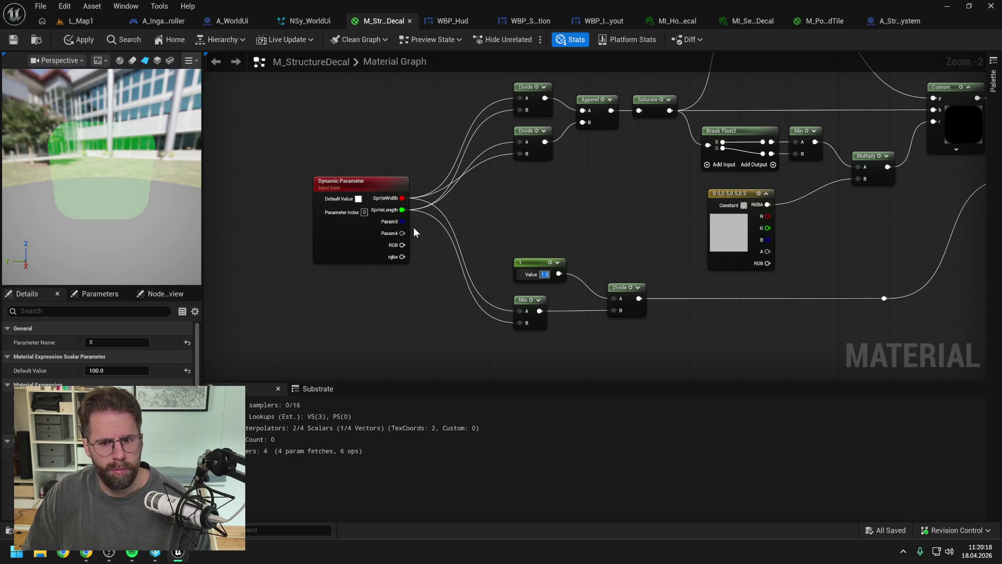
{"action": "left_click", "coordinate": [85, 40]}
{"action": "key", "text": "ctrl+s"}
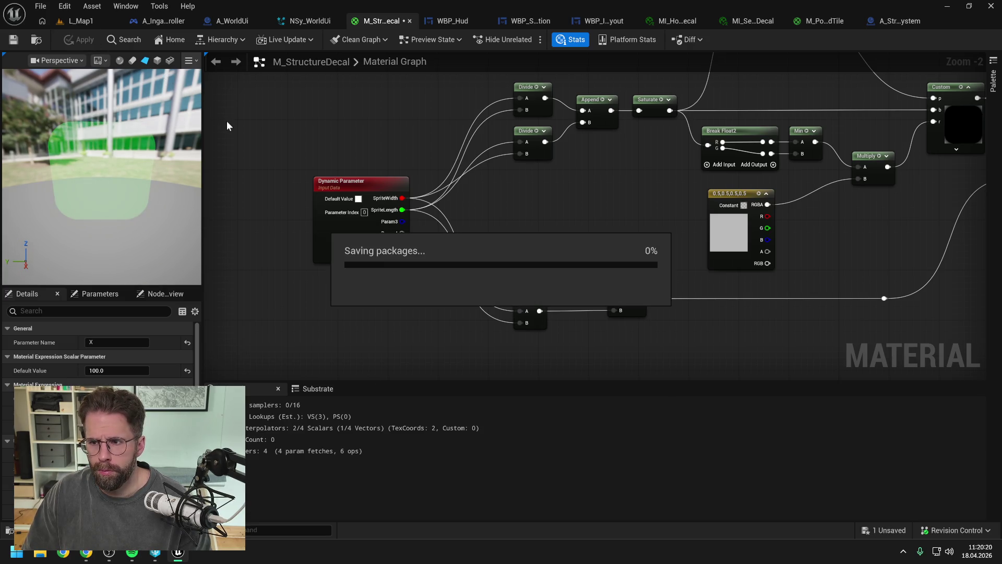
Play L_Map1 and select the cube to check its ring decal.
{"action": "left_click", "coordinate": [94, 21]}
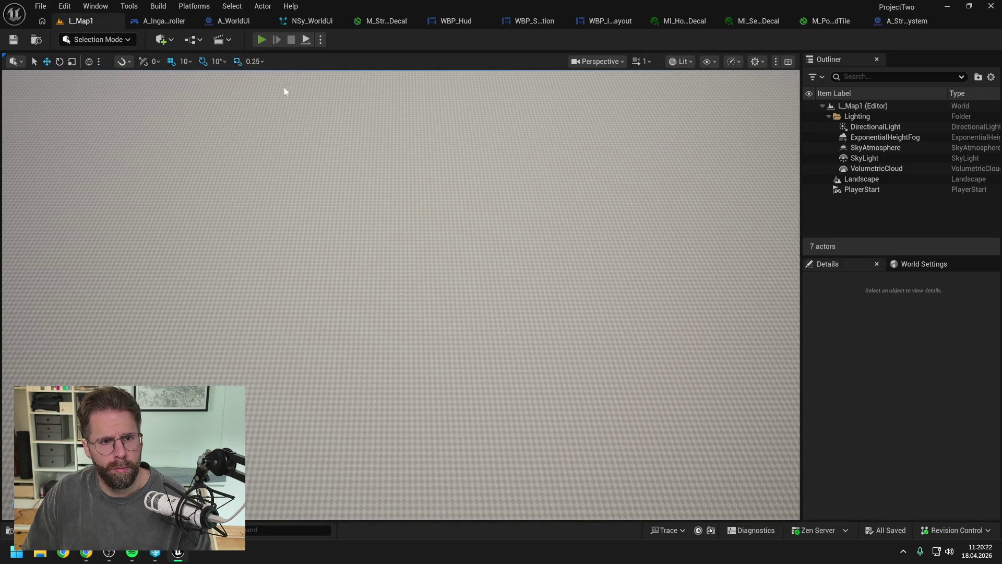
{"action": "key", "text": "alt+p"}
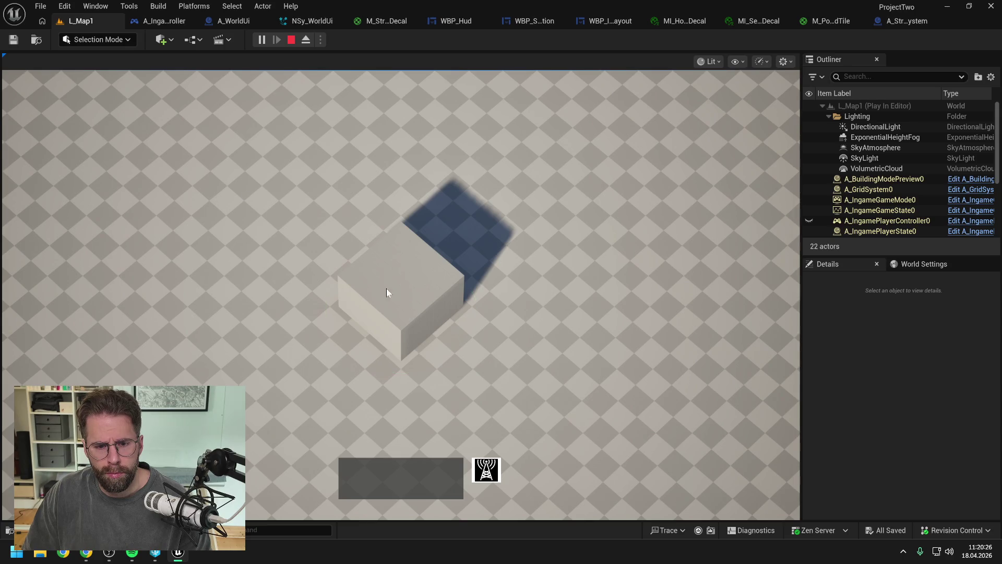
{"action": "left_click", "coordinate": [402, 293]}
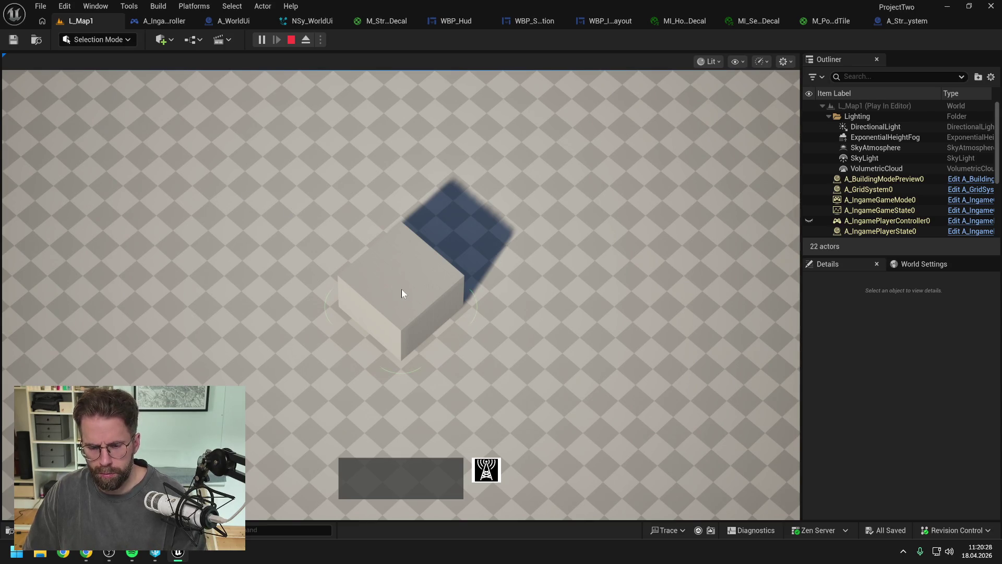
{"action": "key", "text": "Escape"}
Change the constant to 10, apply and save, and play-test L_Map1.
{"action": "left_click", "coordinate": [308, 22]}
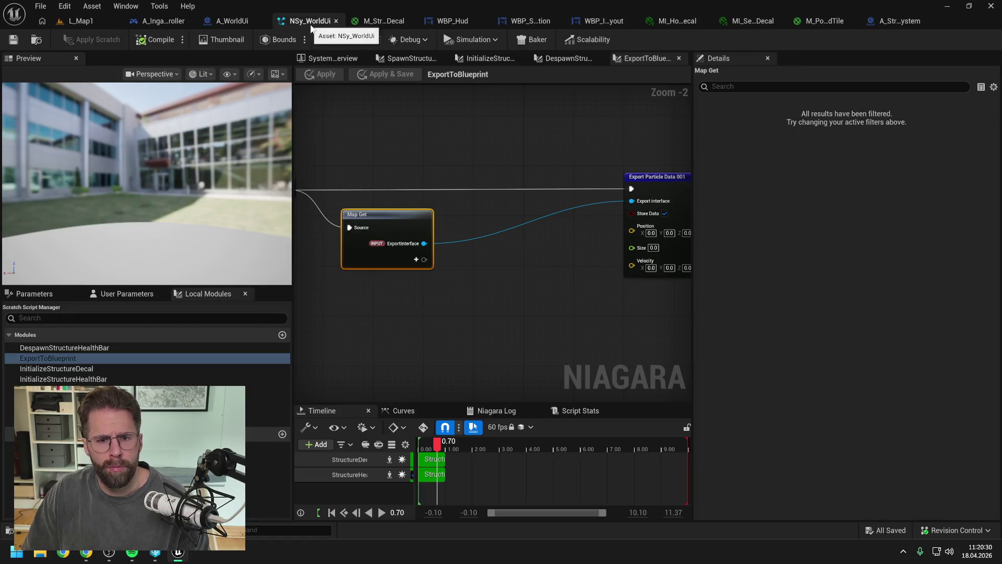
{"action": "left_click", "coordinate": [384, 22]}
{"action": "type", "text": "10"}
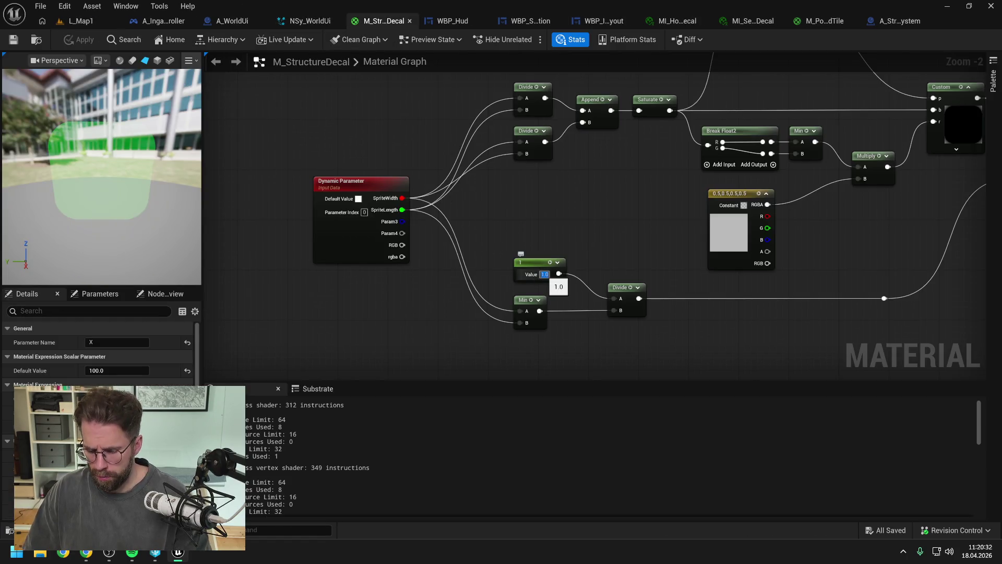
{"action": "left_click", "coordinate": [587, 249]}
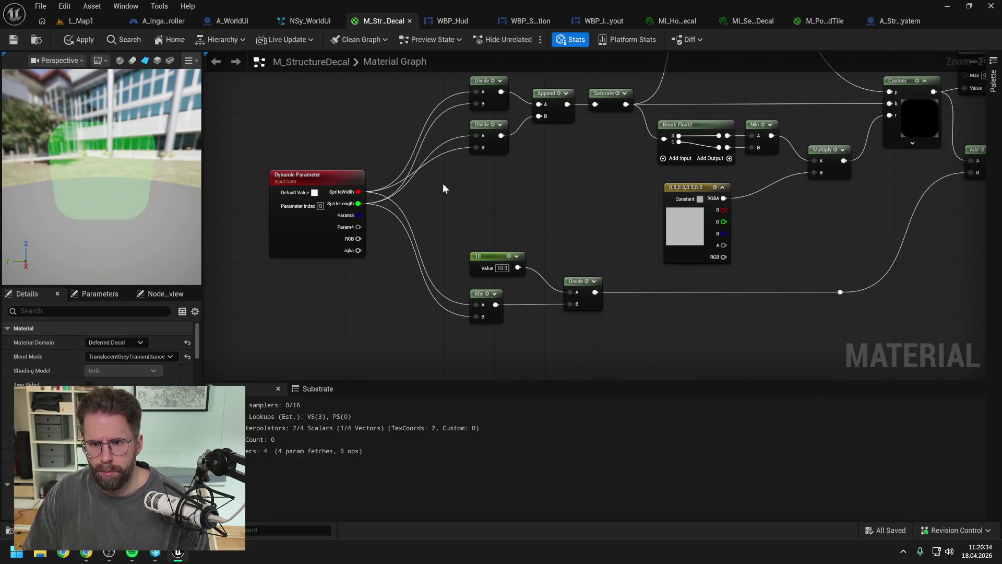
{"action": "left_click", "coordinate": [71, 42]}
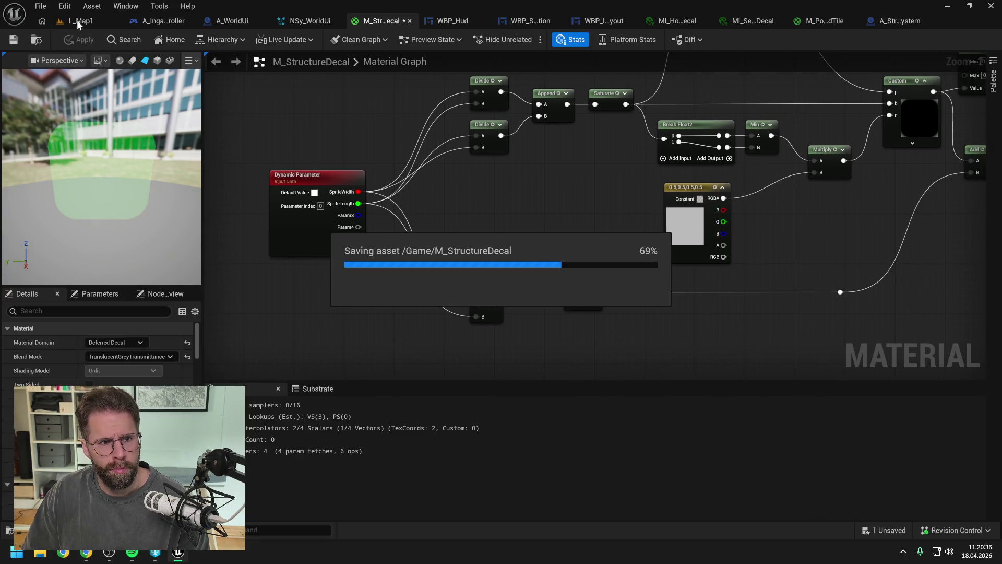
{"action": "left_click", "coordinate": [77, 22]}
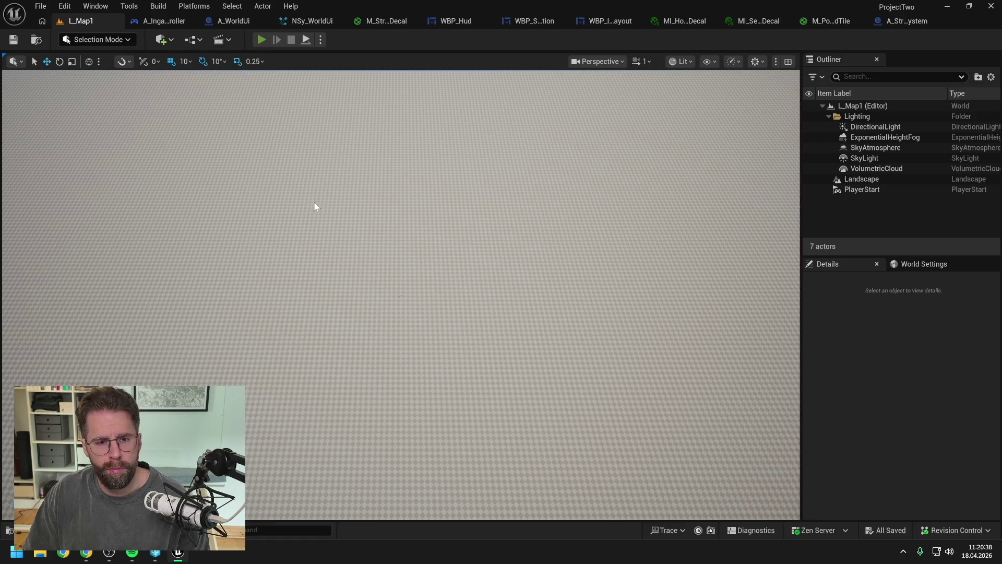
{"action": "key", "text": "alt+p"}
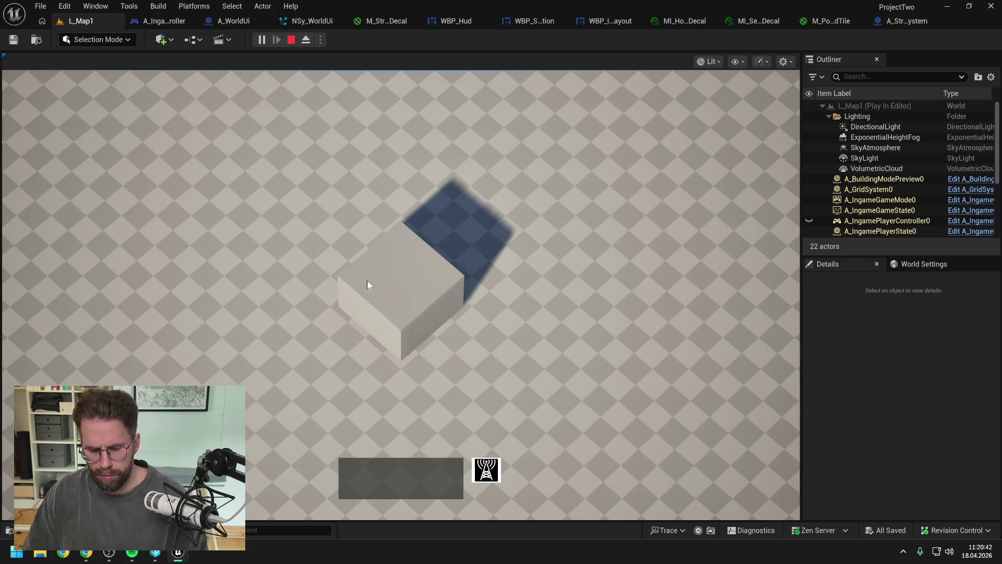
{"action": "key", "text": "Escape"}
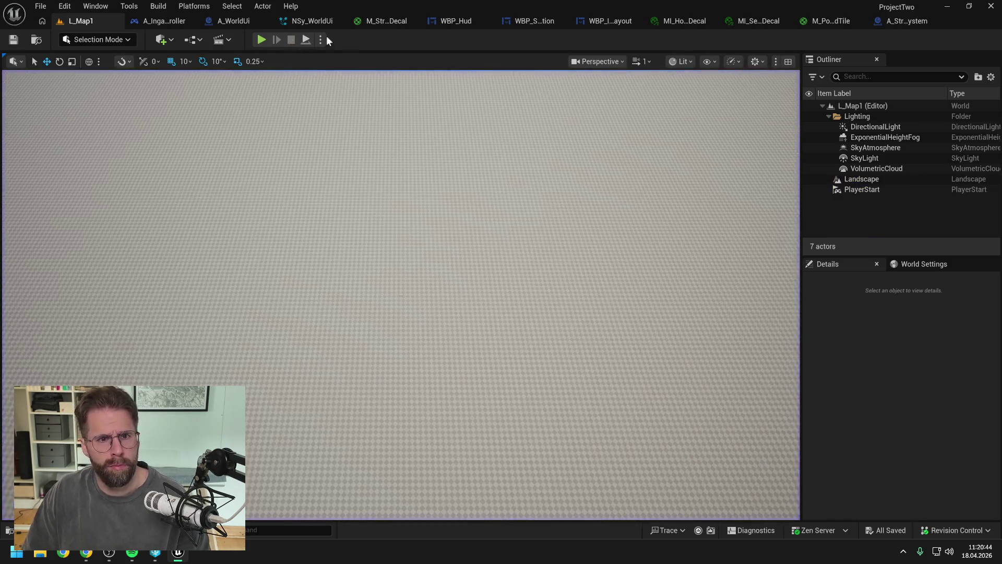
Raise the constant to 50 and save the decal material.
{"action": "left_click", "coordinate": [386, 21]}
{"action": "left_click", "coordinate": [502, 268]}
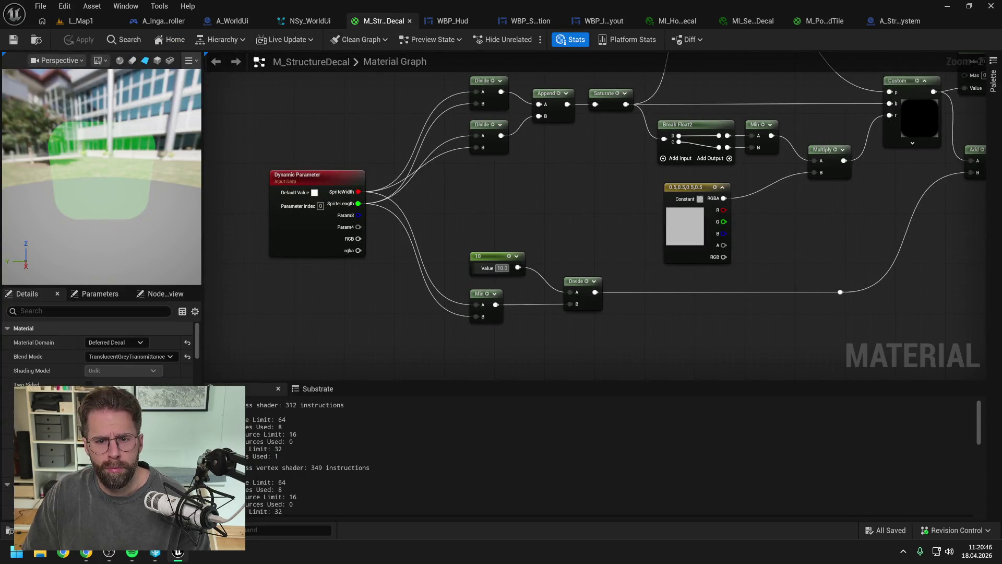
{"action": "type", "text": "50"}
{"action": "key", "text": "Return"}
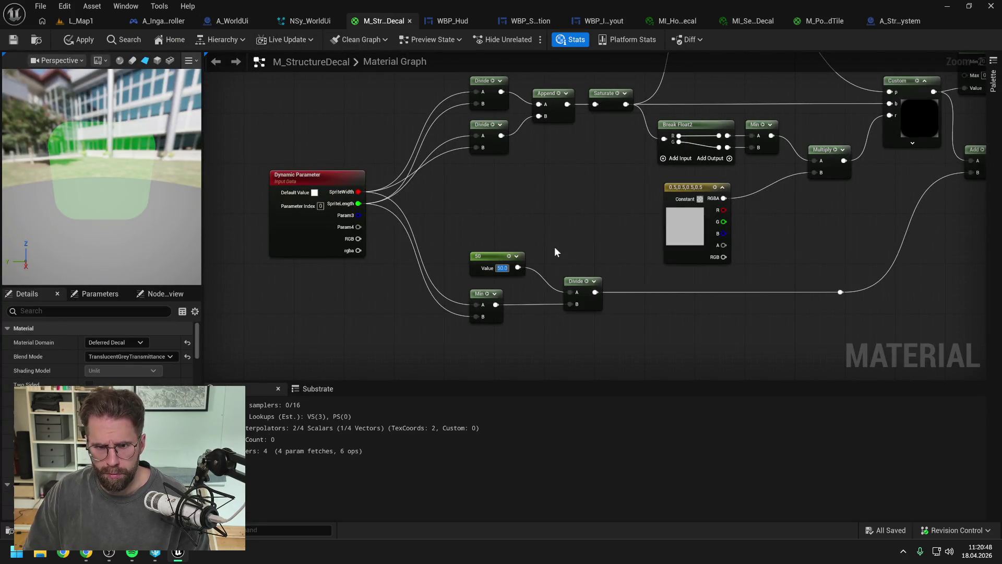
{"action": "key", "text": "ctrl+s"}
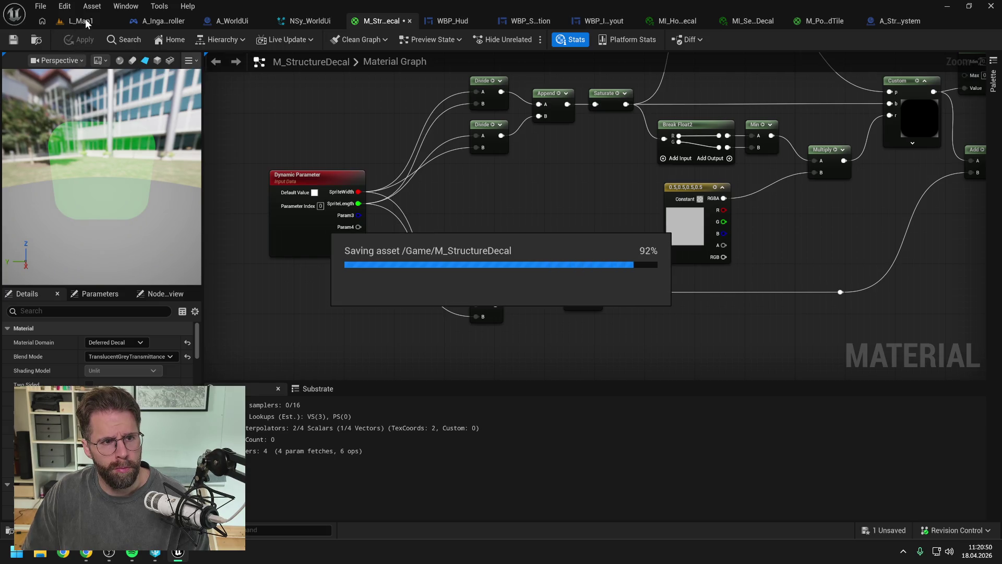
Play L_Map1 and place a small cube beside the big one to view the thicker green ring.
{"action": "left_click", "coordinate": [85, 21]}
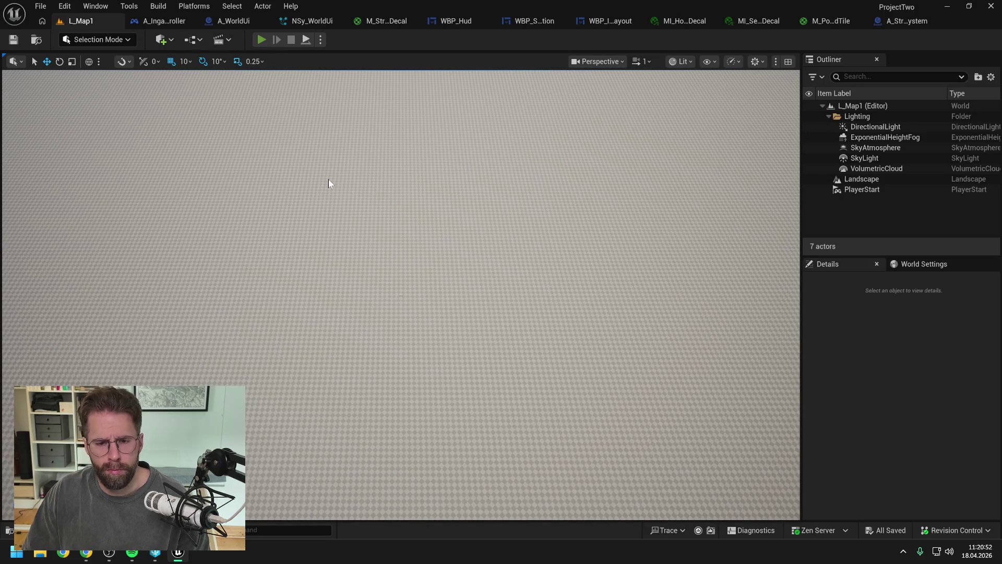
{"action": "key", "text": "alt+p"}
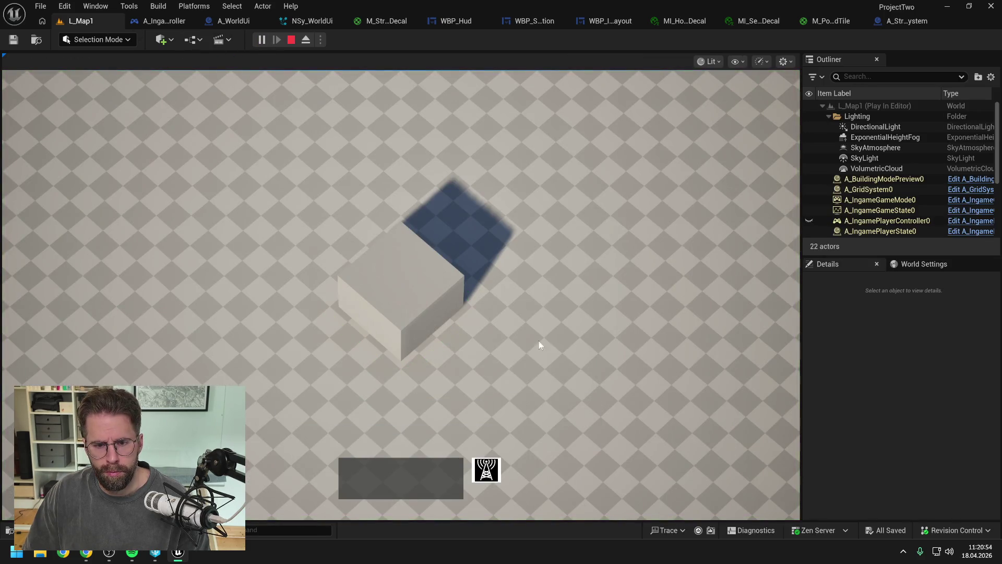
{"action": "key", "text": "b"}
{"action": "left_click", "coordinate": [629, 277]}
{"action": "key", "text": "b"}
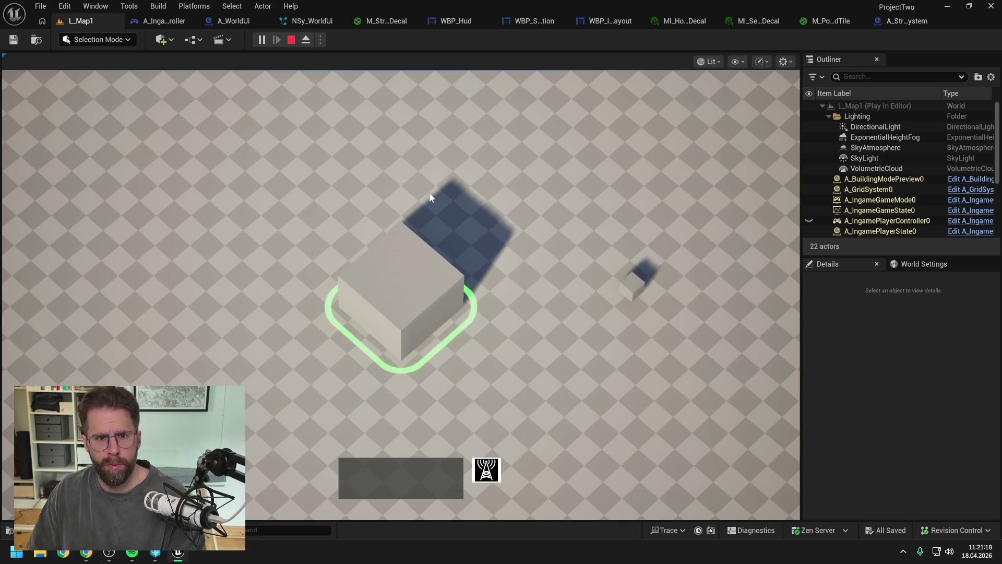
{"action": "key", "text": "Escape"}
{"action": "left_click", "coordinate": [380, 21]}
{"action": "left_click", "coordinate": [502, 267]}
{"action": "type", "text": "10"}
{"action": "key", "text": "Return"}
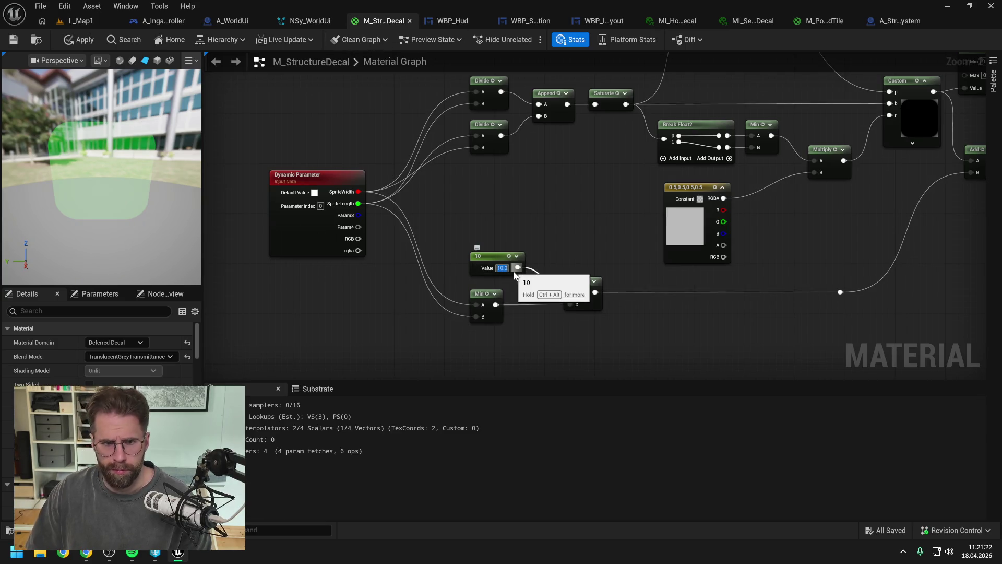
{"action": "left_click", "coordinate": [81, 40]}
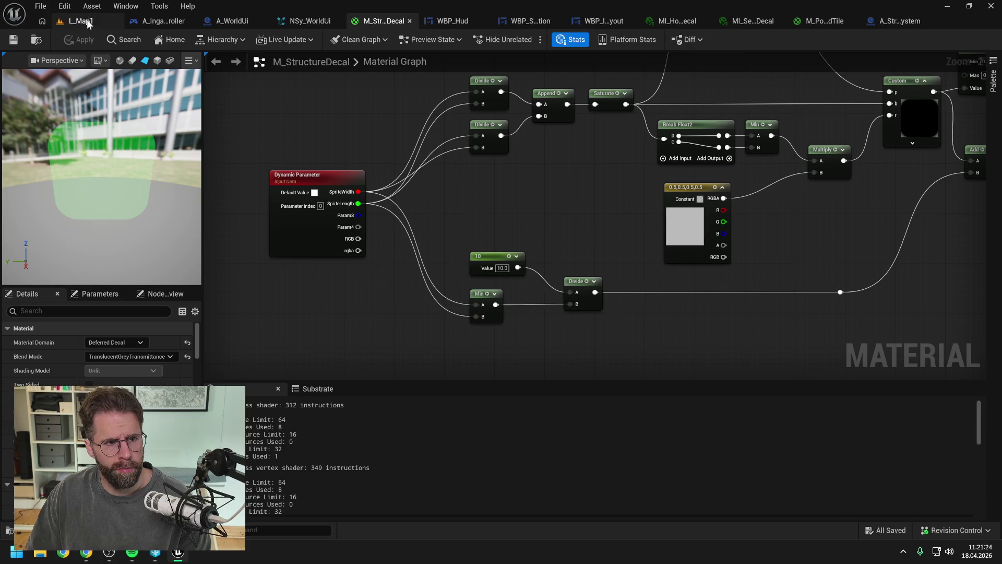
{"action": "left_click", "coordinate": [82, 21]}
{"action": "key", "text": "alt+p"}
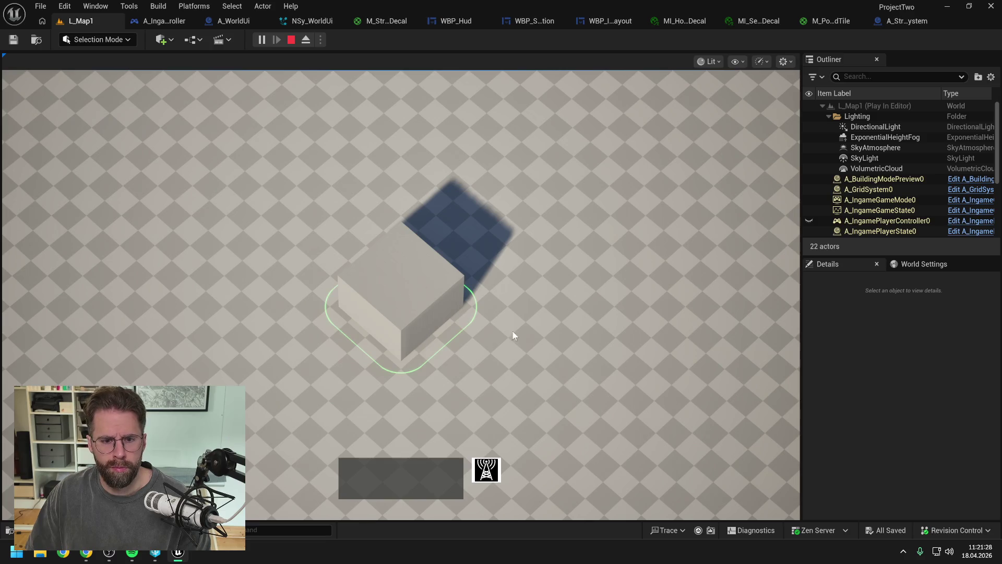
{"action": "left_click", "coordinate": [490, 469]}
{"action": "left_click", "coordinate": [636, 293]}
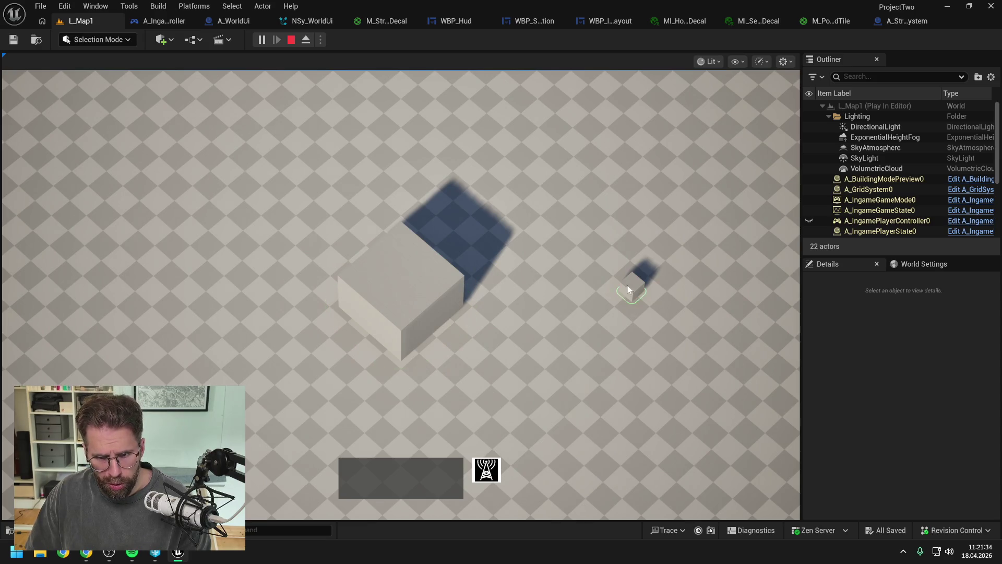
{"action": "left_click", "coordinate": [412, 304]}
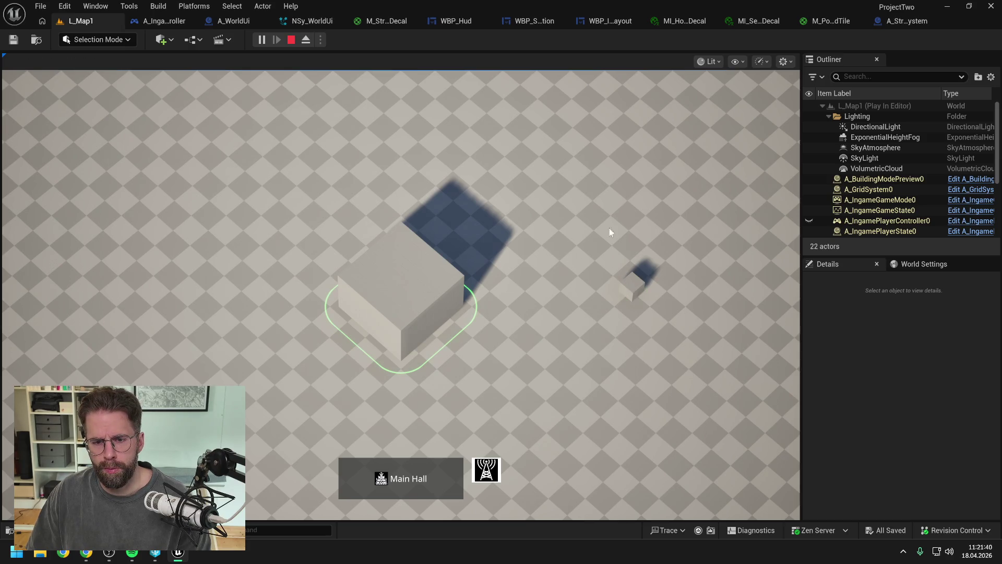
{"action": "left_click", "coordinate": [629, 282]}
{"action": "left_click", "coordinate": [546, 224]}
{"action": "left_click", "coordinate": [629, 283]}
{"action": "left_click", "coordinate": [527, 248]}
{"action": "left_click", "coordinate": [447, 282]}
{"action": "left_click", "coordinate": [629, 284]}
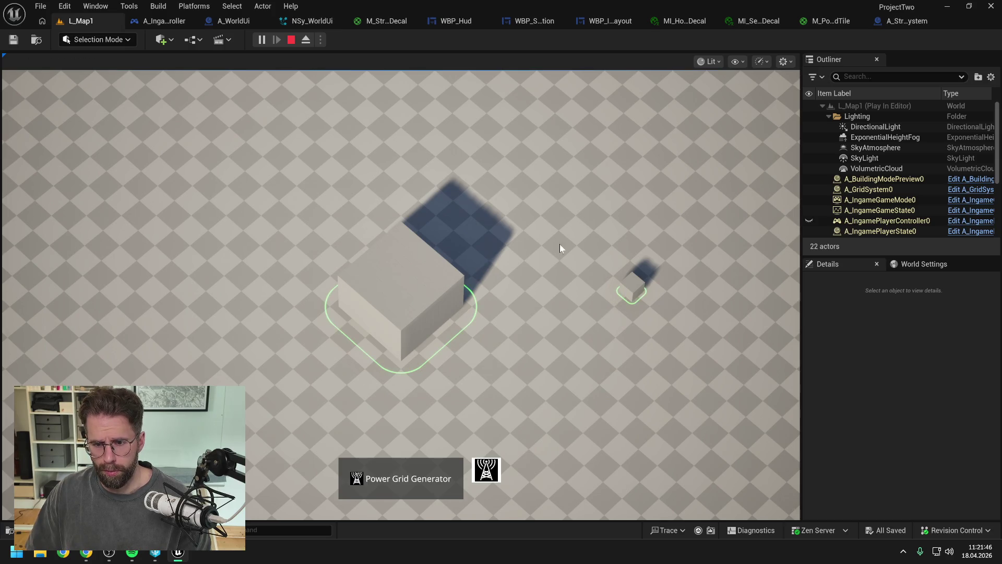
{"action": "left_click", "coordinate": [532, 239]}
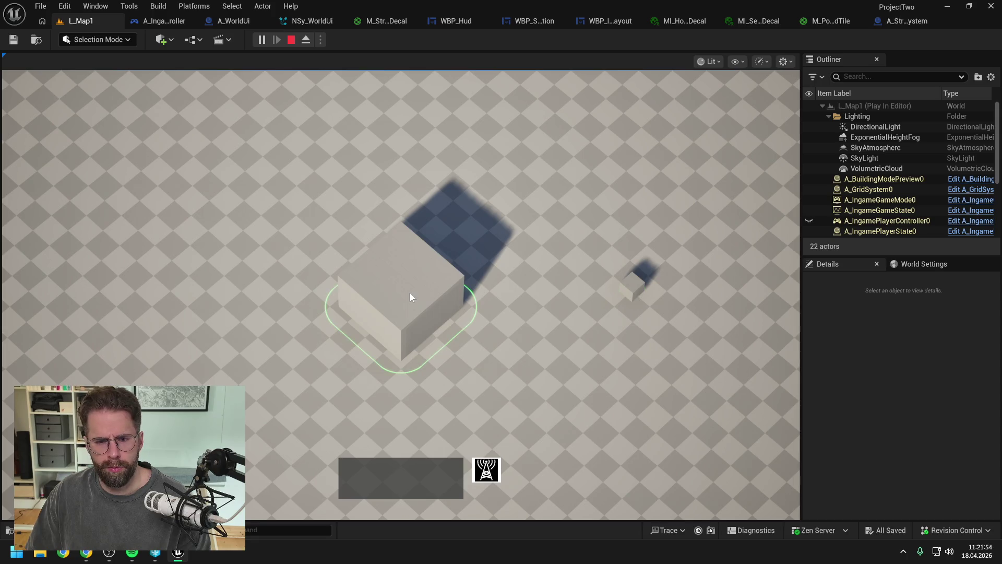
{"action": "left_click", "coordinate": [411, 297]}
{"action": "left_click", "coordinate": [547, 271]}
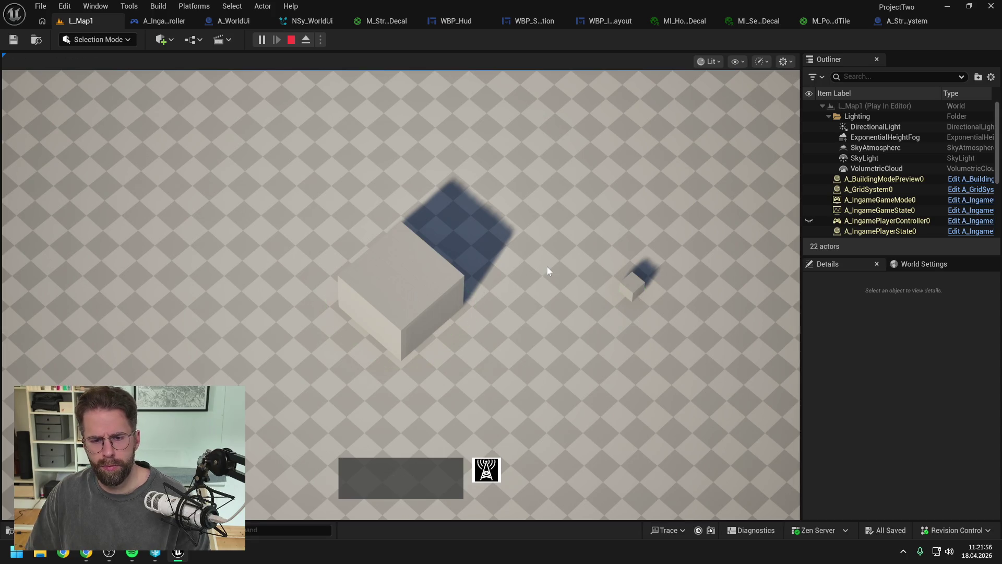
{"action": "key", "text": "Escape"}
Switch to the M_StructureDecal graph and unhook the Divide result from the Add node's B.
{"action": "left_click", "coordinate": [677, 22]}
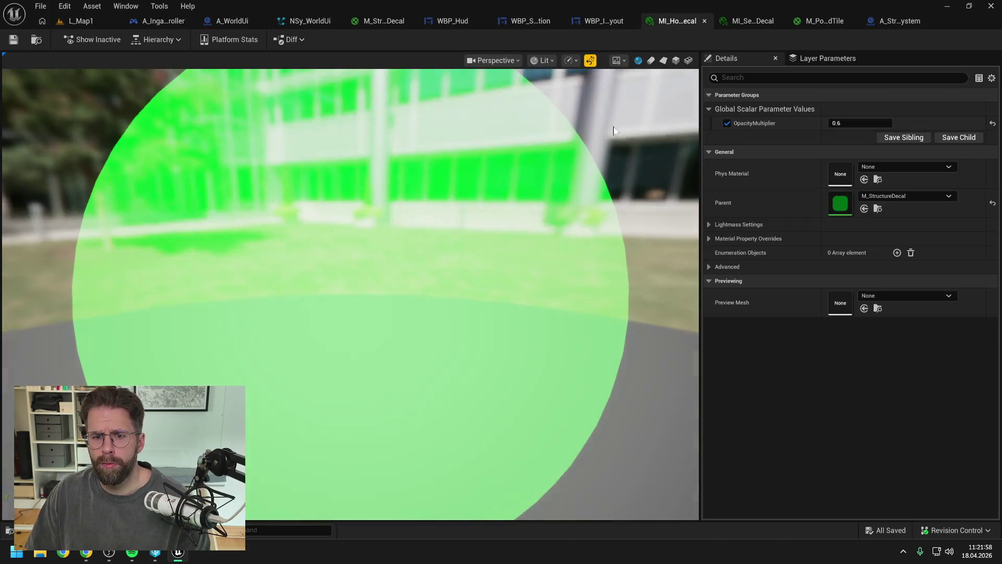
{"action": "left_click", "coordinate": [821, 22]}
{"action": "scroll", "coordinate": [622, 158], "scroll_direction": "down", "scroll_amount": 3}
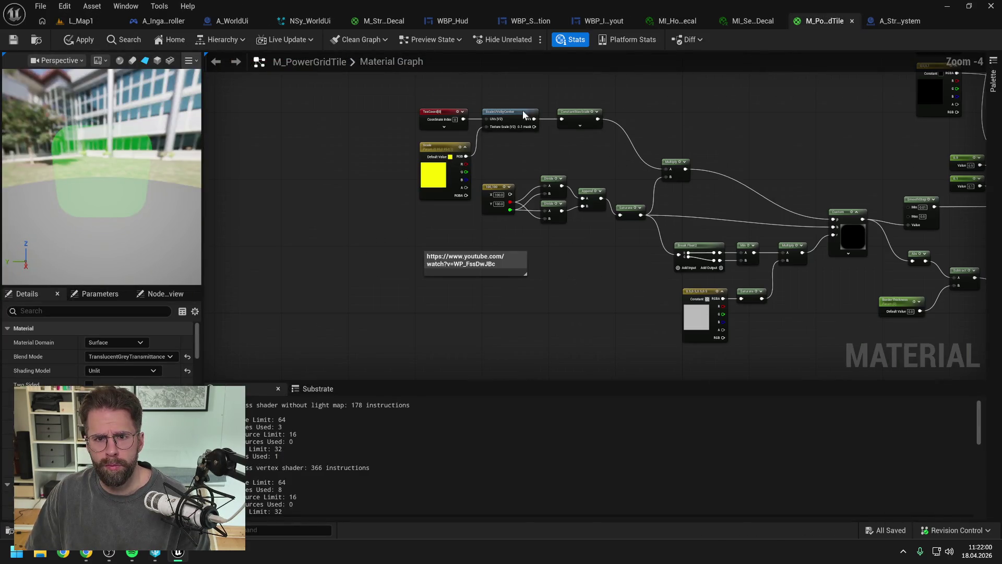
{"action": "left_click", "coordinate": [392, 21]}
{"action": "scroll", "coordinate": [517, 225], "scroll_direction": "up", "scroll_amount": 2}
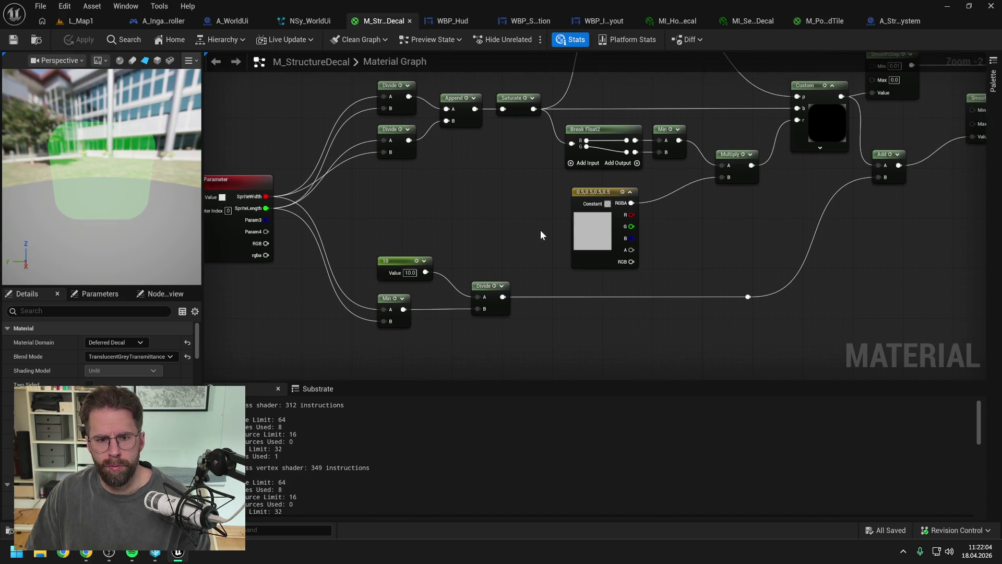
{"action": "mouse_move", "coordinate": [835, 210]}
{"action": "left_mouse_down"}
{"action": "mouse_move", "coordinate": [670, 240]}
{"action": "mouse_move", "coordinate": [748, 243]}
{"action": "mouse_move", "coordinate": [805, 263]}
{"action": "mouse_move", "coordinate": [825, 255]}
{"action": "mouse_move", "coordinate": [775, 263]}
{"action": "left_mouse_up"}
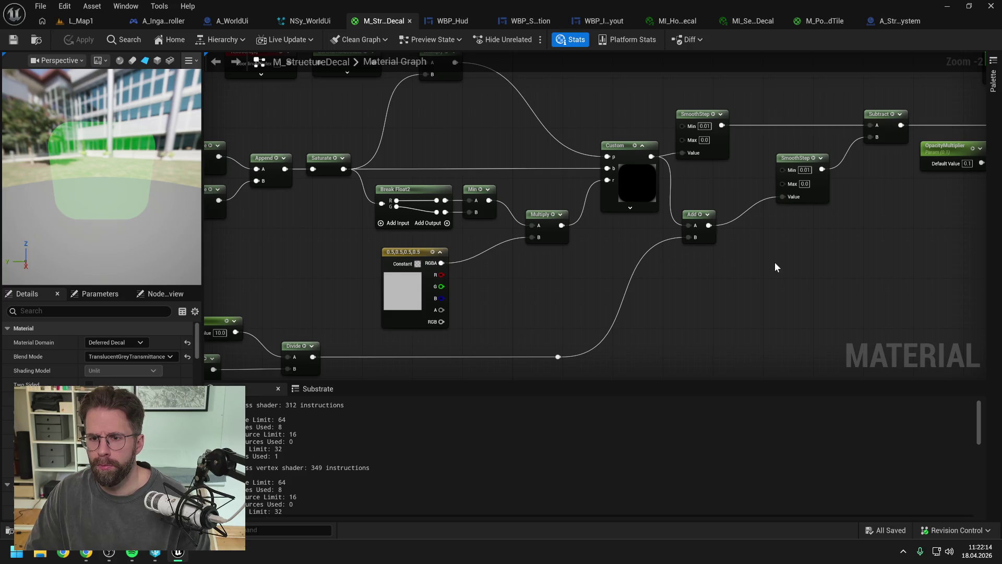
{"action": "scroll", "coordinate": [774, 267], "scroll_direction": "down", "scroll_amount": 1}
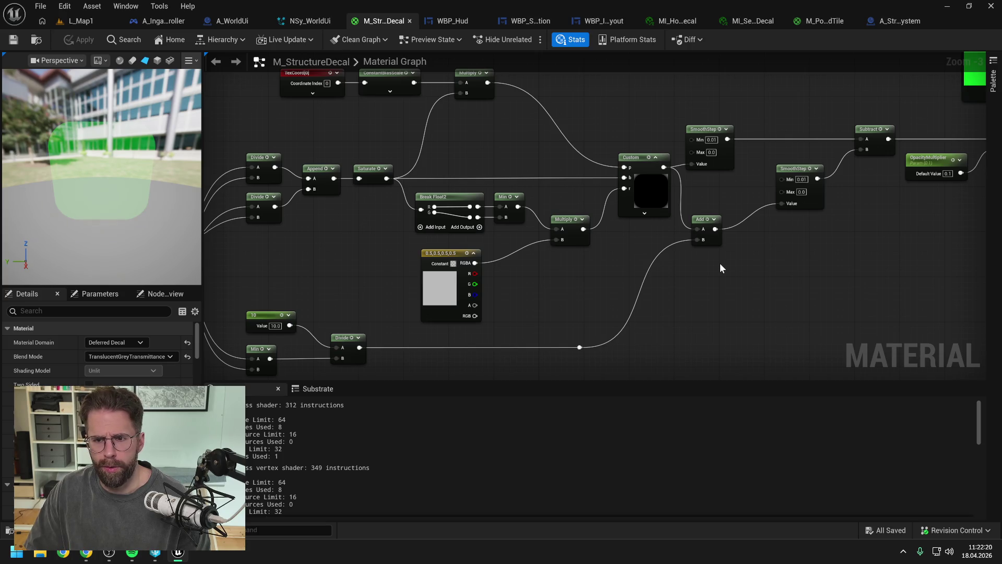
{"action": "left_click", "coordinate": [696, 240], "text": "alt"}
{"action": "left_click", "coordinate": [709, 241]}
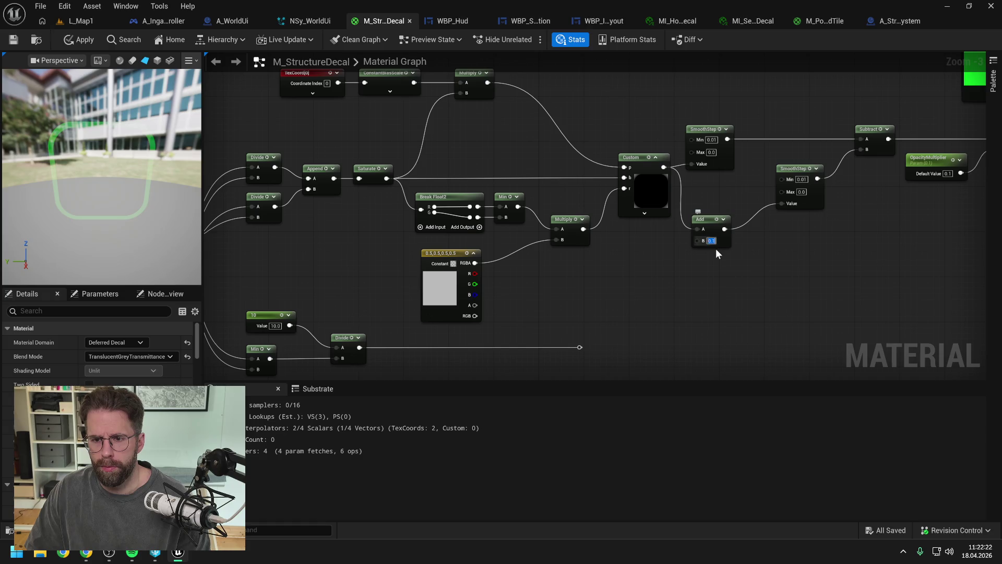
{"action": "type", "text": "0"}
{"action": "key", "text": "Return"}
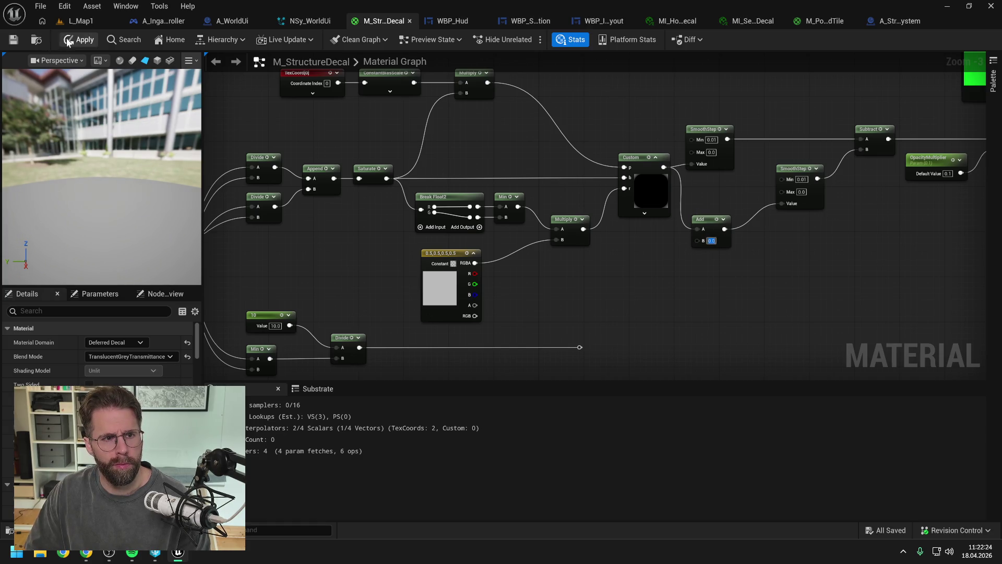
{"action": "left_click", "coordinate": [79, 22]}
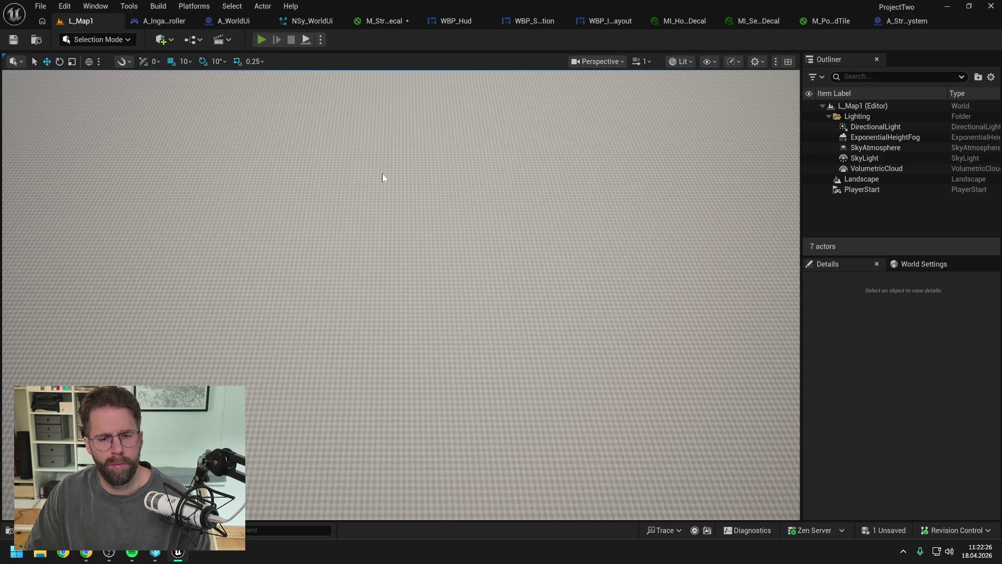
{"action": "key", "text": "alt+p"}
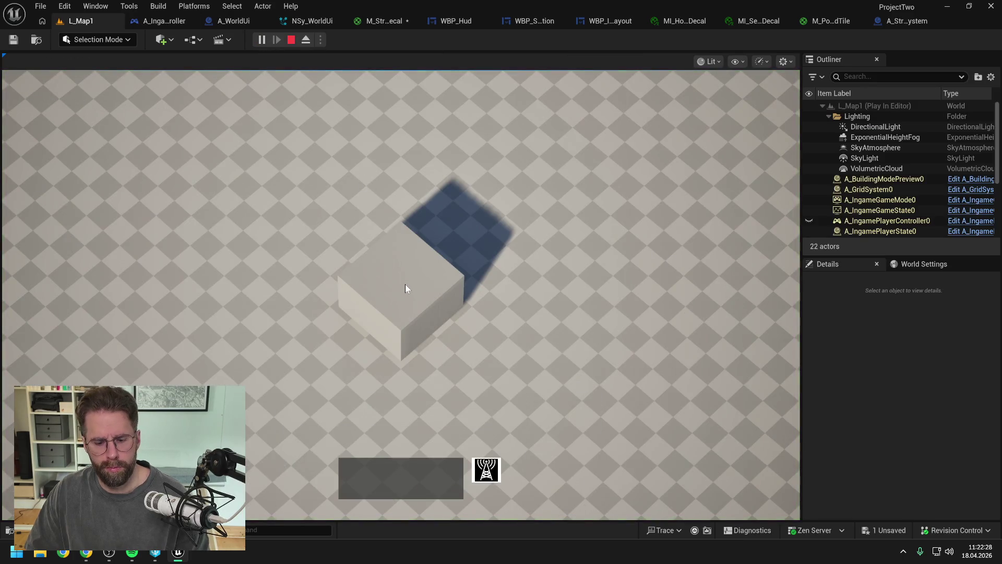
{"action": "key", "text": "Escape"}
{"action": "left_click", "coordinate": [384, 21]}
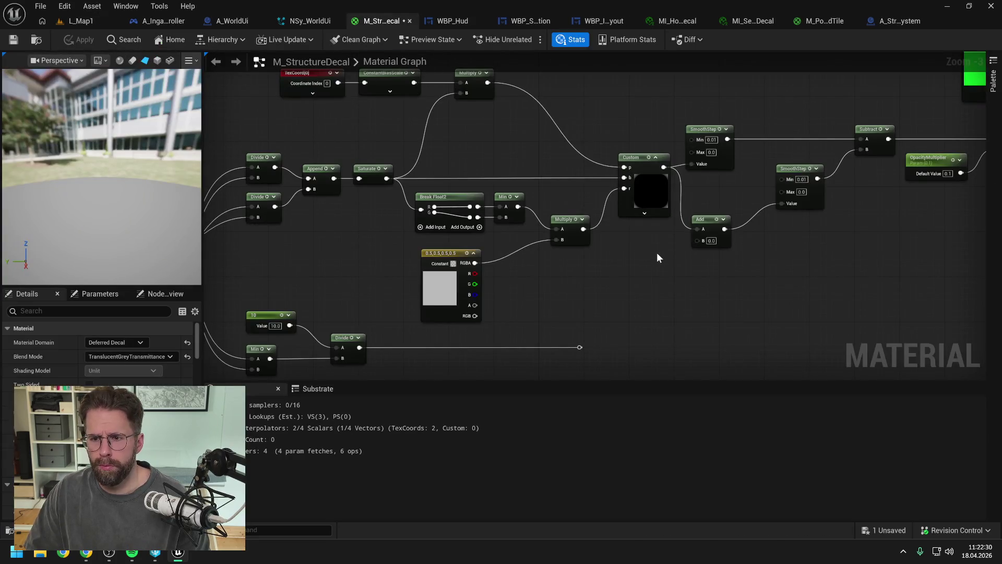
{"action": "left_click_drag", "start_coordinate": [579, 347], "coordinate": [698, 240]}
{"action": "left_click_drag", "start_coordinate": [576, 281], "coordinate": [698, 269]}
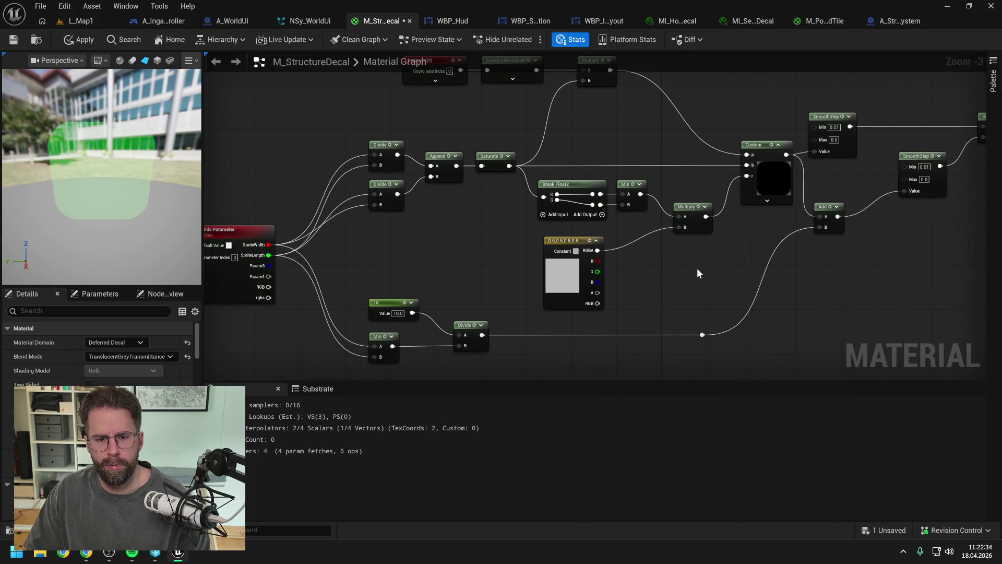
{"action": "left_click", "coordinate": [81, 40]}
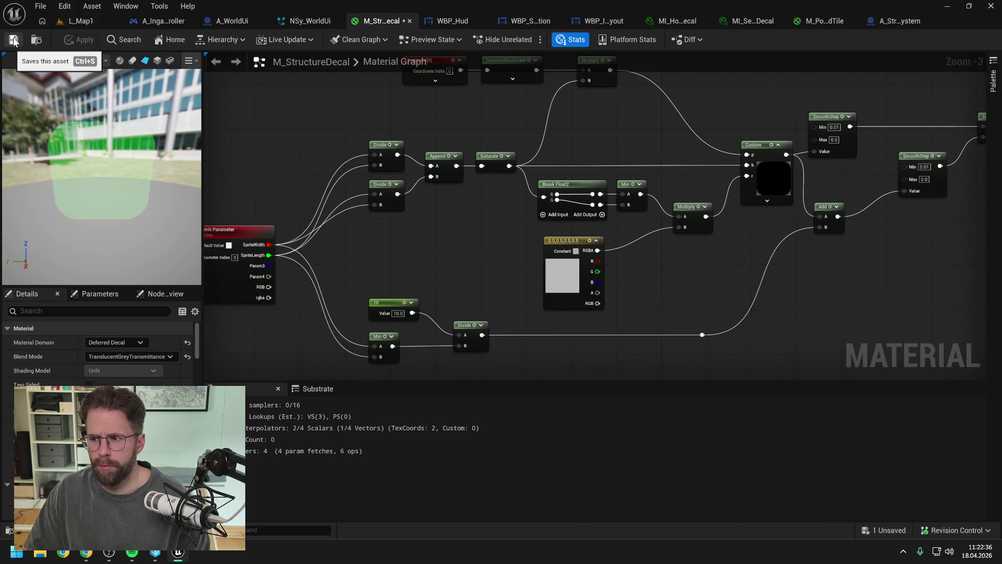
{"action": "left_click", "coordinate": [13, 40]}
{"action": "mouse_move", "coordinate": [858, 258]}
{"action": "left_mouse_down"}
{"action": "mouse_move", "coordinate": [667, 261]}
{"action": "mouse_move", "coordinate": [700, 298]}
{"action": "left_mouse_up"}
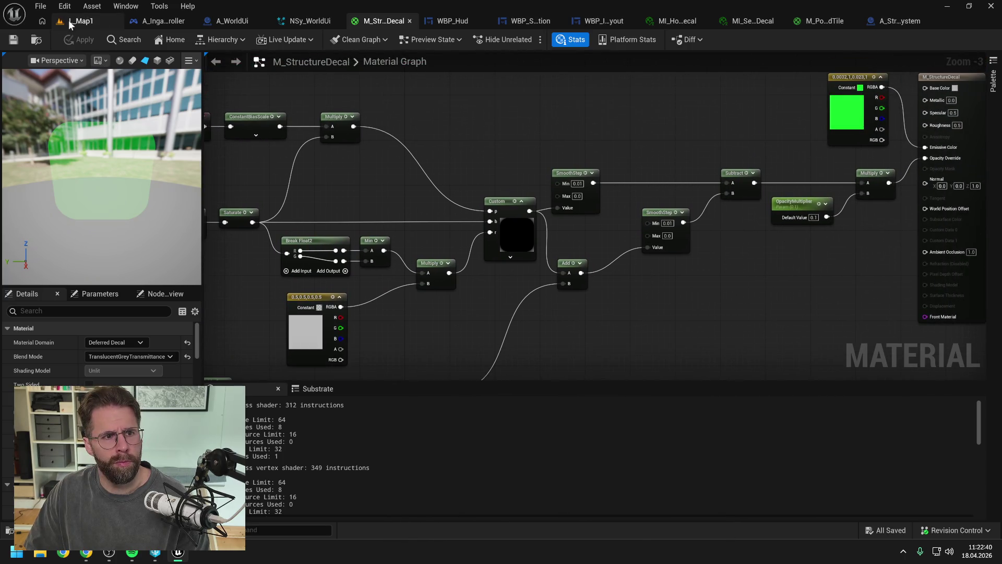
{"action": "left_click", "coordinate": [69, 21]}
{"action": "key", "text": "alt+p"}
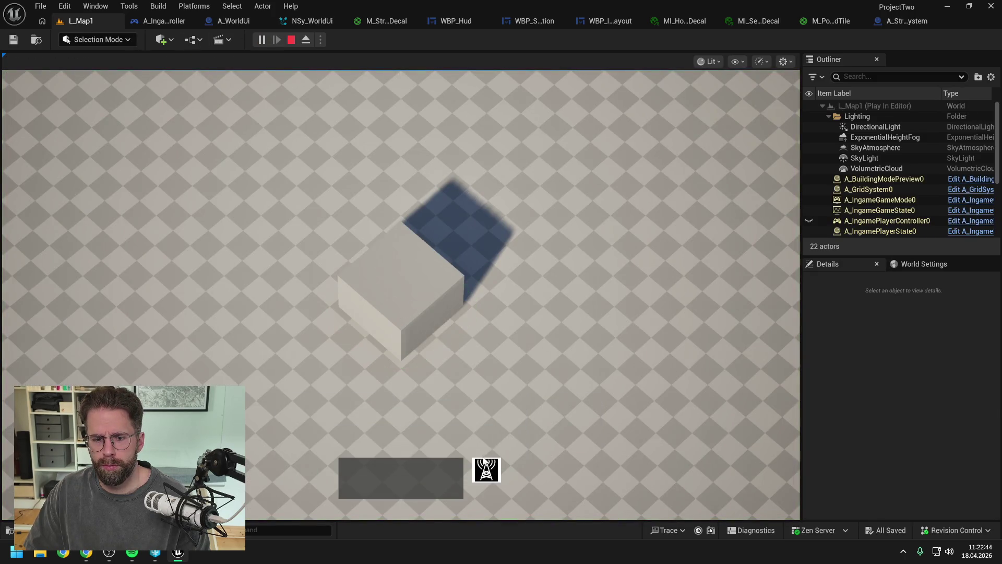
{"action": "key", "text": "b"}
{"action": "left_click", "coordinate": [636, 260]}
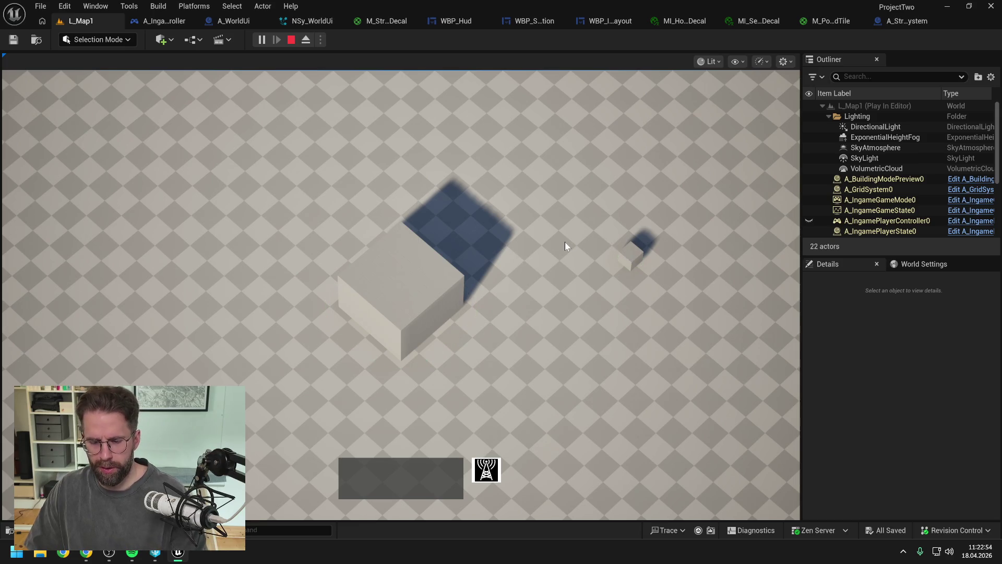
{"action": "key", "text": "Escape"}
{"action": "left_click", "coordinate": [389, 21]}
{"action": "scroll", "coordinate": [625, 122], "scroll_direction": "down", "scroll_amount": 3}
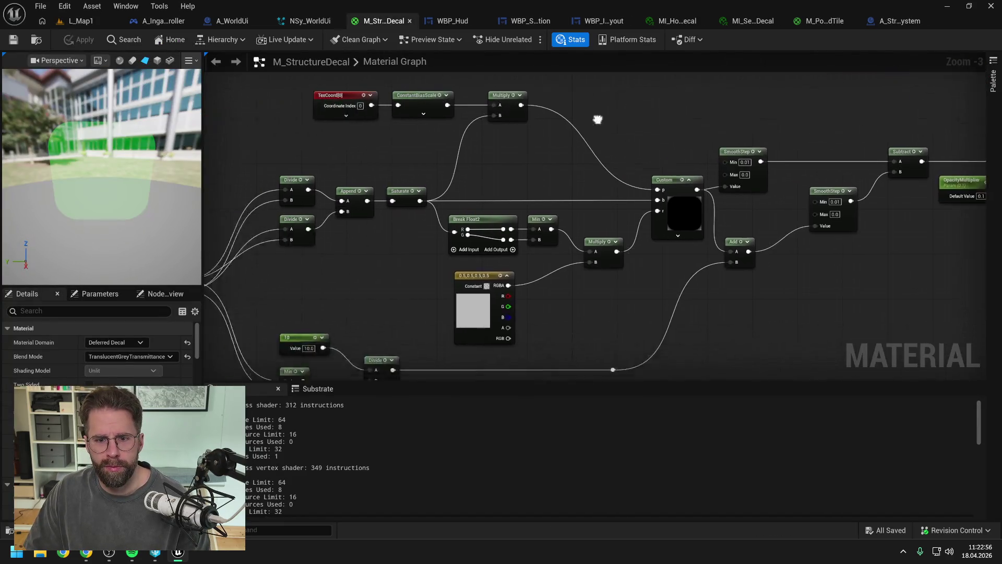
Wire the SmoothStep output directly into Multiply A.
{"action": "left_click_drag", "start_coordinate": [819, 224], "coordinate": [719, 230]}
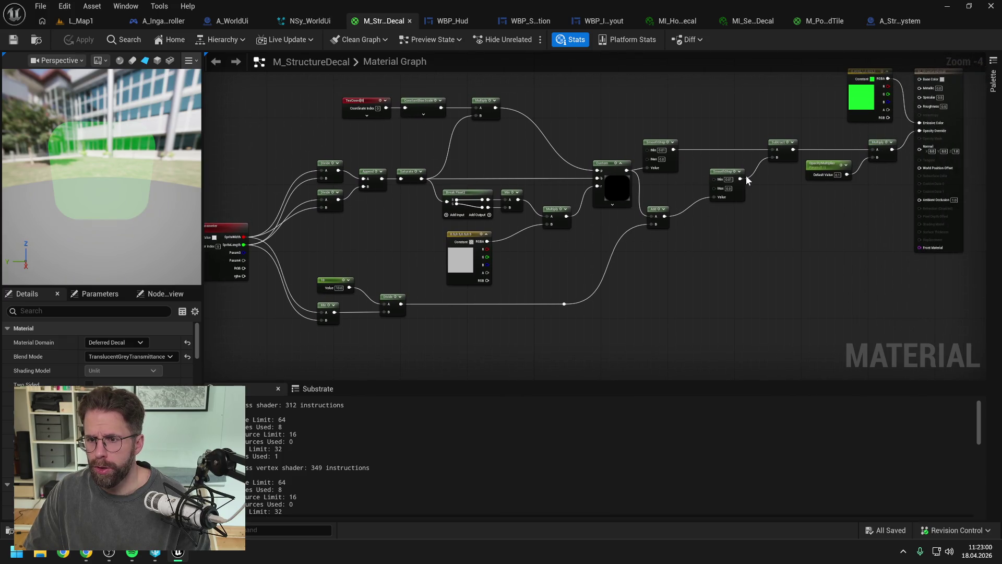
{"action": "left_click_drag", "start_coordinate": [673, 150], "coordinate": [877, 151]}
{"action": "scroll", "coordinate": [817, 141], "scroll_direction": "down", "scroll_amount": 2}
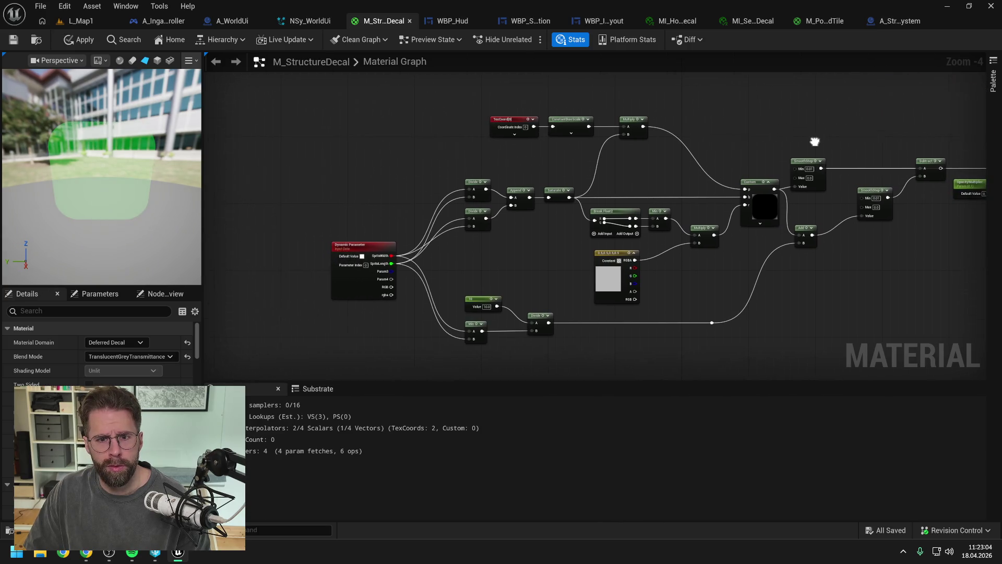
{"action": "scroll", "coordinate": [827, 144], "scroll_direction": "up", "scroll_amount": 2}
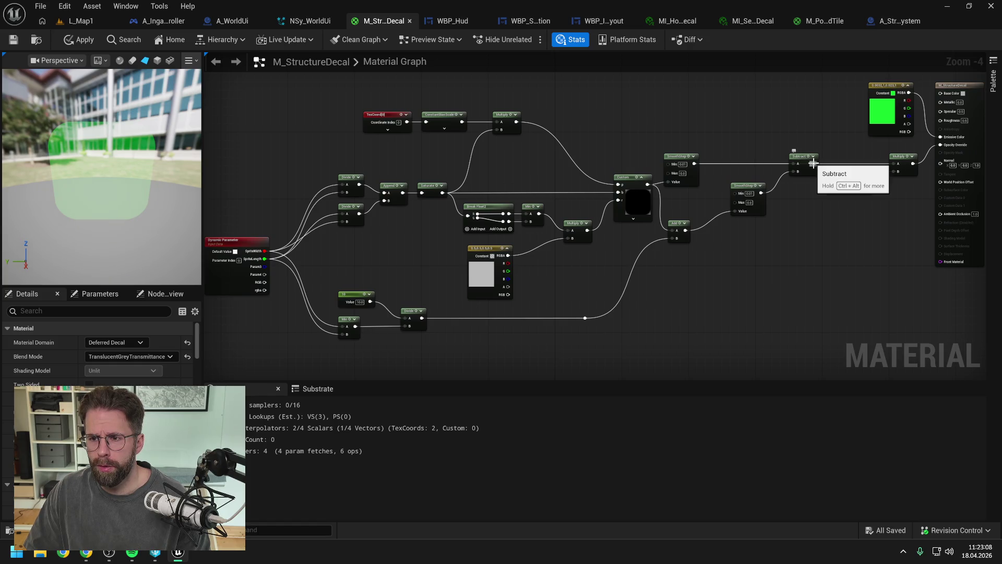
Break the Add node's B wire and set B to 0.1.
{"action": "left_click_drag", "start_coordinate": [595, 186], "coordinate": [706, 183]}
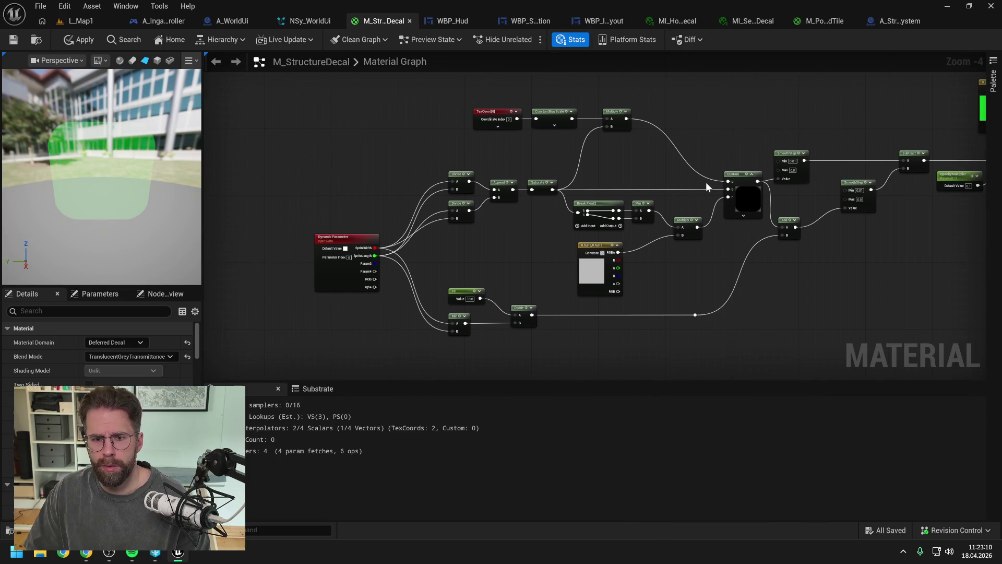
{"action": "left_click", "coordinate": [779, 235], "text": "alt"}
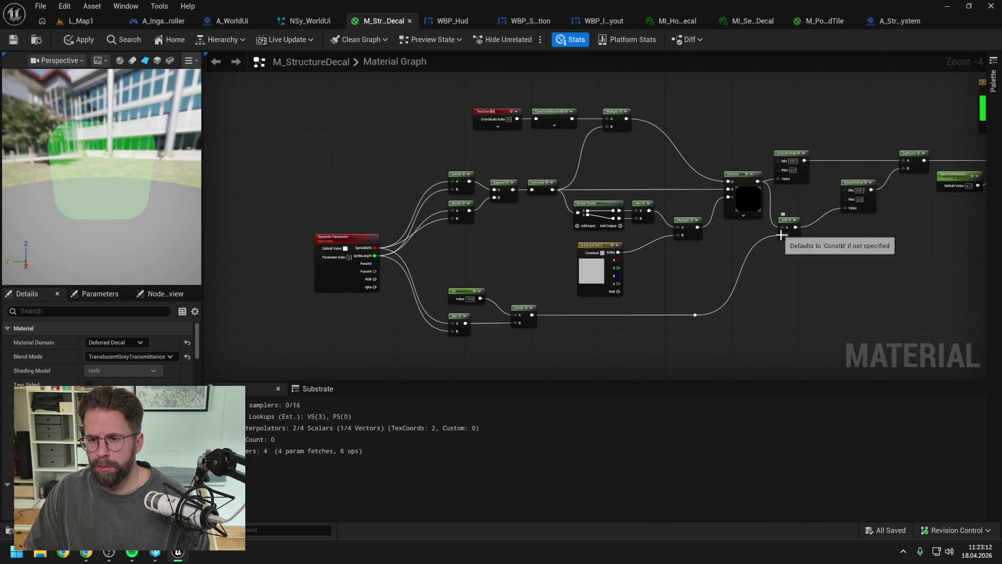
{"action": "type", "text": "0.1"}
{"action": "key", "text": "Return"}
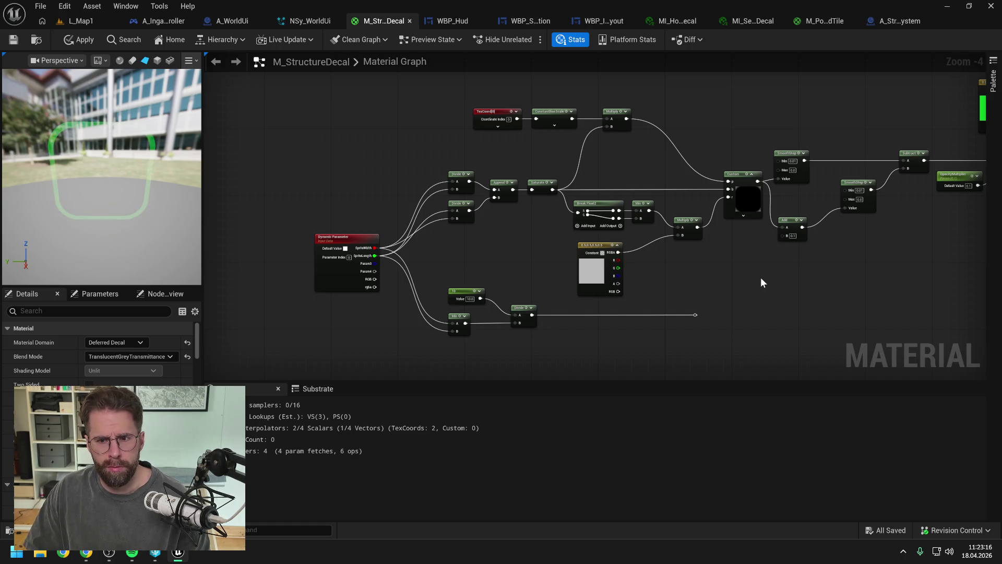
{"action": "left_click_drag", "start_coordinate": [486, 244], "coordinate": [611, 254]}
Wire parameter Y (100.0) into both Divide nodes and X into the lower Divide's A.
{"action": "left_click_drag", "start_coordinate": [308, 183], "coordinate": [670, 186]}
{"action": "scroll", "coordinate": [550, 192], "scroll_direction": "up", "scroll_amount": 4}
{"action": "mouse_move", "coordinate": [518, 187]}
{"action": "left_mouse_down"}
{"action": "mouse_move", "coordinate": [671, 260]}
{"action": "mouse_move", "coordinate": [790, 255]}
{"action": "left_mouse_up"}
{"action": "scroll", "coordinate": [320, 253], "scroll_direction": "down", "scroll_amount": 1}
{"action": "left_click_drag", "start_coordinate": [251, 219], "coordinate": [419, 219]}
{"action": "mouse_move", "coordinate": [253, 271]}
{"action": "left_mouse_down"}
{"action": "mouse_move", "coordinate": [603, 237]}
{"action": "mouse_move", "coordinate": [611, 211]}
{"action": "mouse_move", "coordinate": [750, 213]}
{"action": "mouse_move", "coordinate": [784, 201]}
{"action": "left_mouse_up"}
{"action": "left_click_drag", "start_coordinate": [649, 230], "coordinate": [784, 237]}
Hook FillPercent (1.0) into the Add node's B, apply the material, and go to L_Map1.
{"action": "scroll", "coordinate": [726, 219], "scroll_direction": "down", "scroll_amount": 4}
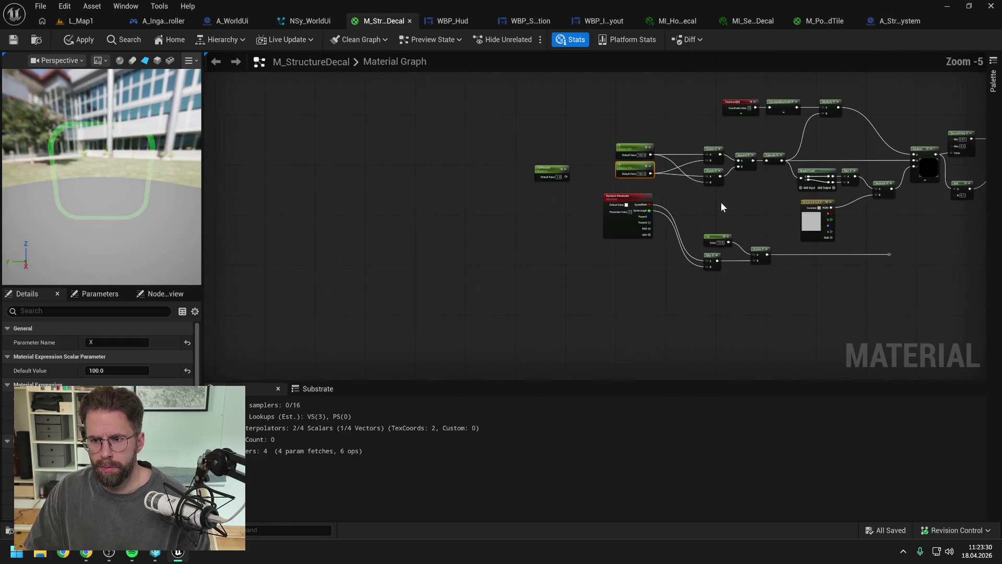
{"action": "left_click_drag", "start_coordinate": [722, 207], "coordinate": [640, 209]}
{"action": "mouse_move", "coordinate": [460, 171]}
{"action": "left_mouse_down"}
{"action": "mouse_move", "coordinate": [836, 223]}
{"action": "mouse_move", "coordinate": [879, 189]}
{"action": "mouse_move", "coordinate": [876, 207]}
{"action": "mouse_move", "coordinate": [704, 215]}
{"action": "left_mouse_up"}
{"action": "scroll", "coordinate": [860, 206], "scroll_direction": "up", "scroll_amount": 2}
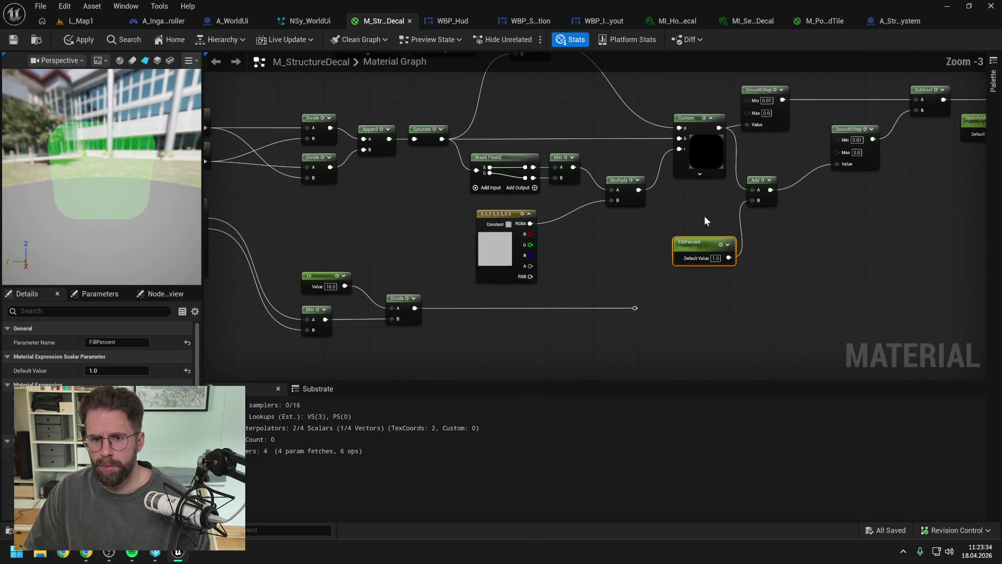
{"action": "left_click", "coordinate": [79, 40]}
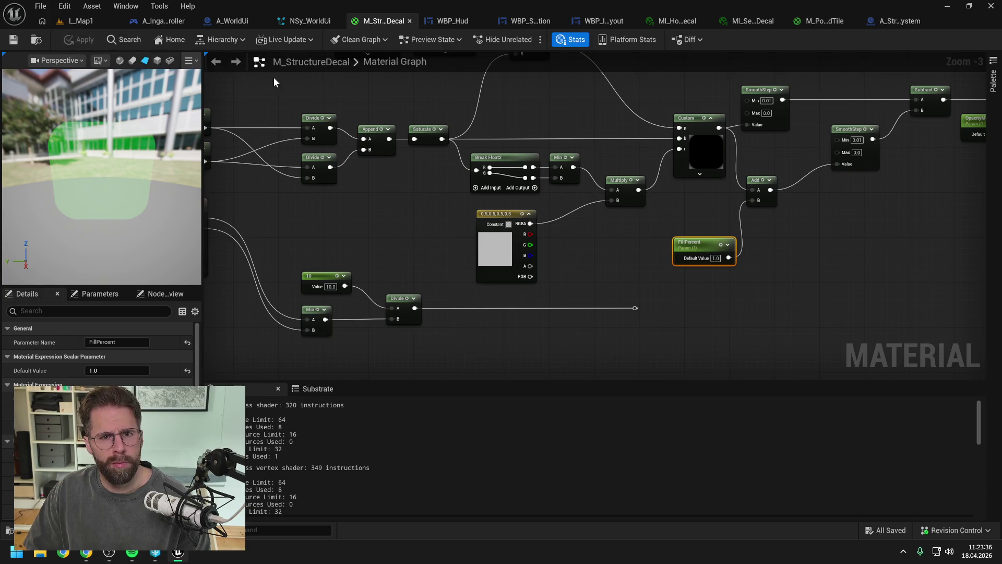
{"action": "left_click", "coordinate": [82, 21]}
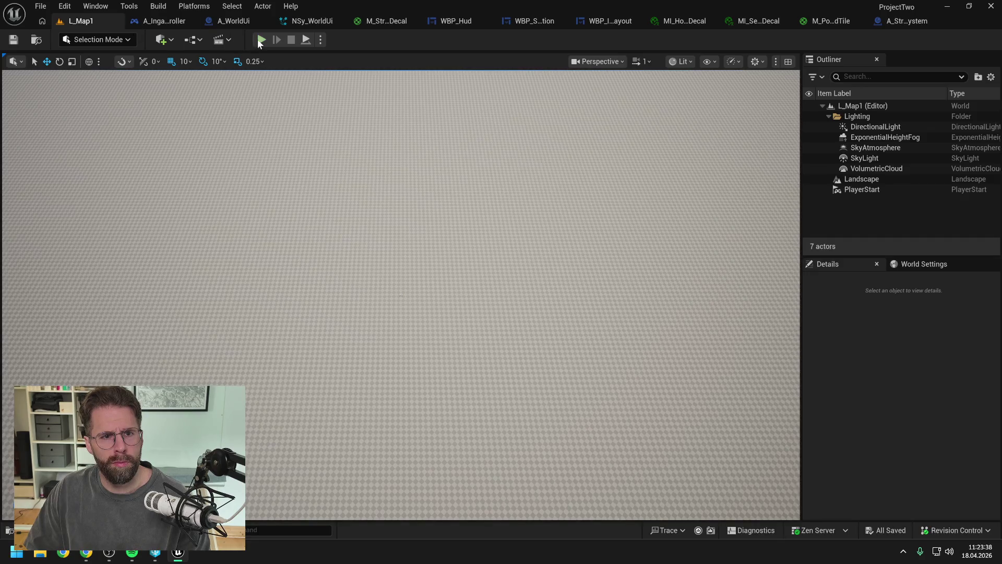
Start Play and place two small Power Grid Generator buildings in build mode.
{"action": "key", "text": "alt+p"}
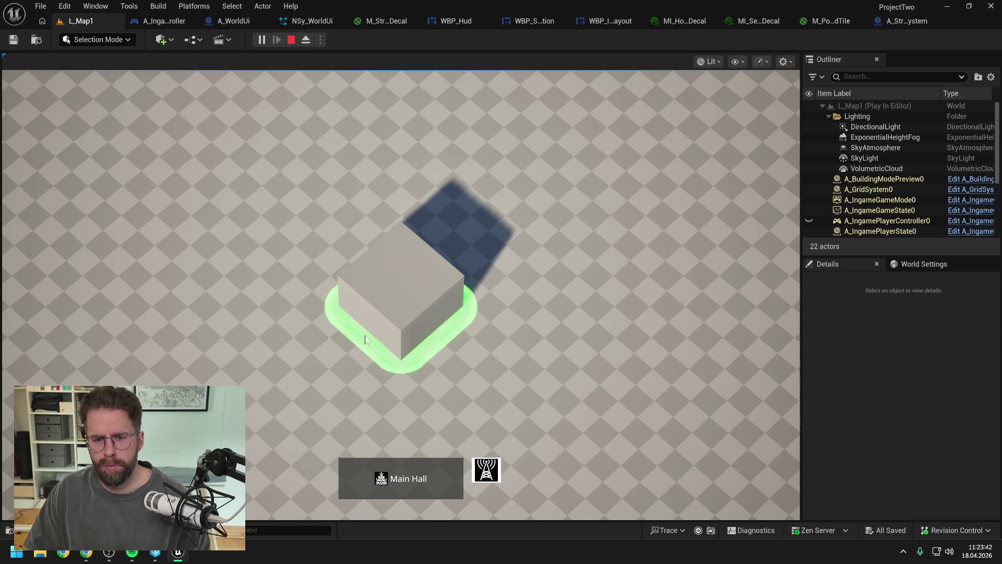
{"action": "key", "text": "b"}
{"action": "left_click", "coordinate": [613, 269]}
{"action": "left_click", "coordinate": [522, 166]}
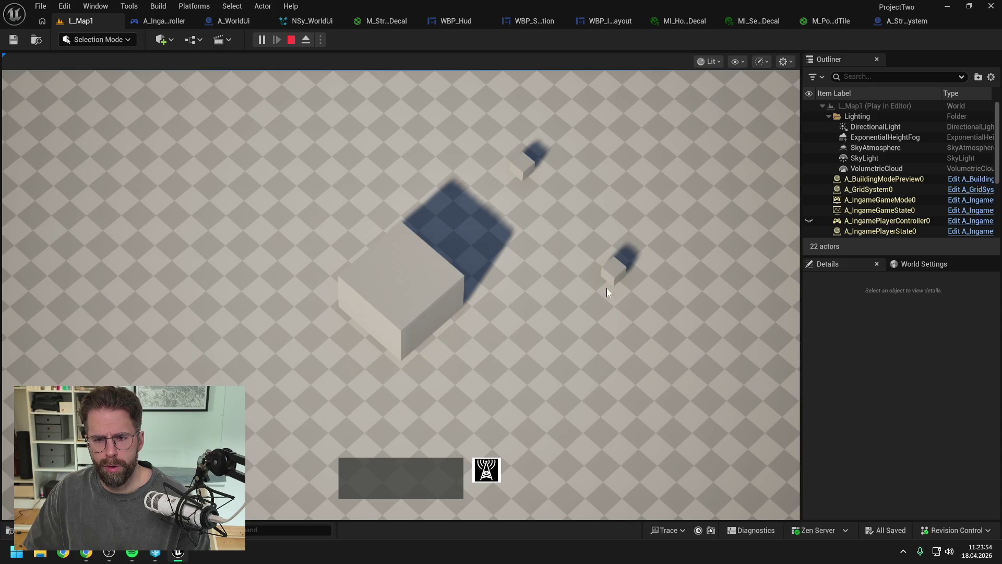
Box-select both generators, deselect them to check the decals, then stop play.
{"action": "left_click", "coordinate": [507, 149]}
{"action": "left_click_drag", "start_coordinate": [507, 150], "coordinate": [636, 268]}
{"action": "left_click", "coordinate": [562, 218]}
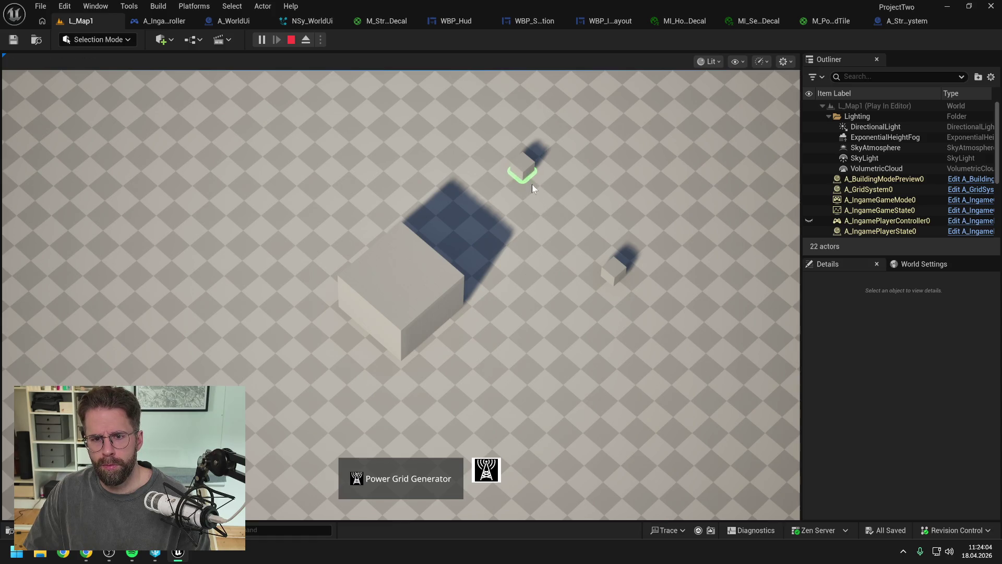
{"action": "scroll", "coordinate": [528, 173], "scroll_direction": "up", "scroll_amount": 2}
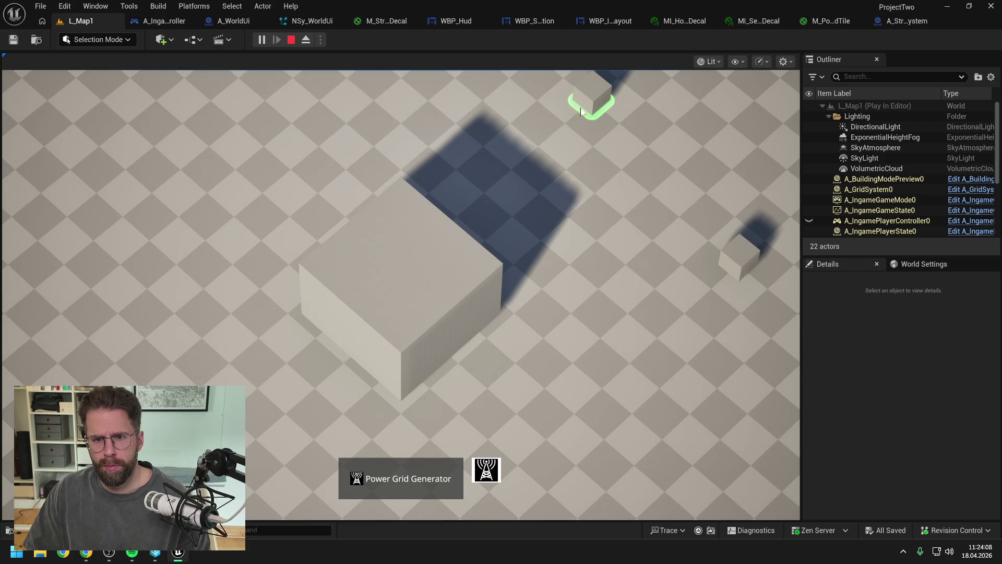
{"action": "scroll", "coordinate": [584, 156], "scroll_direction": "down", "scroll_amount": 3}
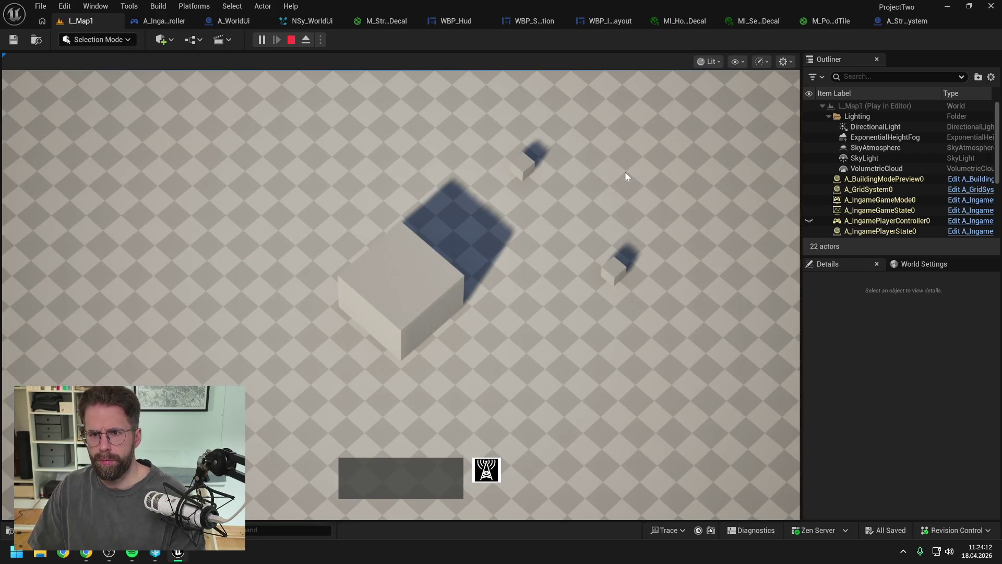
{"action": "key", "text": "Escape"}
{"action": "left_click", "coordinate": [672, 21]}
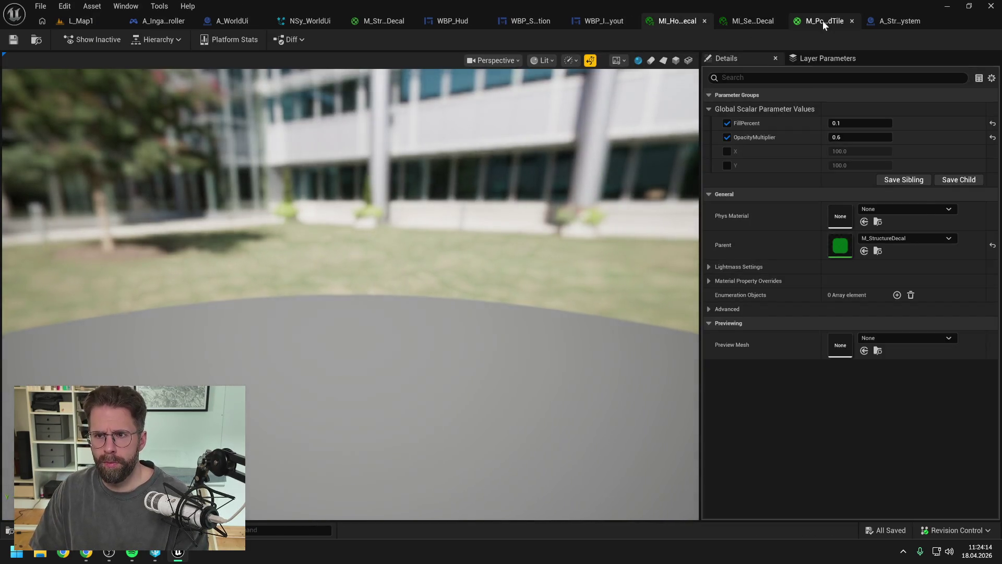
Bring up the M_StructureDecal graph and pan to see all its nodes.
{"action": "left_click", "coordinate": [823, 21]}
{"action": "left_click", "coordinate": [675, 21]}
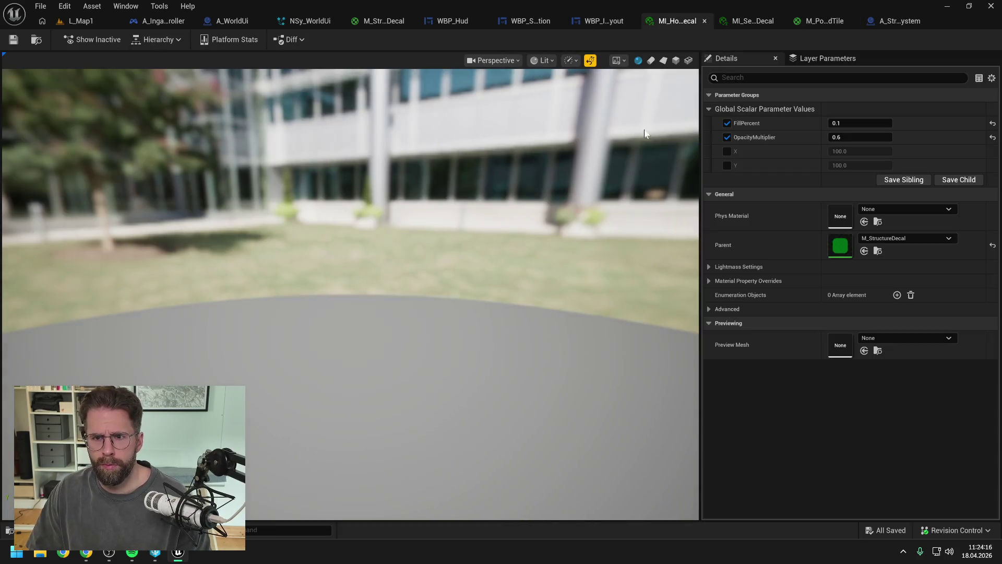
{"action": "left_click", "coordinate": [353, 22]}
{"action": "scroll", "coordinate": [559, 217], "scroll_direction": "down", "scroll_amount": 1}
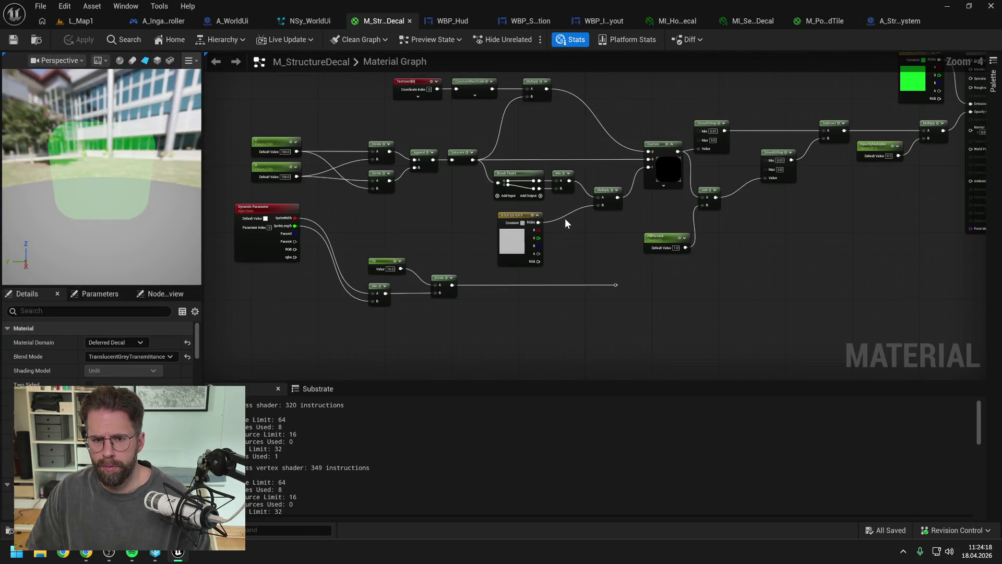
{"action": "left_click_drag", "start_coordinate": [578, 248], "coordinate": [616, 249]}
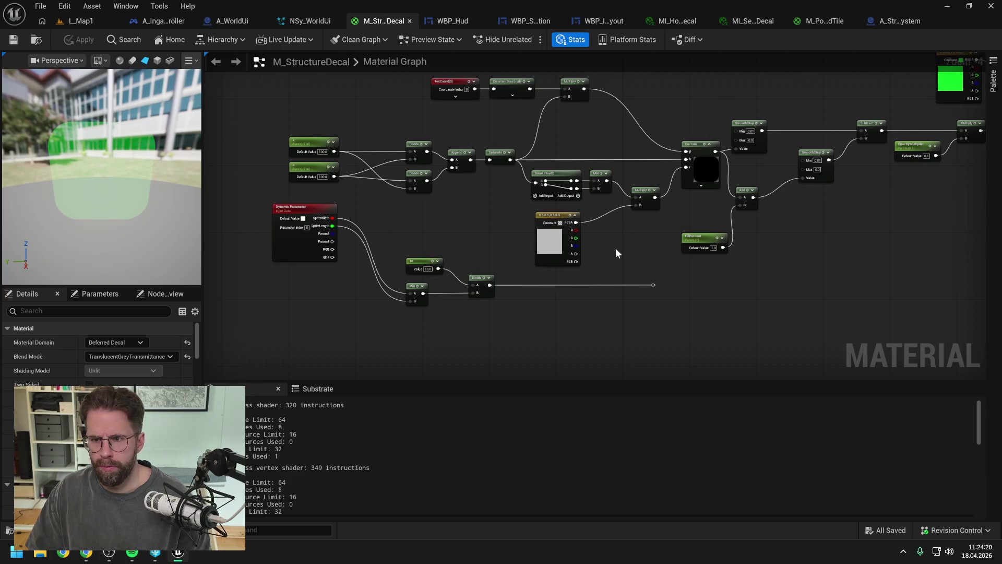
{"action": "scroll", "coordinate": [616, 248], "scroll_direction": "down", "scroll_amount": 1}
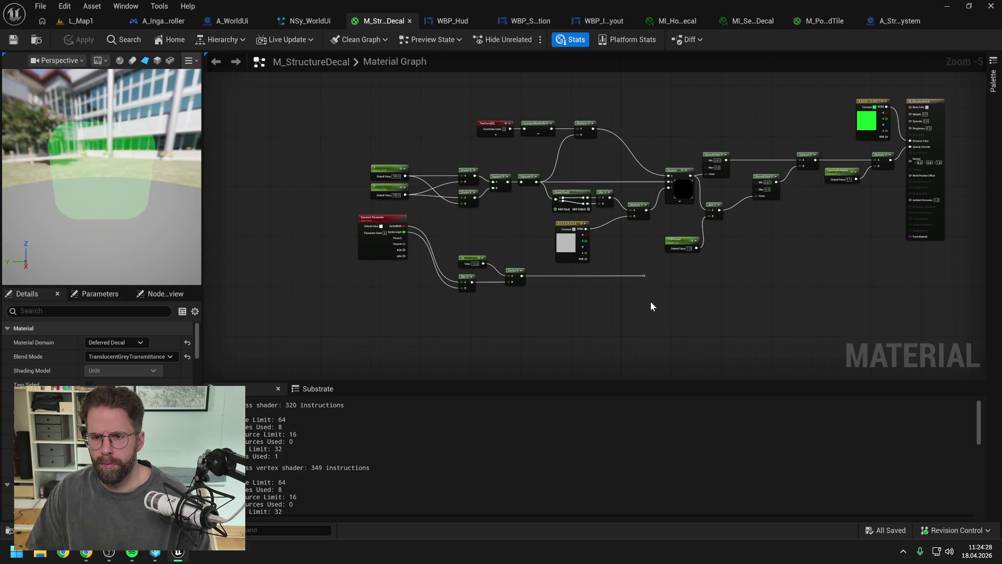
Delete the Divide, Min, constant and Dynamic Parameter nodes, save, and open NSy_WorldUi's overview.
{"action": "left_click_drag", "start_coordinate": [568, 293], "coordinate": [449, 250]}
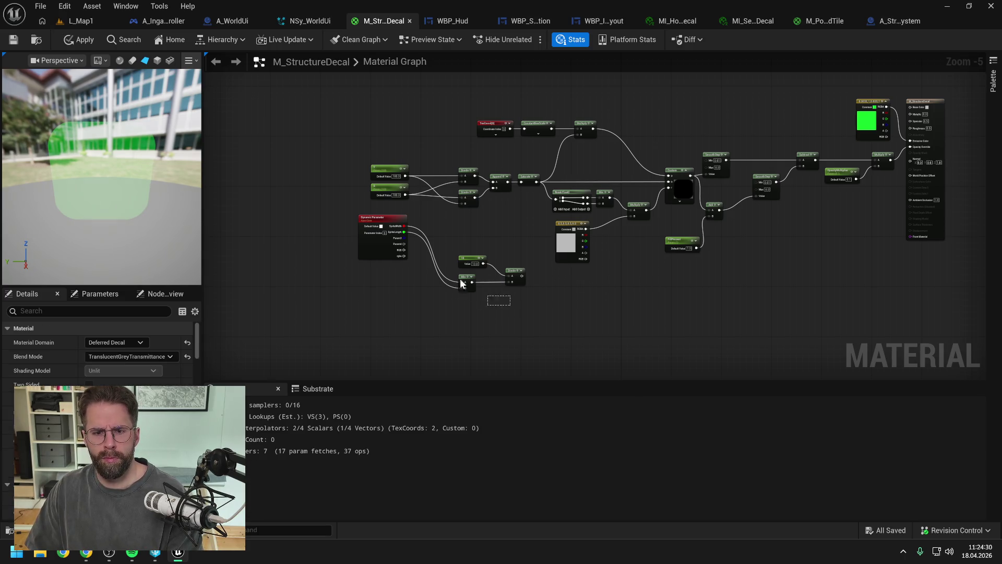
{"action": "key", "text": "Delete"}
{"action": "left_click", "coordinate": [382, 222]}
{"action": "key", "text": "Delete"}
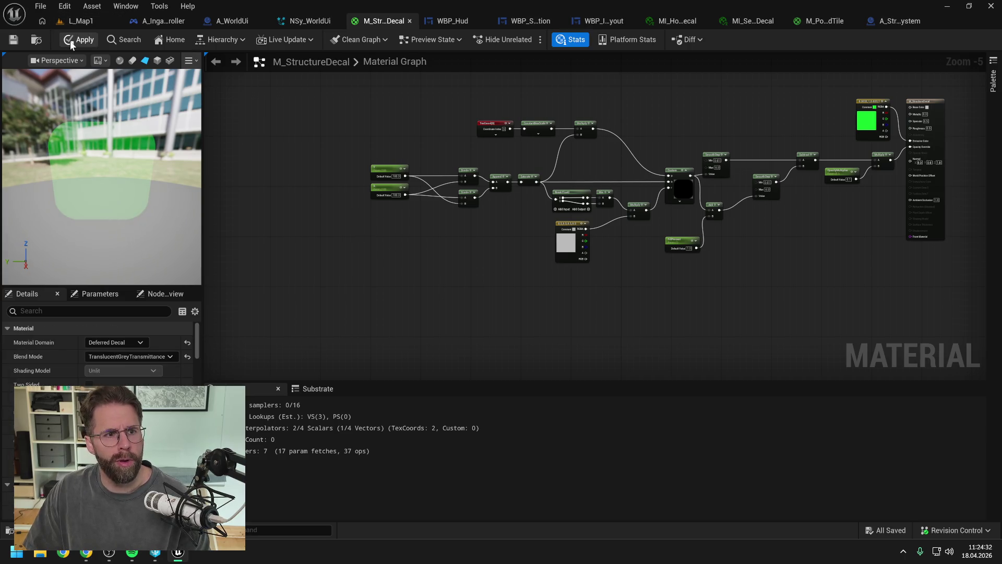
{"action": "key", "text": "ctrl+s"}
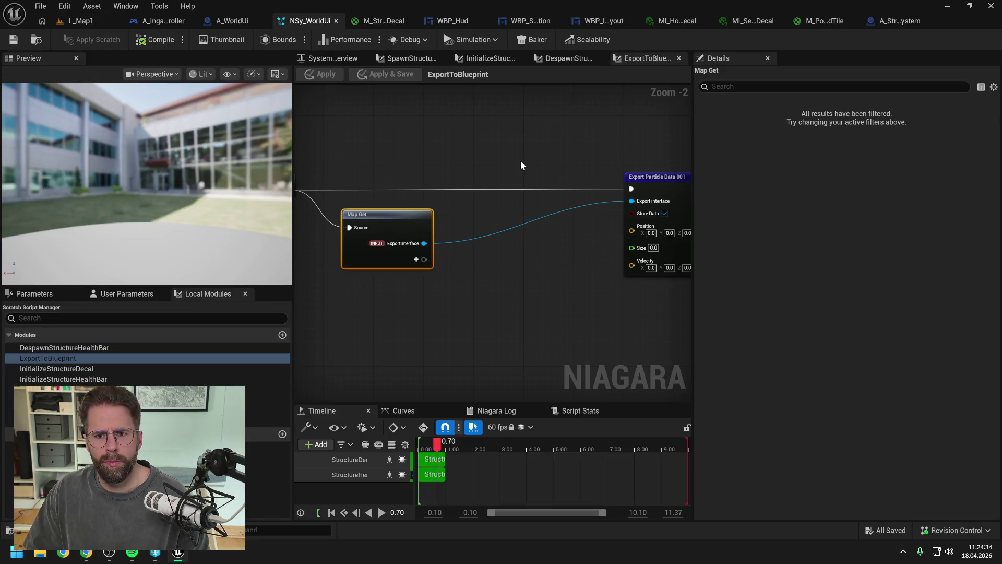
{"action": "left_click", "coordinate": [318, 19]}
{"action": "left_click", "coordinate": [352, 59]}
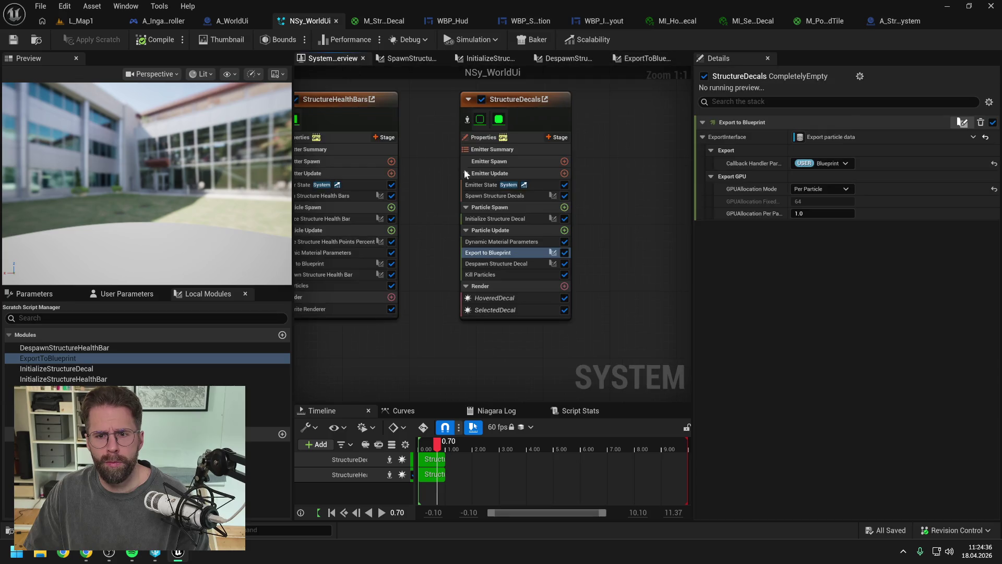
Delete the Dynamic Material Parameters module from Particle Update and save NSy_WorldUi.
{"action": "left_click", "coordinate": [501, 264]}
{"action": "left_click", "coordinate": [503, 241]}
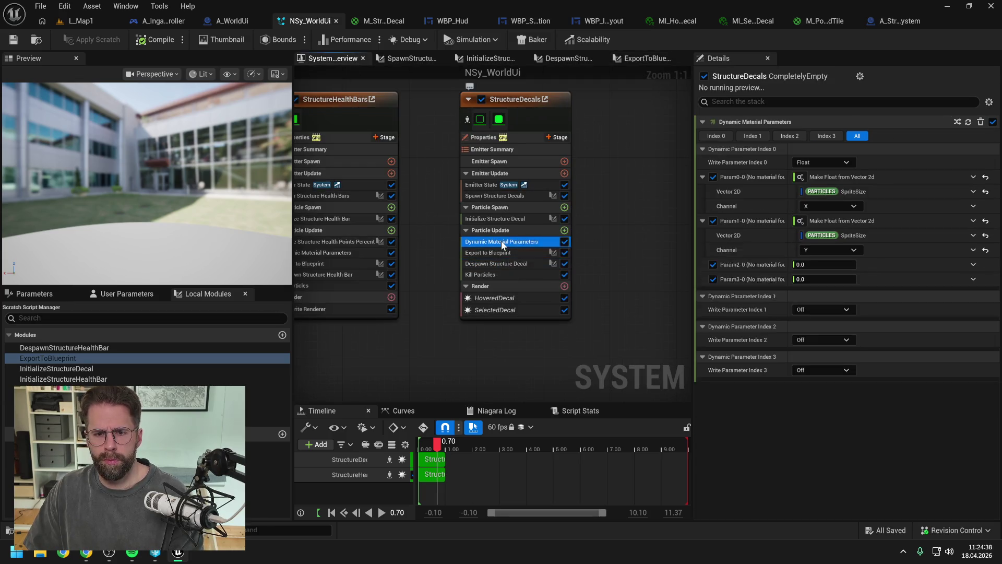
{"action": "key", "text": "Delete"}
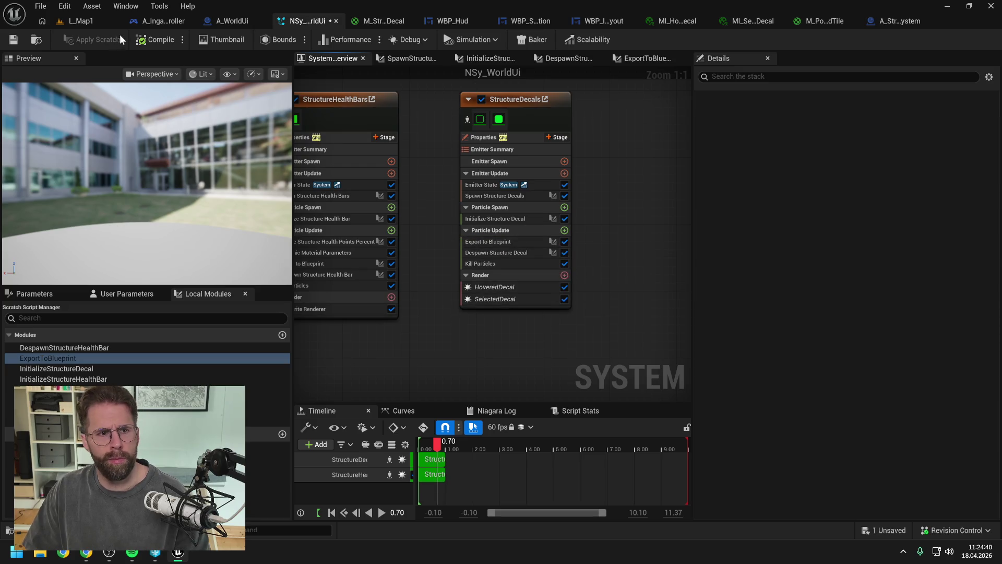
{"action": "left_click", "coordinate": [14, 40]}
Return to the M_StructureDecal material graph and frame its nodes.
{"action": "left_click", "coordinate": [384, 21]}
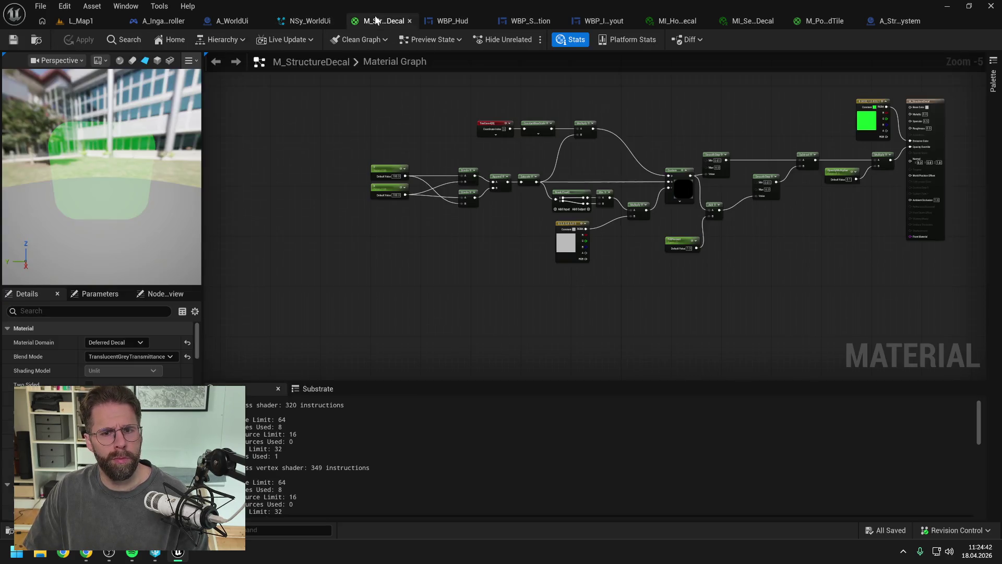
{"action": "left_click_drag", "start_coordinate": [695, 113], "coordinate": [650, 131]}
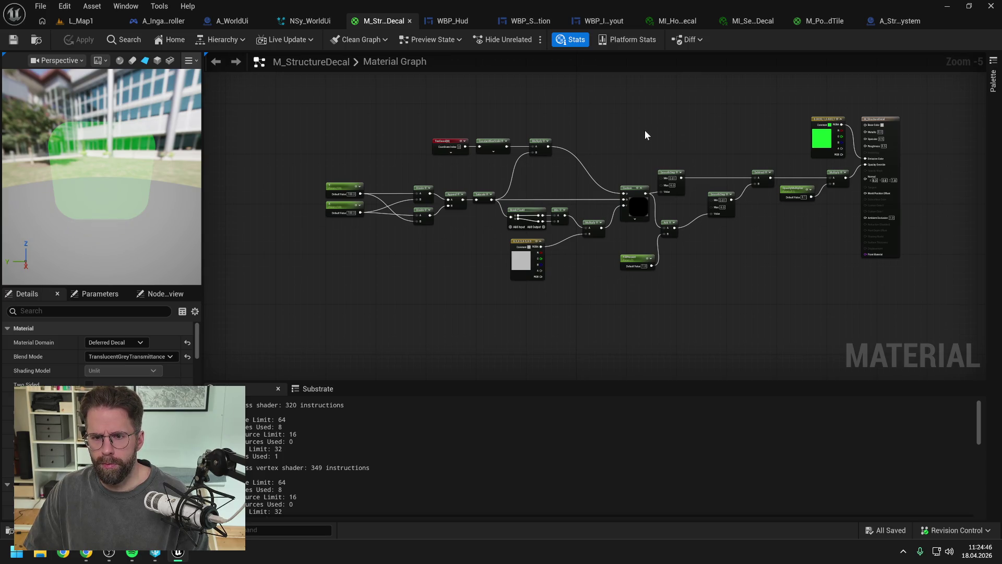
{"action": "left_click_drag", "start_coordinate": [645, 134], "coordinate": [630, 134]}
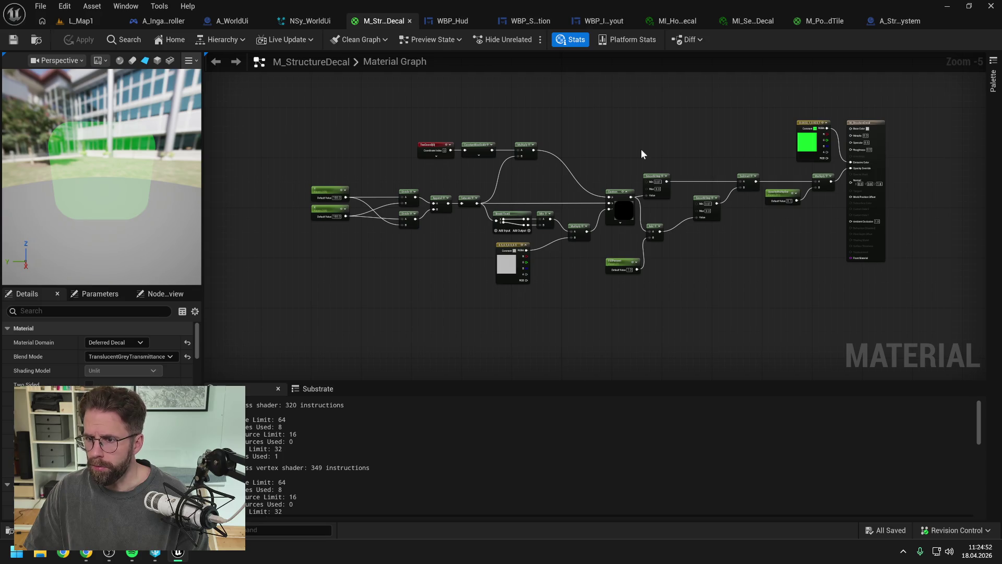
{"action": "scroll", "coordinate": [641, 151], "scroll_direction": "up", "scroll_amount": 1}
{"action": "left_click_drag", "start_coordinate": [642, 153], "coordinate": [662, 152]}
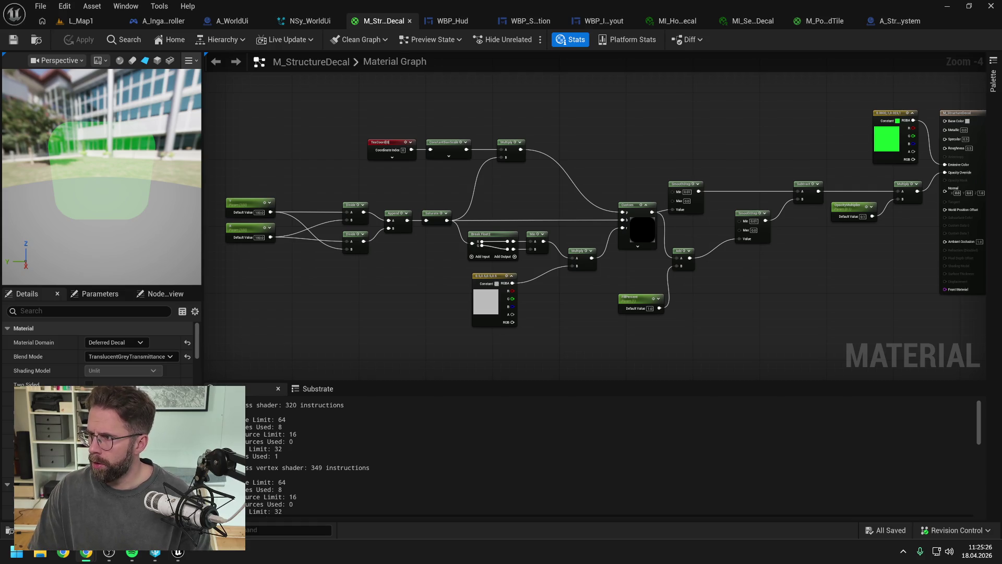
{"action": "key", "text": "alt+Tab"}
Ask Claude, in German, for a second mask showing only the inner rounded square.
{"action": "type", "text": "Wir haben"}
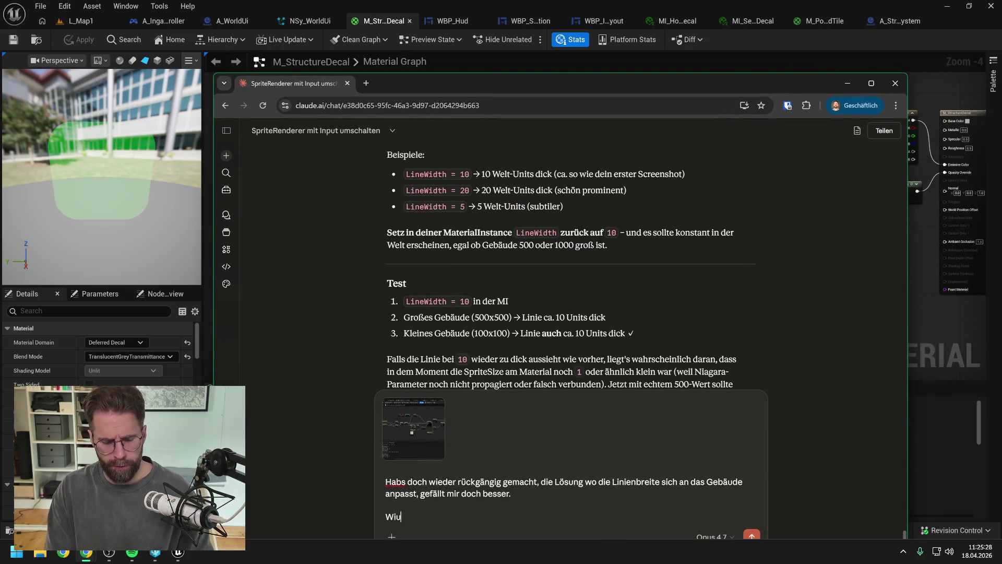
{"action": "type", "text": " nun die Masek,"}
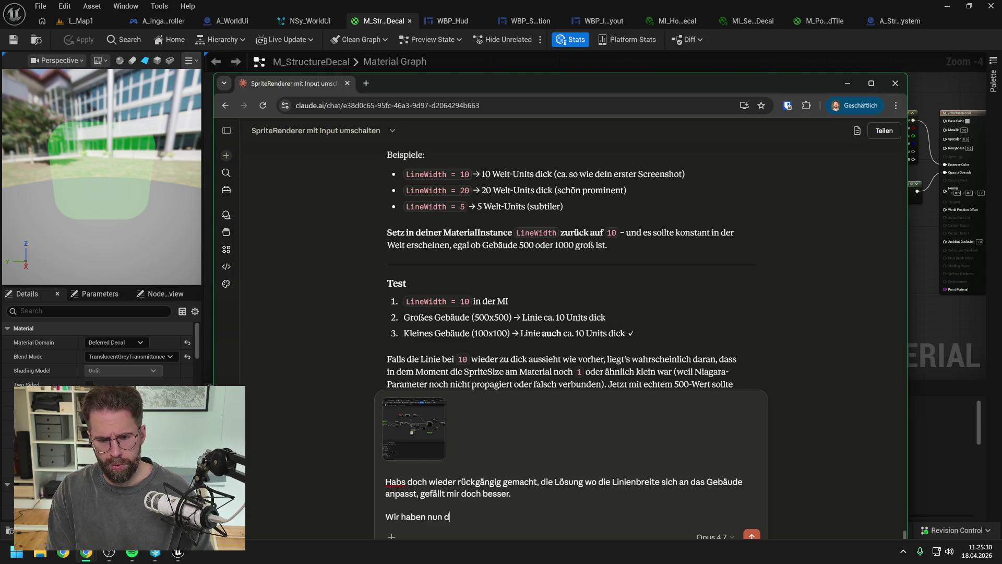
{"action": "key", "text": "BackSpace"}
{"action": "key", "text": "BackSpace"}
{"action": "key", "text": "BackSpace"}
{"action": "type", "text": "ke, um"}
{"action": "type", "text": " nur die AUß"}
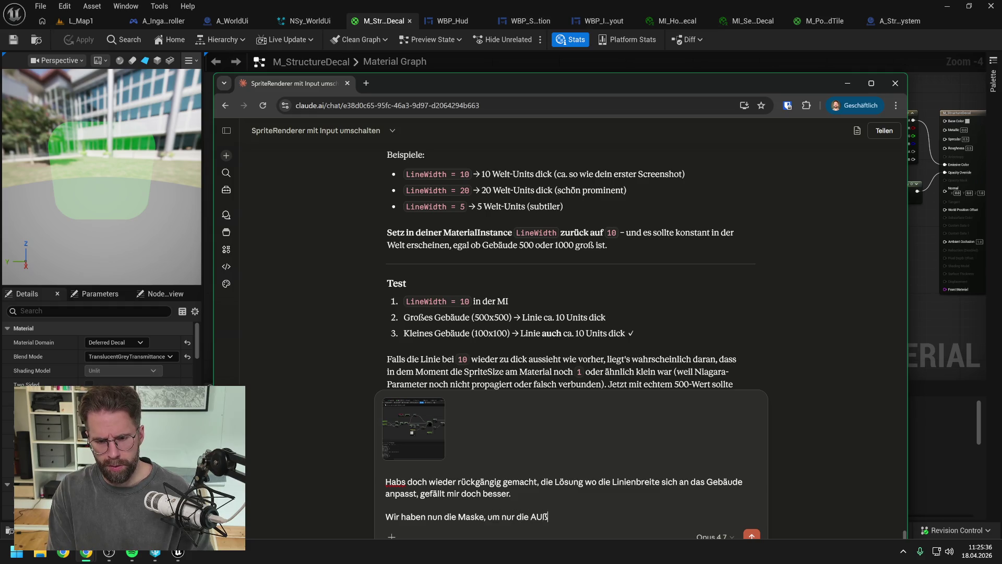
{"action": "key", "text": "BackSpace"}
{"action": "key", "text": "BackSpace"}
{"action": "type", "text": "uß"}
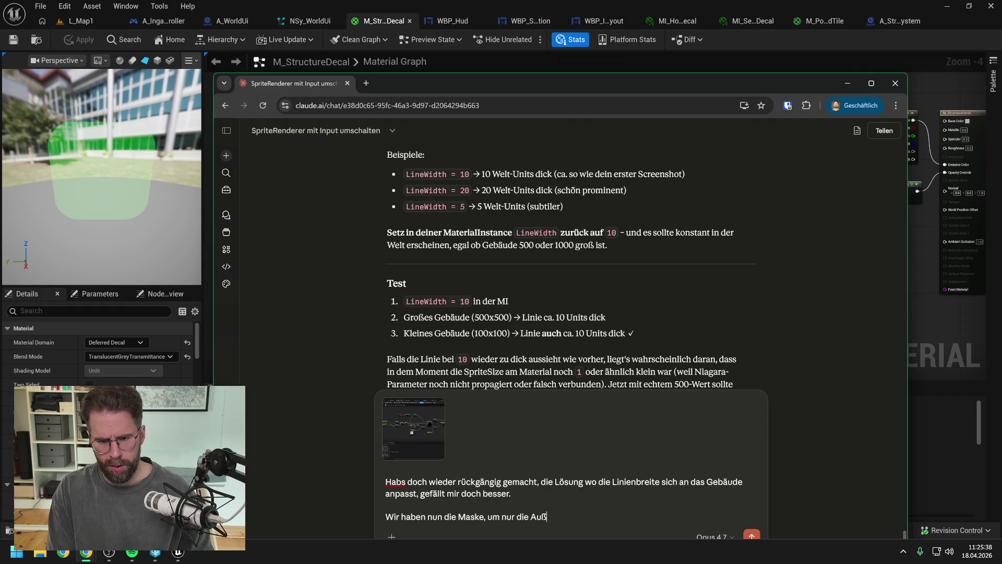
{"action": "type", "text": "enlinie an"}
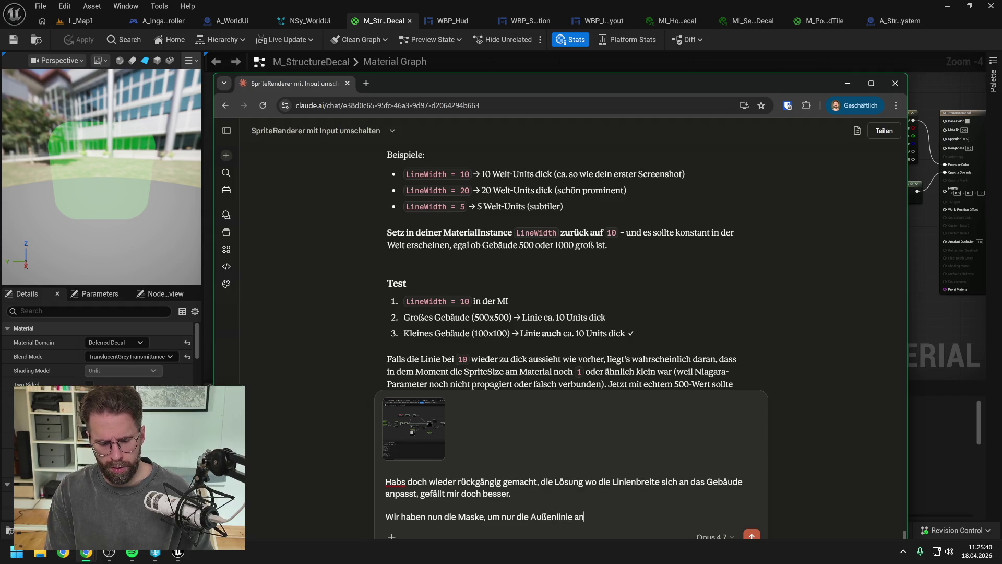
{"action": "type", "text": "zuzeigen. Je"}
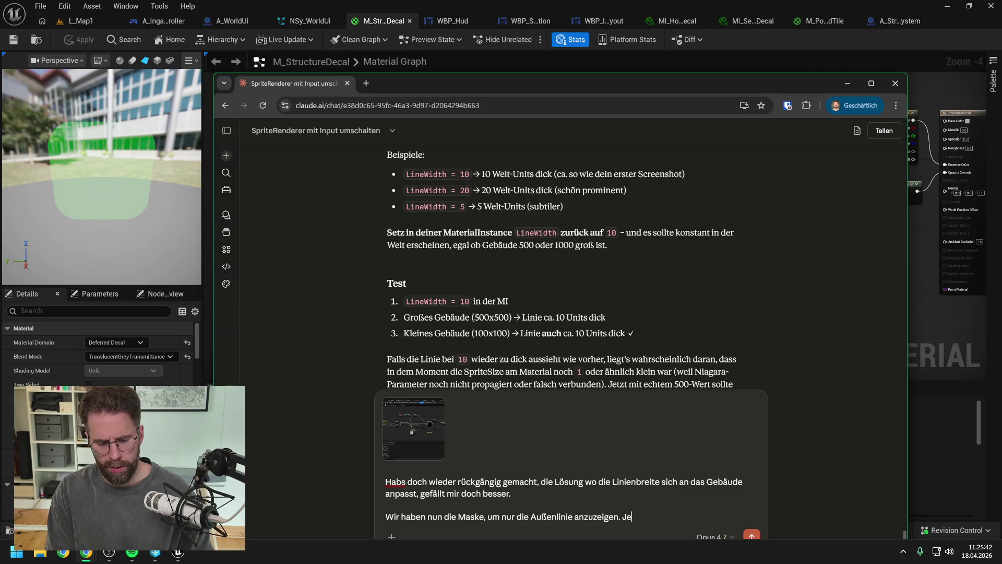
{"action": "type", "text": "tzt hätte ich ger"}
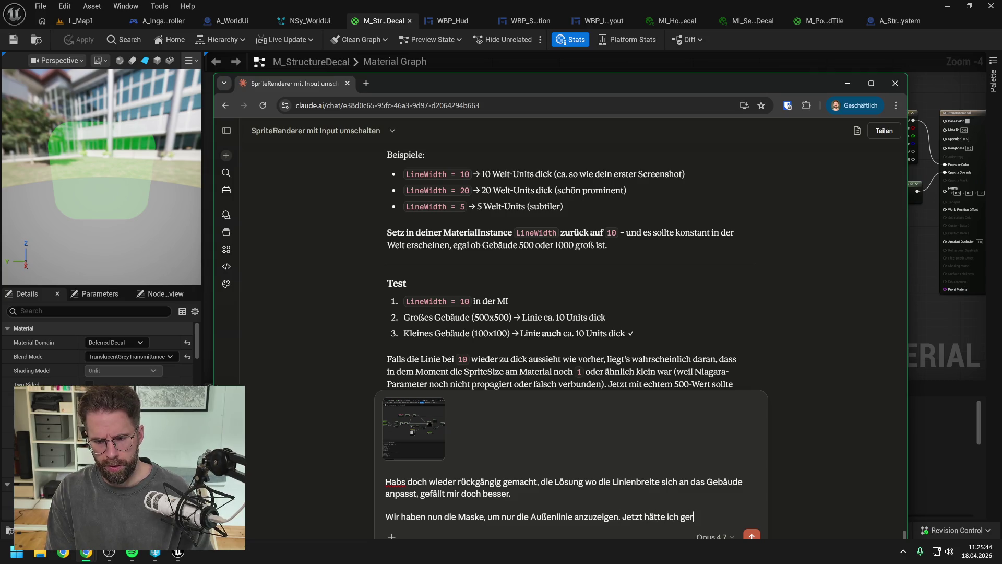
{"action": "type", "text": "ne noch eine Maske "}
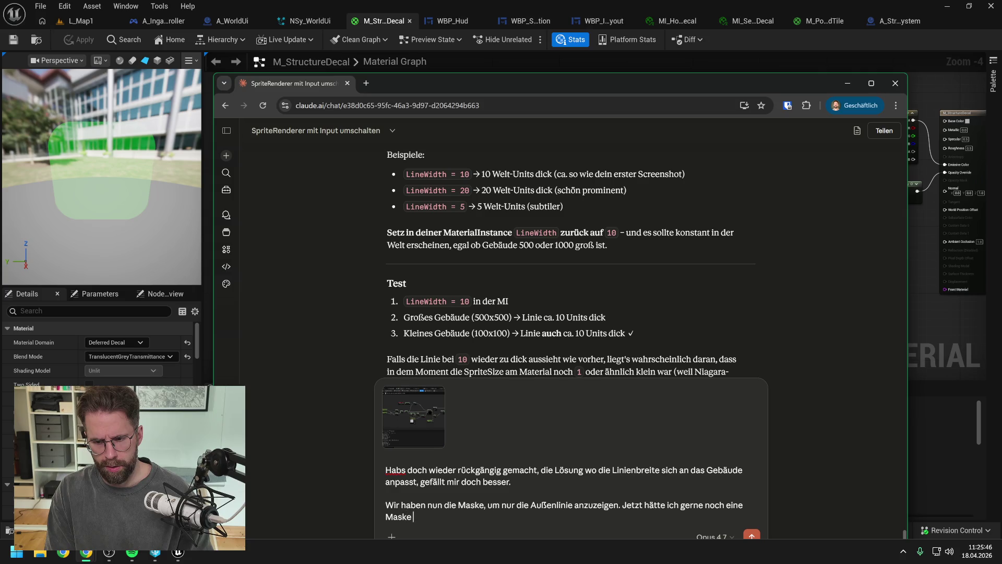
{"action": "type", "text": "um nur das innere"}
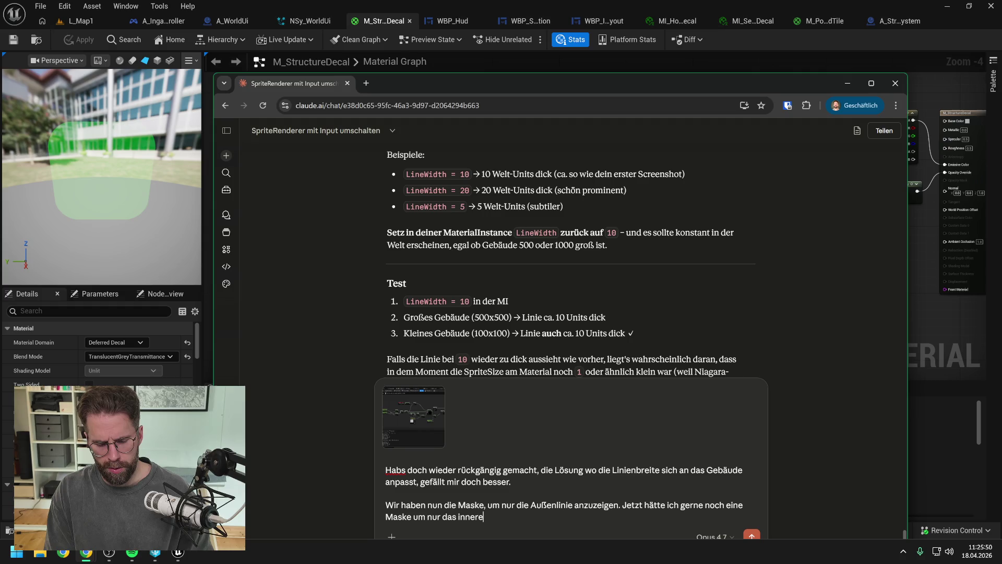
{"action": "type", "text": " runde Quadra"}
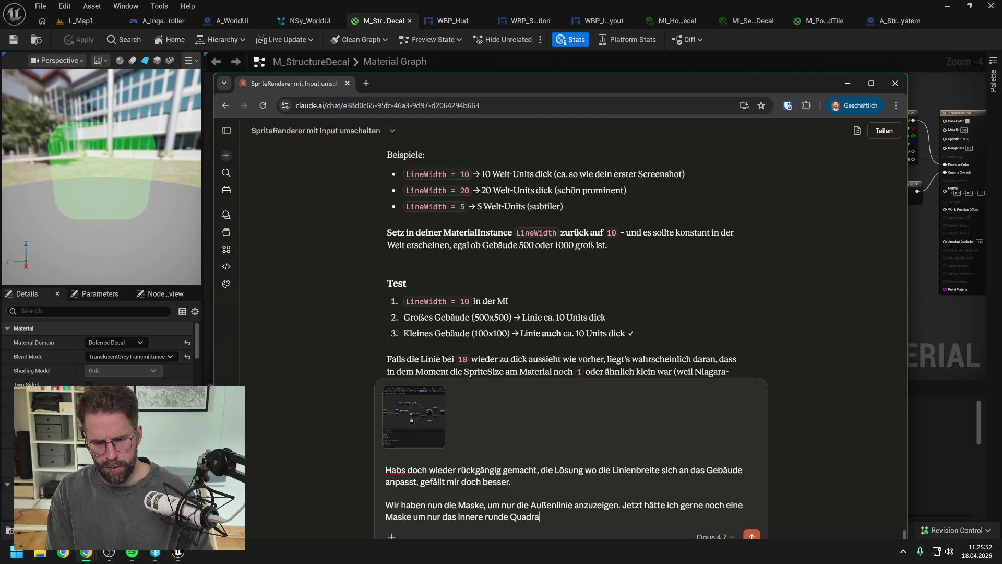
{"action": "type", "text": "t zu m"}
{"action": "key", "text": "BackSpace"}
{"action": "type", "text": "zeigen."}
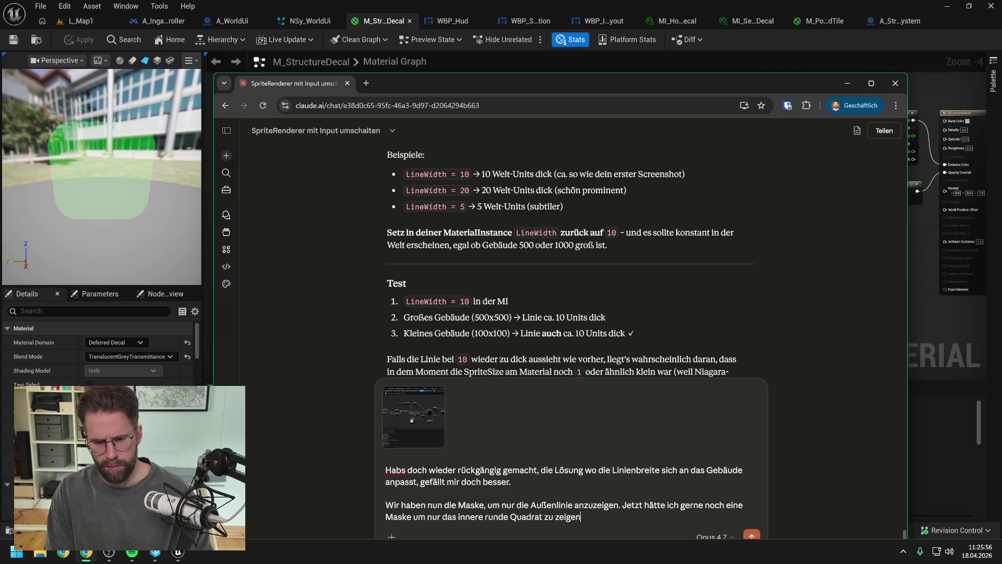
{"action": "key", "text": "Return"}
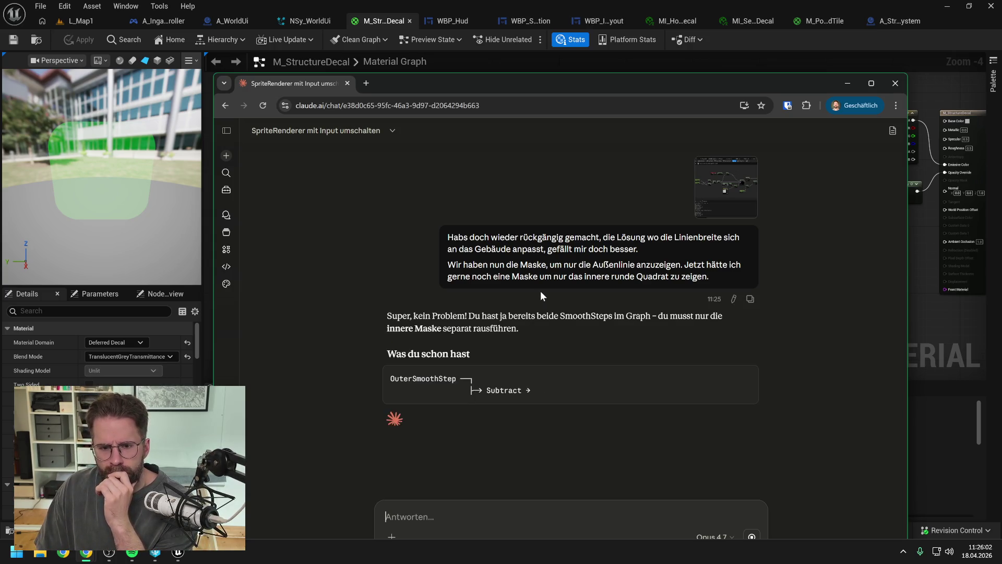
{"action": "mouse_move", "coordinate": [528, 87]}
{"action": "left_mouse_down"}
{"action": "mouse_move", "coordinate": [530, 50]}
{"action": "mouse_move", "coordinate": [516, 62]}
{"action": "mouse_move", "coordinate": [1001, 60]}
{"action": "left_mouse_up"}
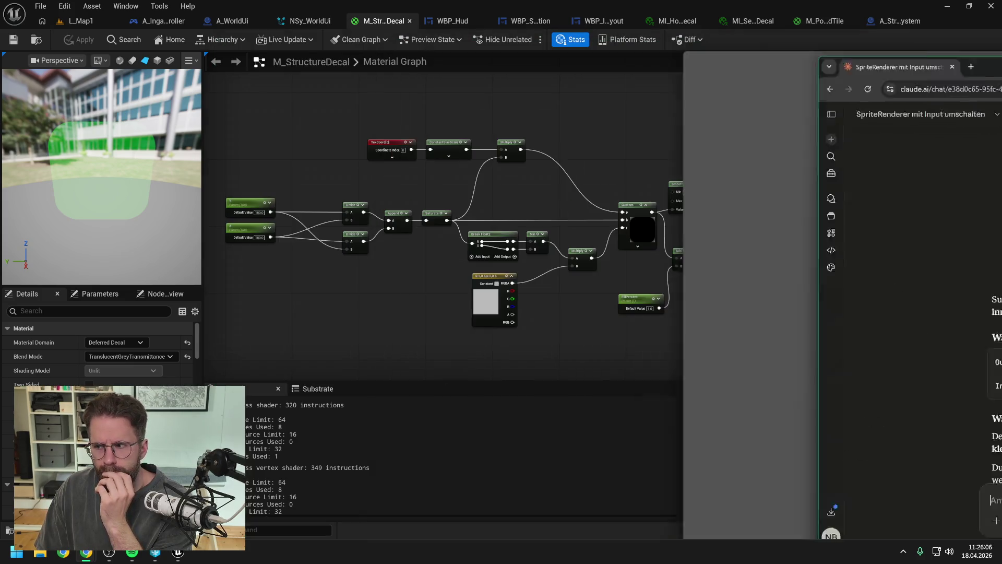
Undo the last pin link so the outline Subtract feeds the final Multiply again.
{"action": "left_click", "coordinate": [948, 295]}
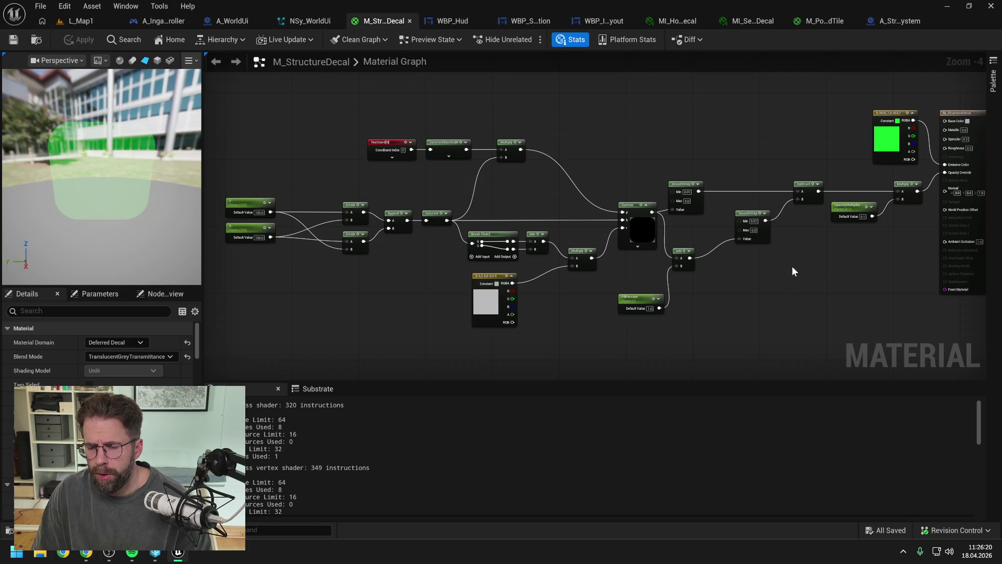
{"action": "left_click_drag", "start_coordinate": [792, 268], "coordinate": [762, 269]}
{"action": "scroll", "coordinate": [743, 236], "scroll_direction": "up", "scroll_amount": 1}
{"action": "mouse_move", "coordinate": [742, 236]}
{"action": "left_mouse_down"}
{"action": "mouse_move", "coordinate": [715, 249]}
{"action": "mouse_move", "coordinate": [694, 230]}
{"action": "mouse_move", "coordinate": [762, 225]}
{"action": "mouse_move", "coordinate": [861, 189]}
{"action": "left_mouse_up"}
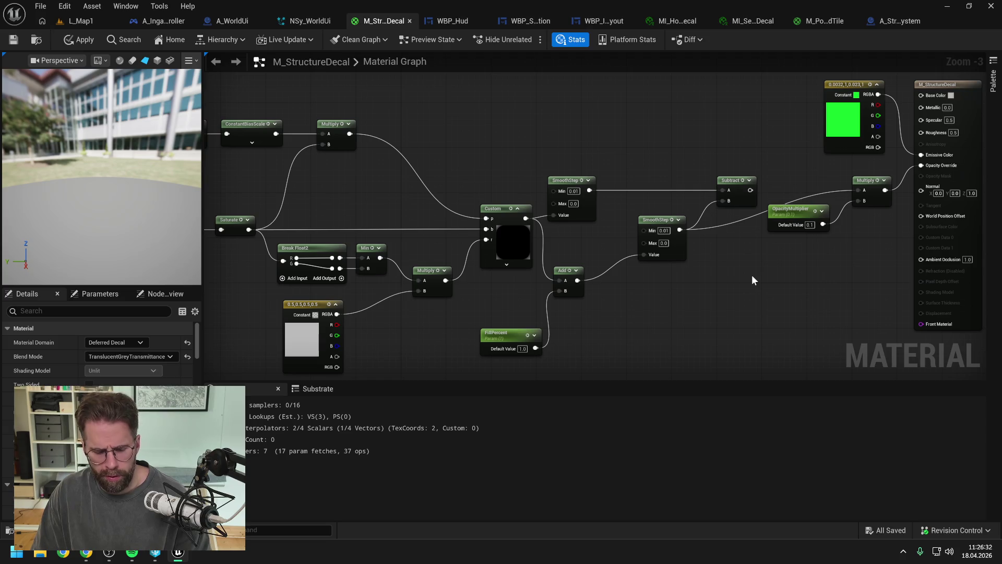
{"action": "key", "text": "ctrl+z"}
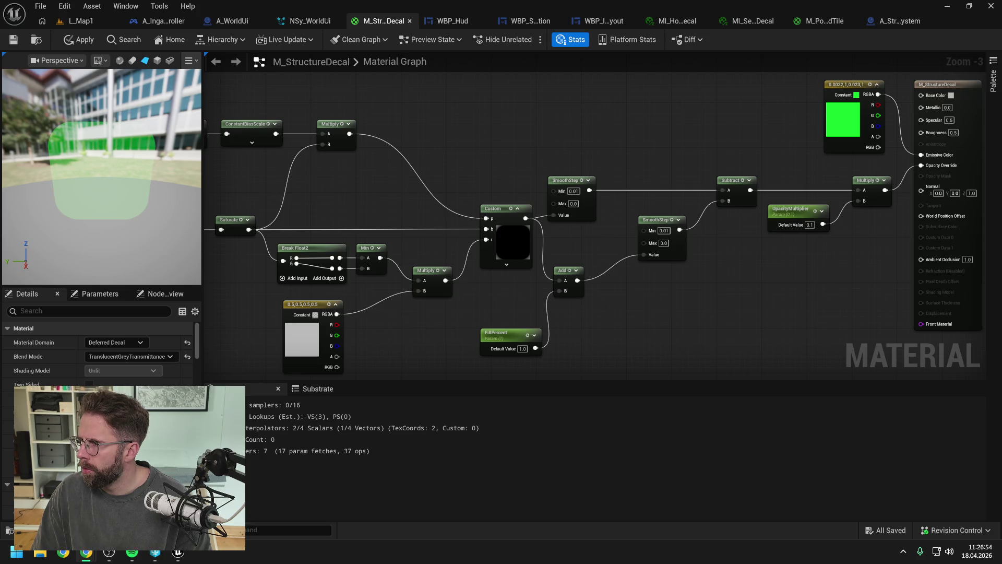
{"action": "key", "text": "alt+Tab"}
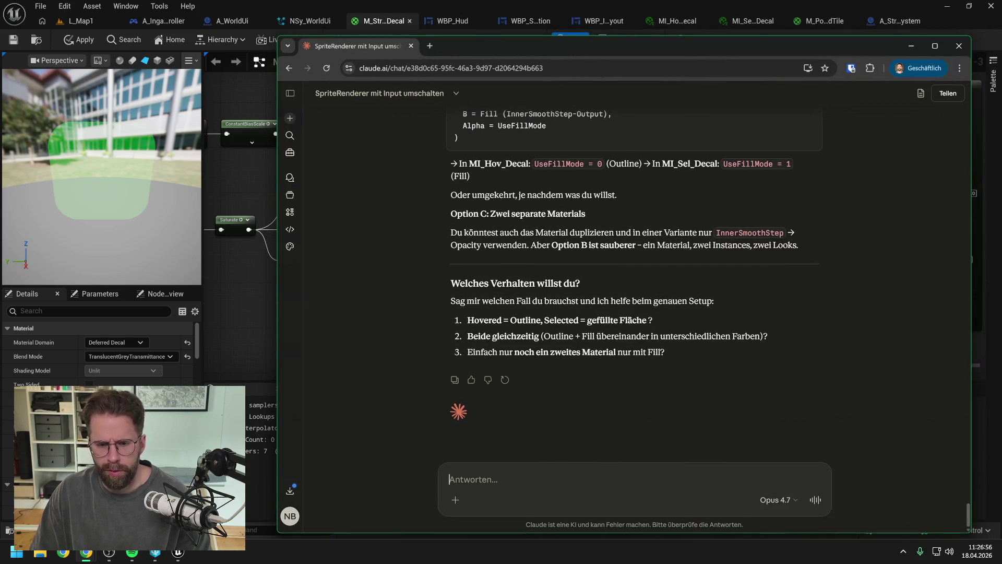
Tell Claude: Hovered shows outline only, Selected inner square only, both show square plus outline.
{"action": "type", "text": "Verstehen "}
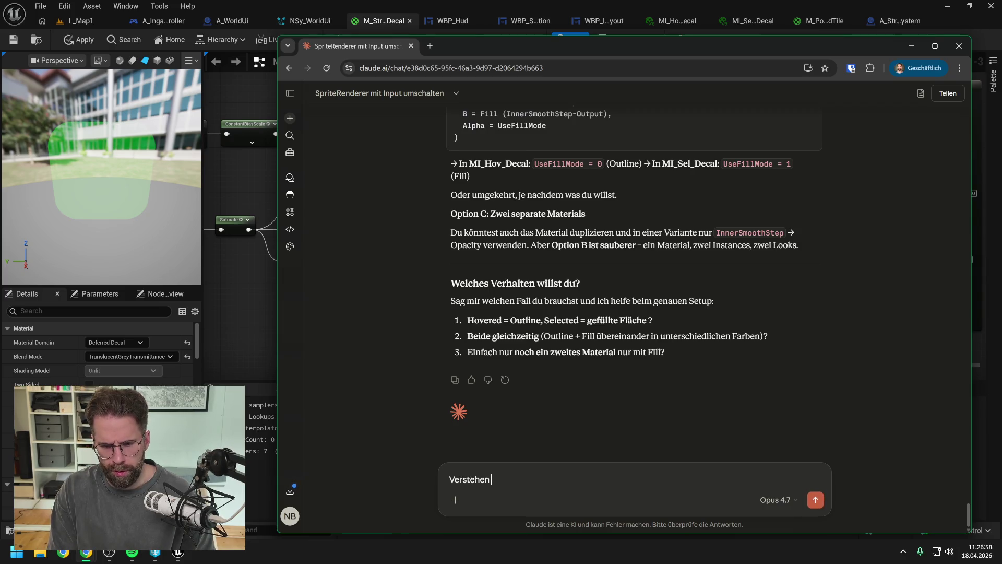
{"action": "type", "text": "wir uns schon richtig"}
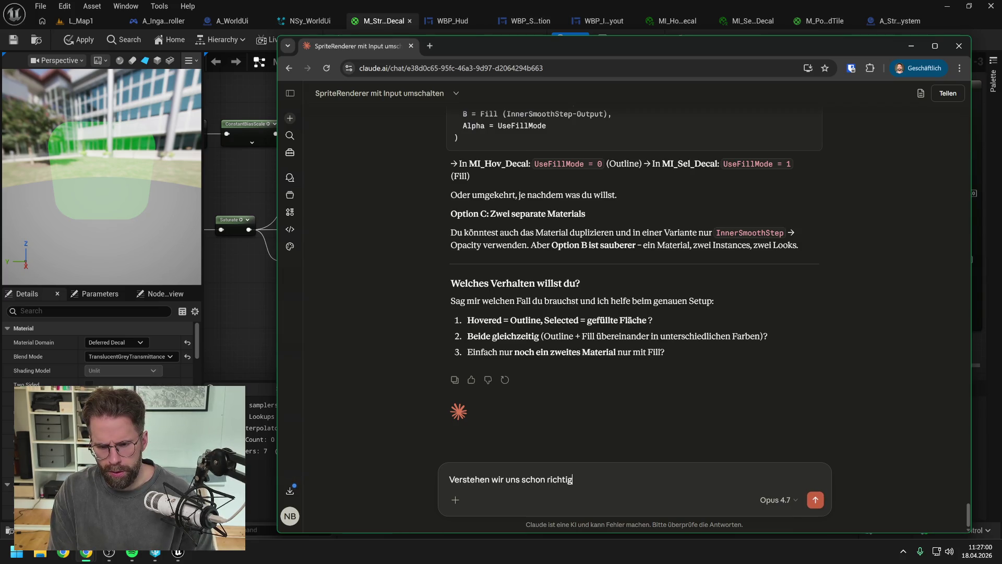
{"action": "type", "text": "? Also ich möchte"}
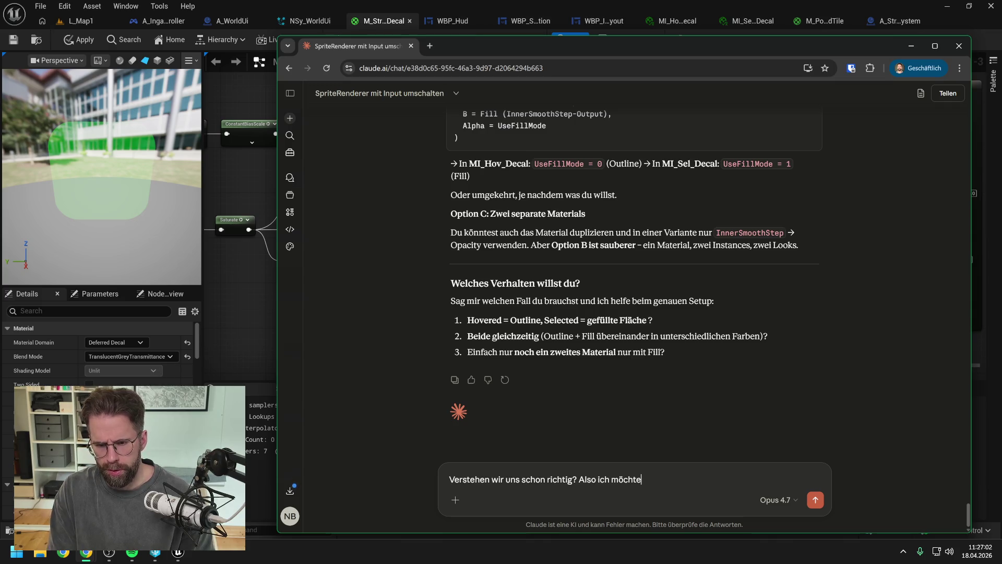
{"action": "type", "text": " Hovered "}
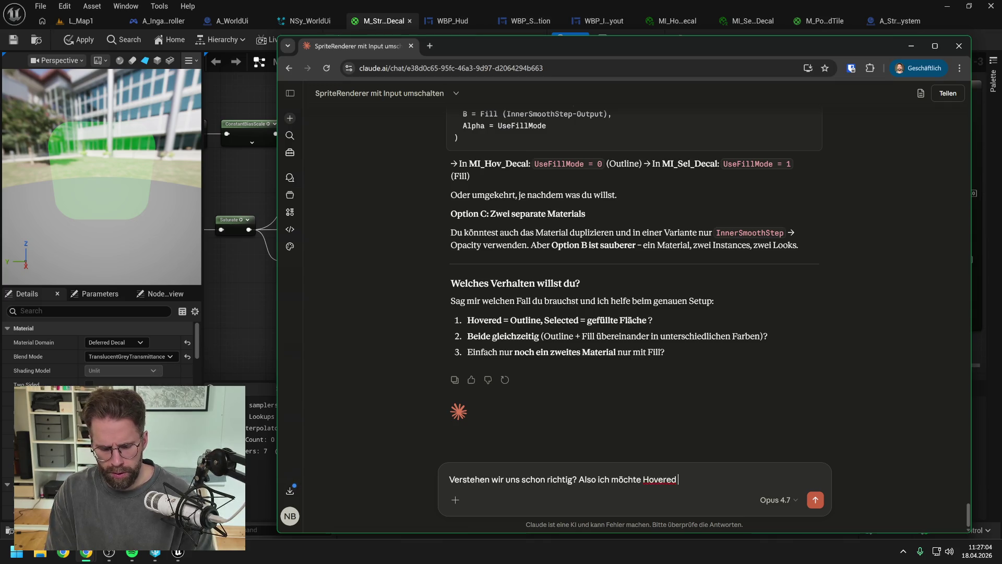
{"action": "type", "text": "- Nur Outline"}
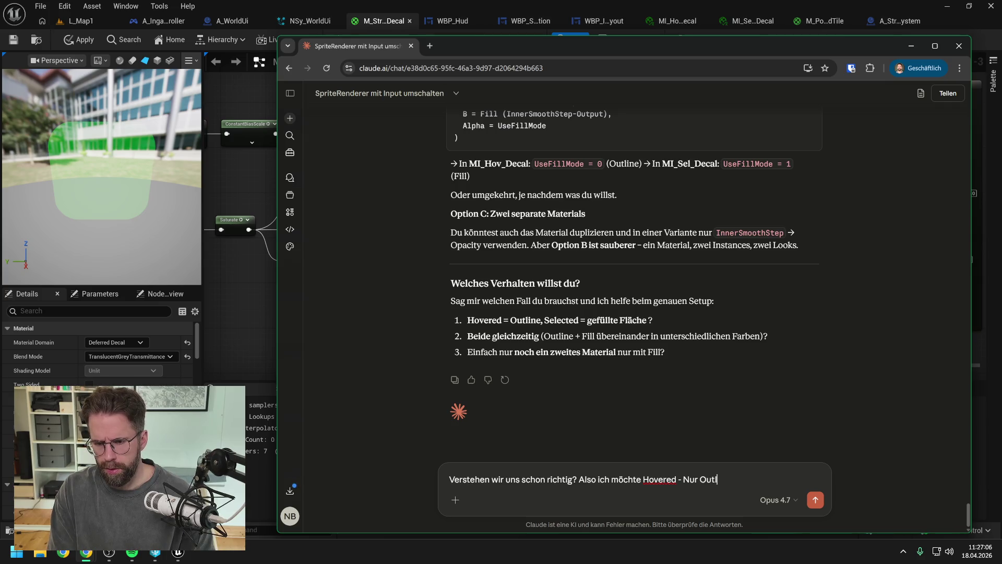
{"action": "key", "text": "shift+Return"}
{"action": "type", "text": "Selected"}
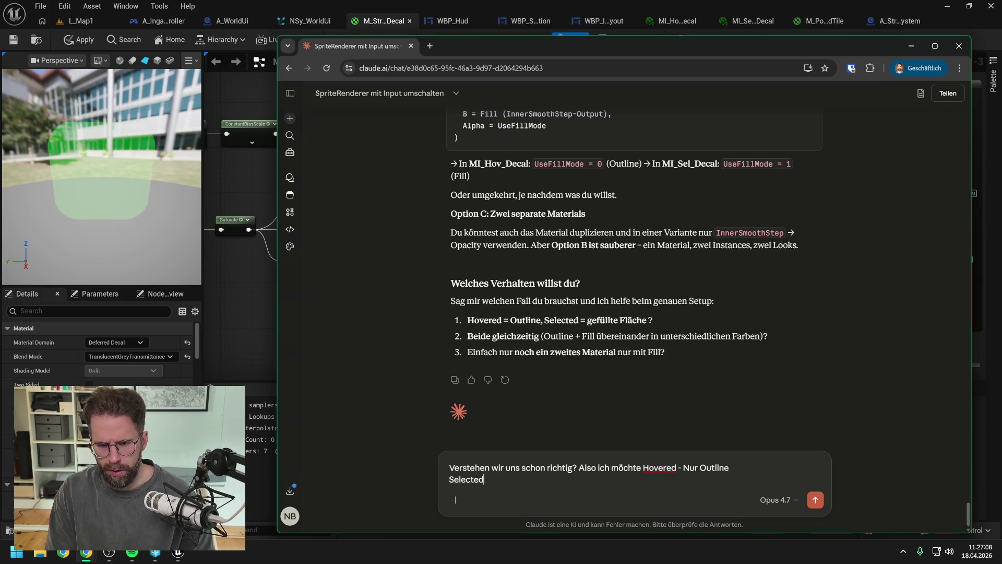
{"action": "type", "text": " - Nur inneres rundes Quadar"}
{"action": "key", "text": "BackSpace"}
{"action": "key", "text": "BackSpace"}
{"action": "type", "text": "rat ohne LO"}
{"action": "key", "text": "BackSpace"}
{"action": "key", "text": "BackSpace"}
{"action": "type", "text": "Outline"}
{"action": "key", "text": "shift+Return"}
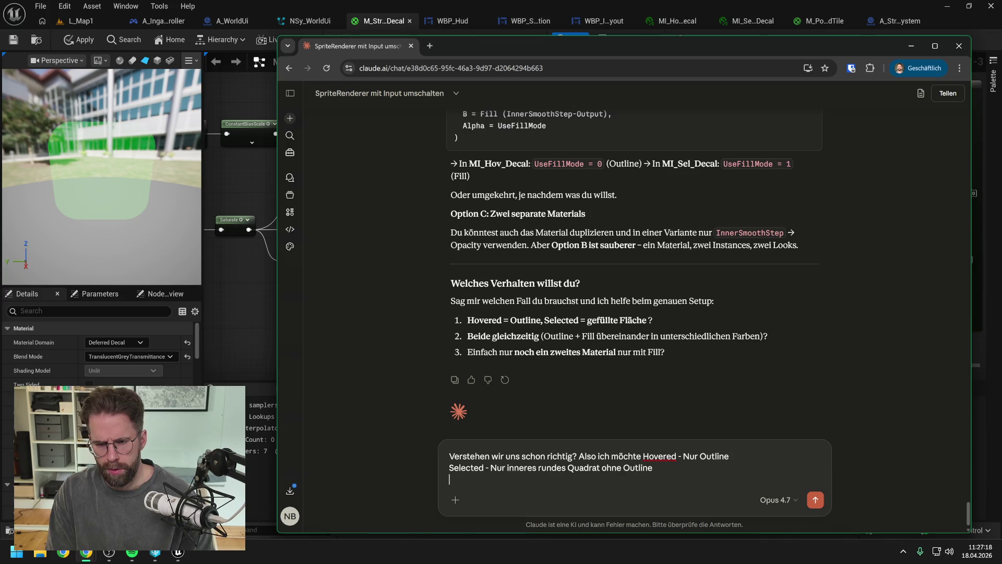
{"action": "type", "text": "Hovered"}
{"action": "type", "text": "+ Selected -"}
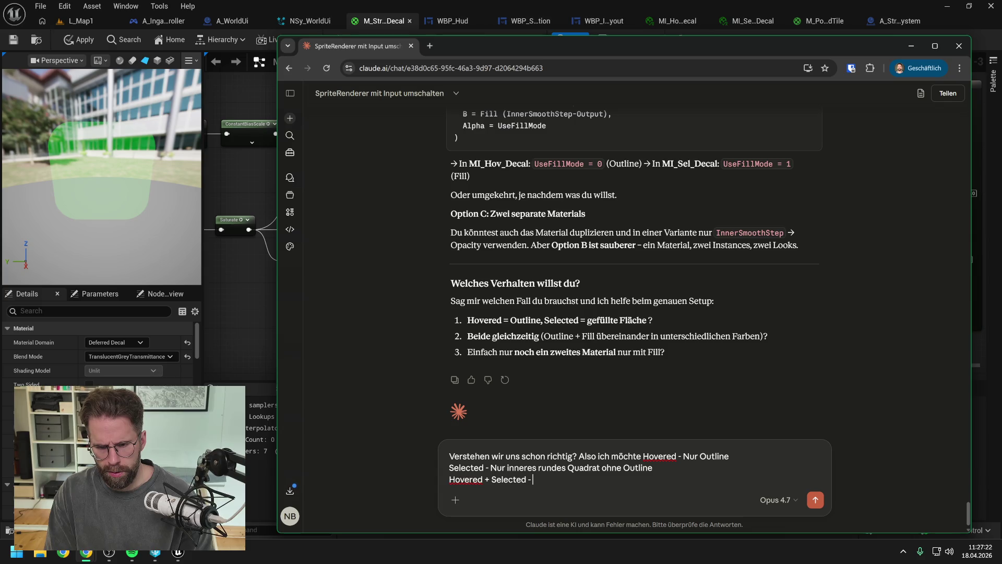
{"action": "type", "text": " Inn"}
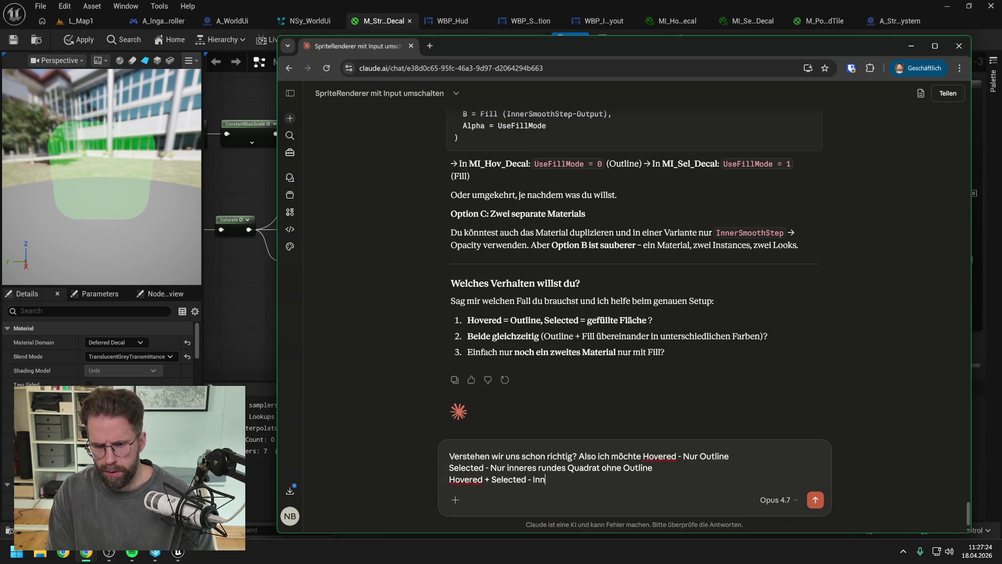
{"action": "type", "text": "eres rundes Quad"}
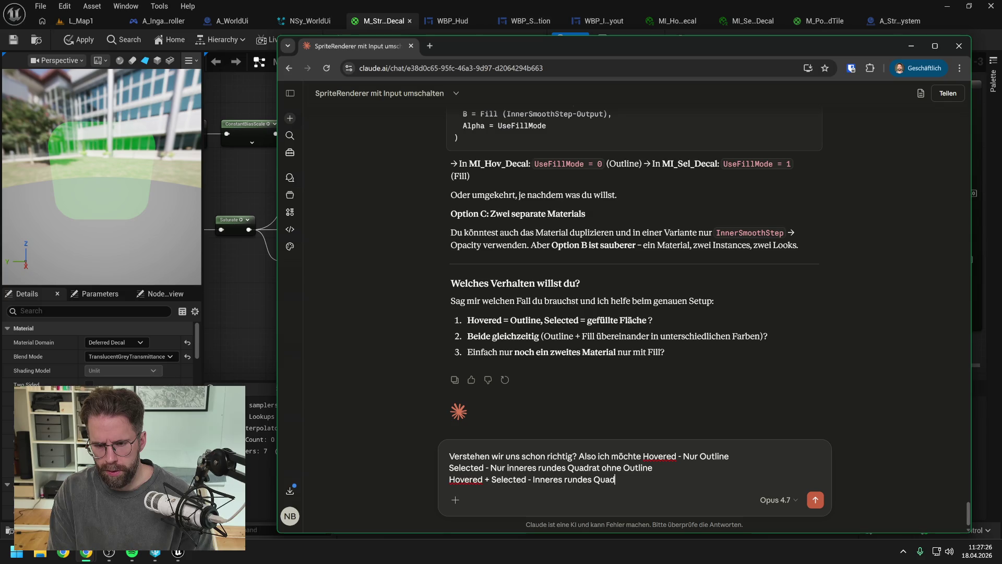
{"action": "type", "text": "rat + Outline"}
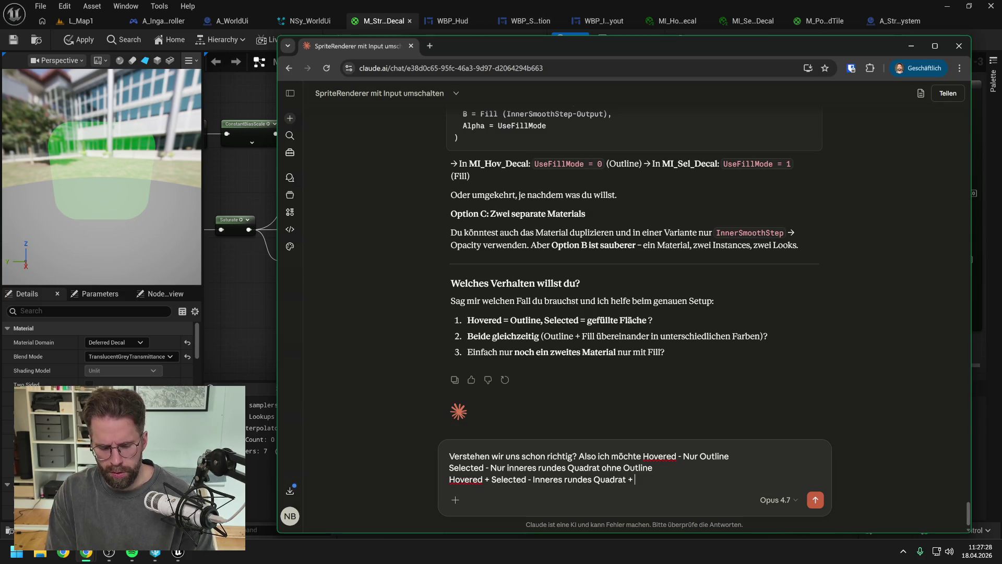
{"action": "key", "text": "Return"}
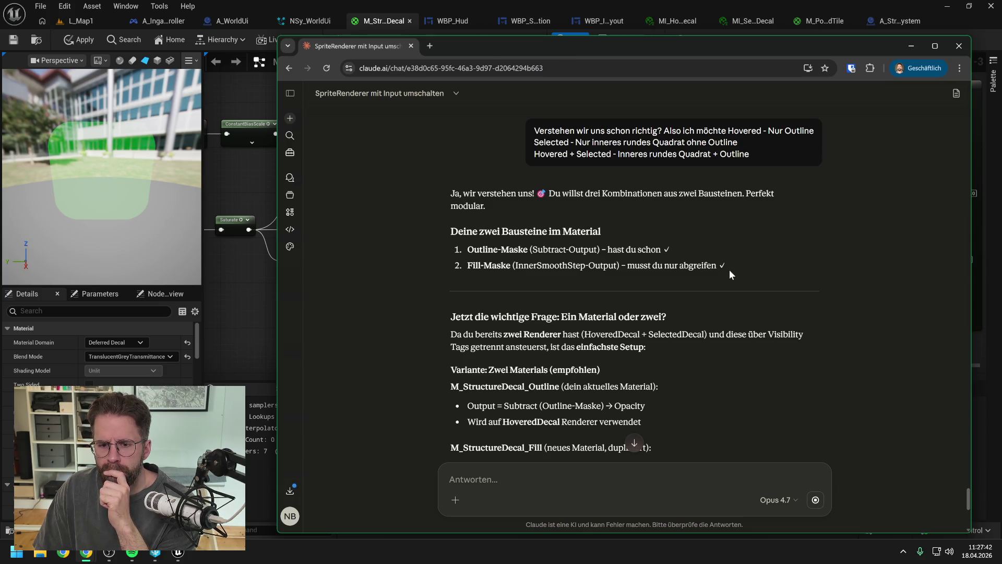
Read Claude's two-material outline/fill plan, then minimize Chrome to return to Unreal.
{"action": "scroll", "coordinate": [730, 274], "scroll_direction": "down", "scroll_amount": 1}
{"action": "scroll", "coordinate": [730, 274], "scroll_direction": "down", "scroll_amount": 1}
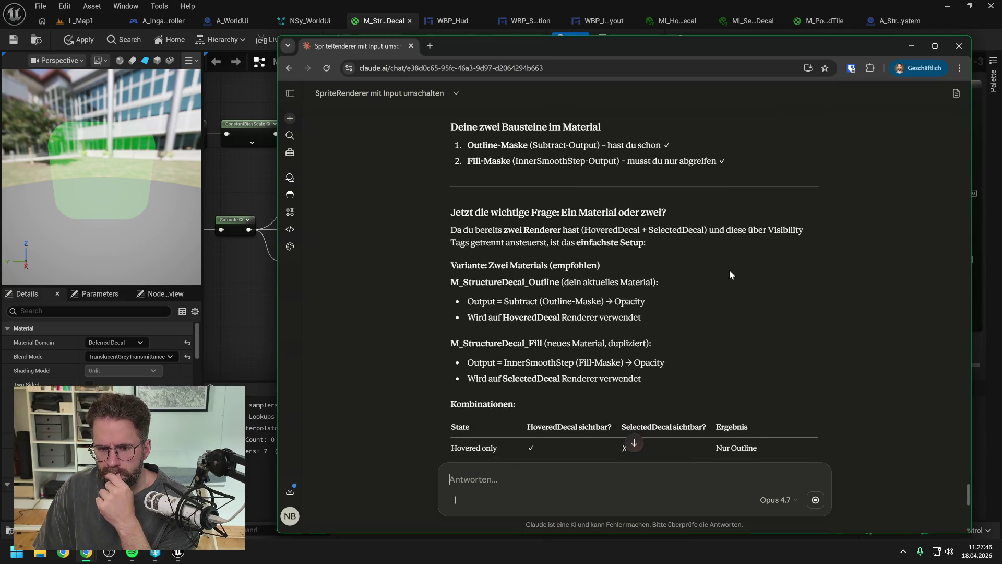
{"action": "scroll", "coordinate": [730, 274], "scroll_direction": "down", "scroll_amount": 2}
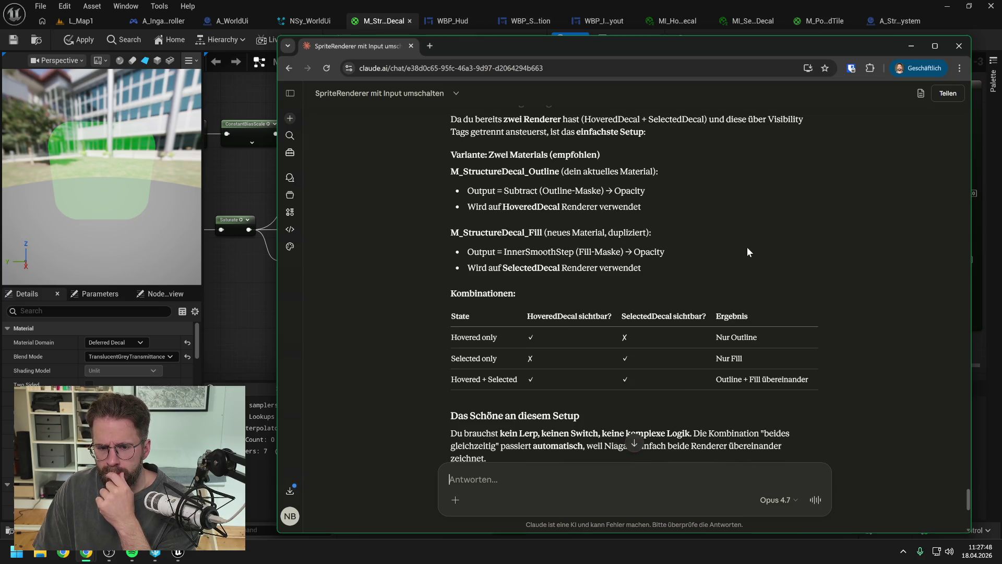
{"action": "scroll", "coordinate": [747, 246], "scroll_direction": "up", "scroll_amount": 1}
{"action": "scroll", "coordinate": [746, 246], "scroll_direction": "down", "scroll_amount": 4}
{"action": "scroll", "coordinate": [747, 252], "scroll_direction": "down", "scroll_amount": 2}
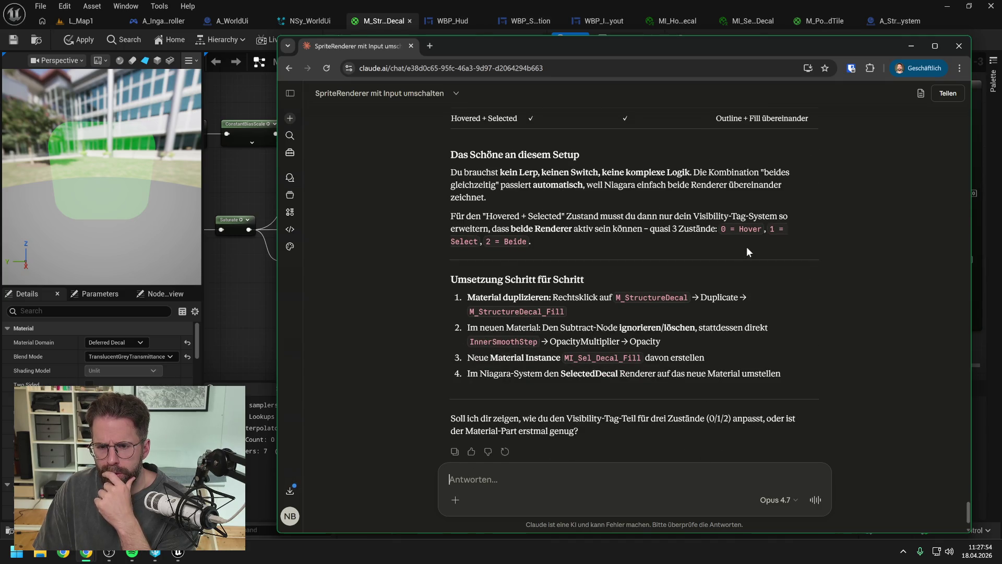
{"action": "scroll", "coordinate": [746, 252], "scroll_direction": "down", "scroll_amount": 1}
{"action": "left_click", "coordinate": [911, 46]}
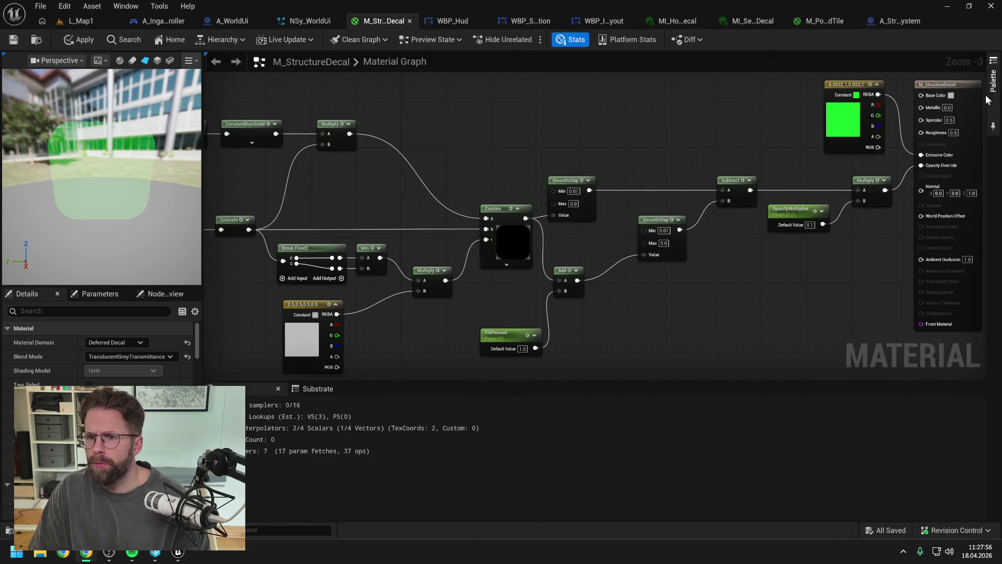
Rename the M_StructureDecal material to M_StructureHoveredDecal in the Content Drawer.
{"action": "left_click", "coordinate": [750, 19]}
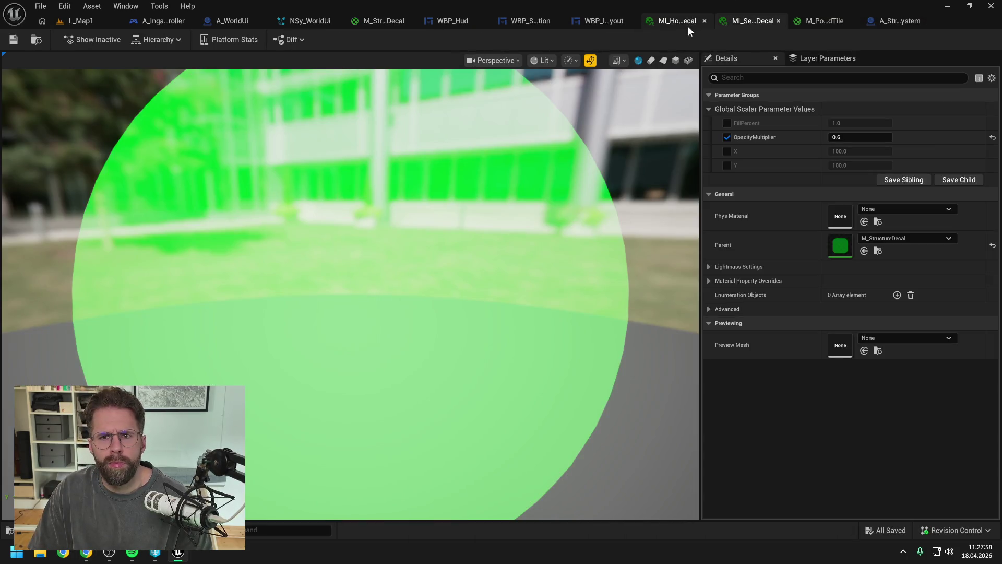
{"action": "left_click", "coordinate": [678, 20]}
{"action": "key", "text": "ctrl+space"}
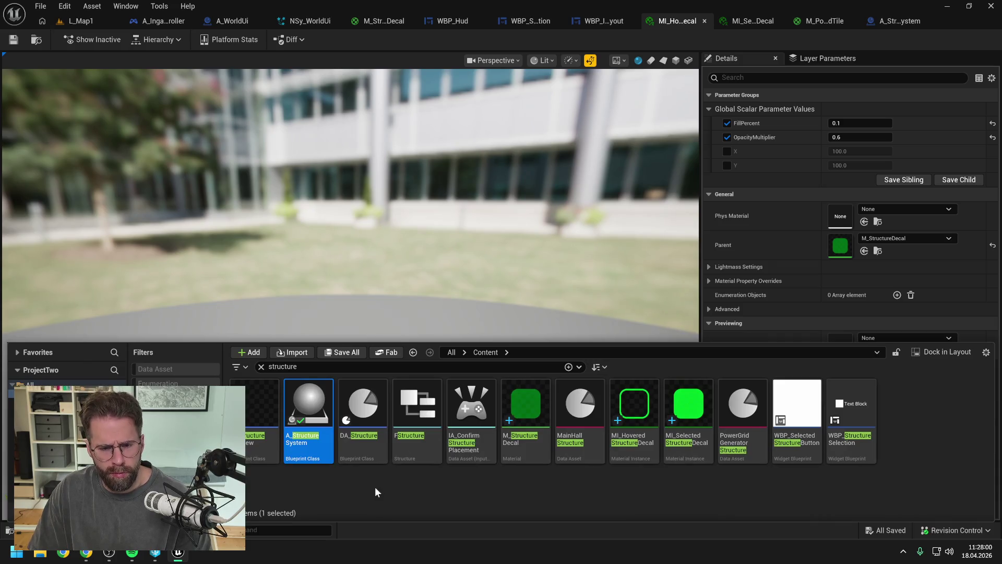
{"action": "left_click", "coordinate": [375, 486]}
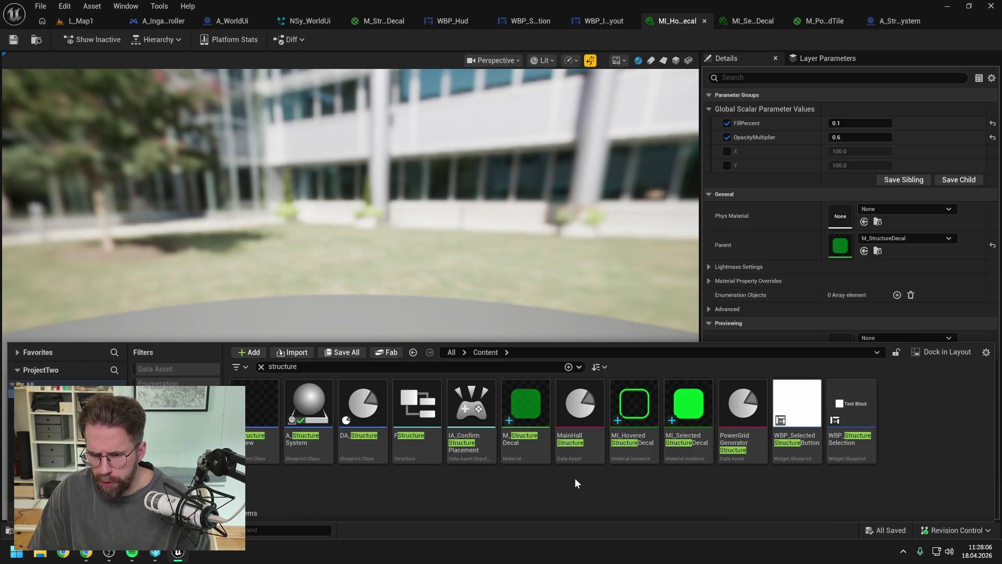
{"action": "left_click", "coordinate": [533, 449]}
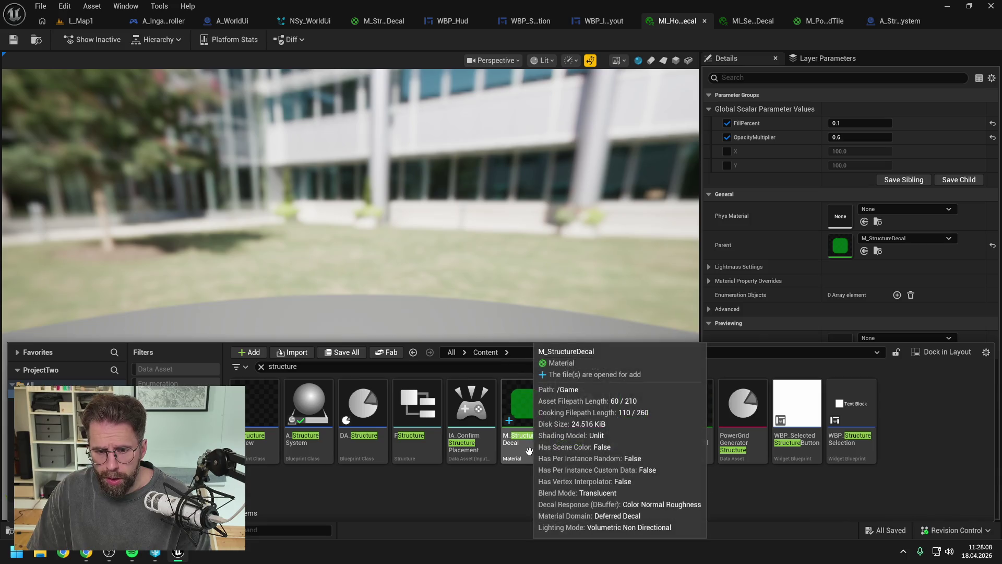
{"action": "key", "text": "F2"}
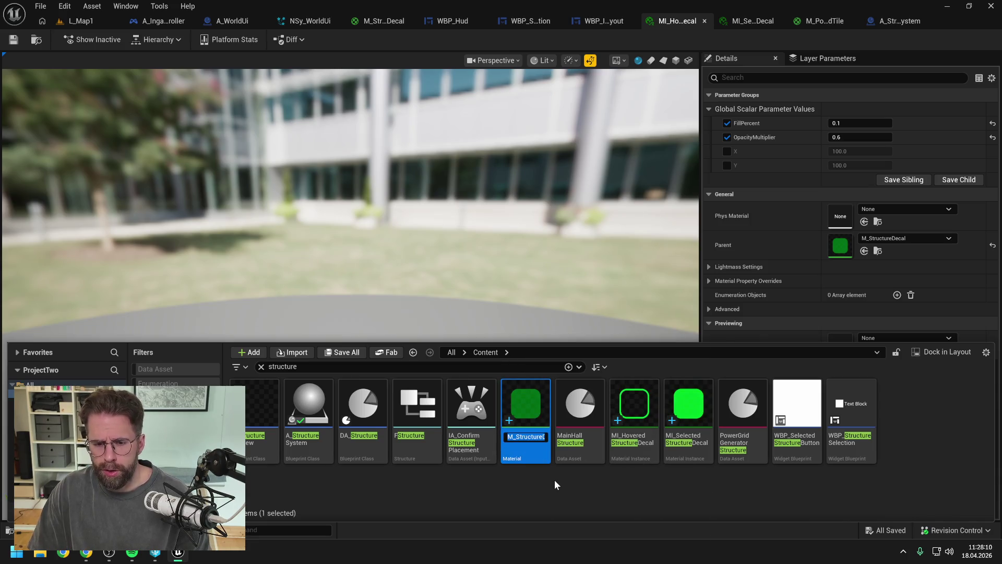
{"action": "type", "text": "Hovered"}
{"action": "key", "text": "Return"}
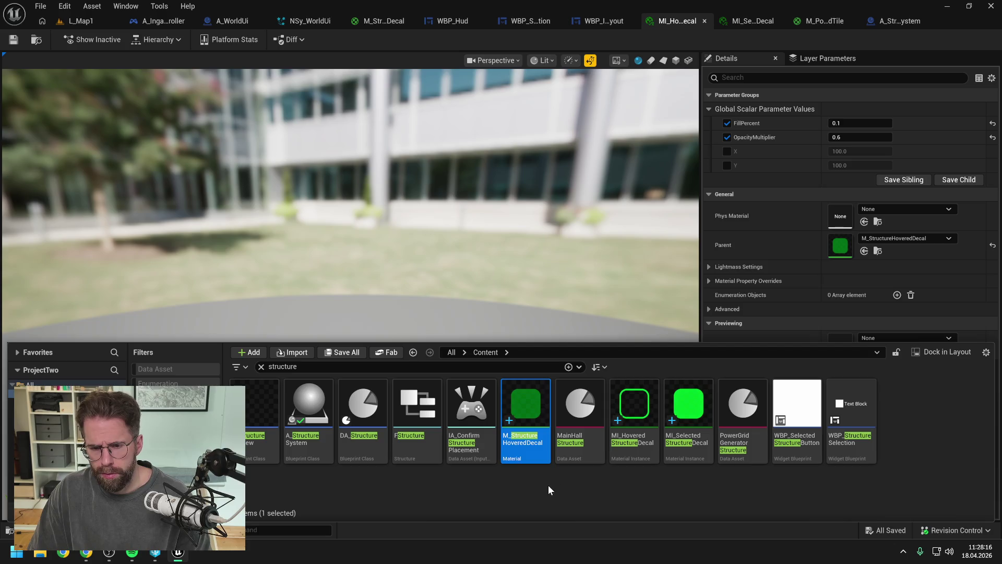
Duplicate M_StructureHoveredDecal and name the copy M_StructureSelectedDecal.
{"action": "key", "text": "ctrl+d"}
{"action": "key", "text": "Right"}
{"action": "key", "text": "Right"}
{"action": "key", "text": "Right"}
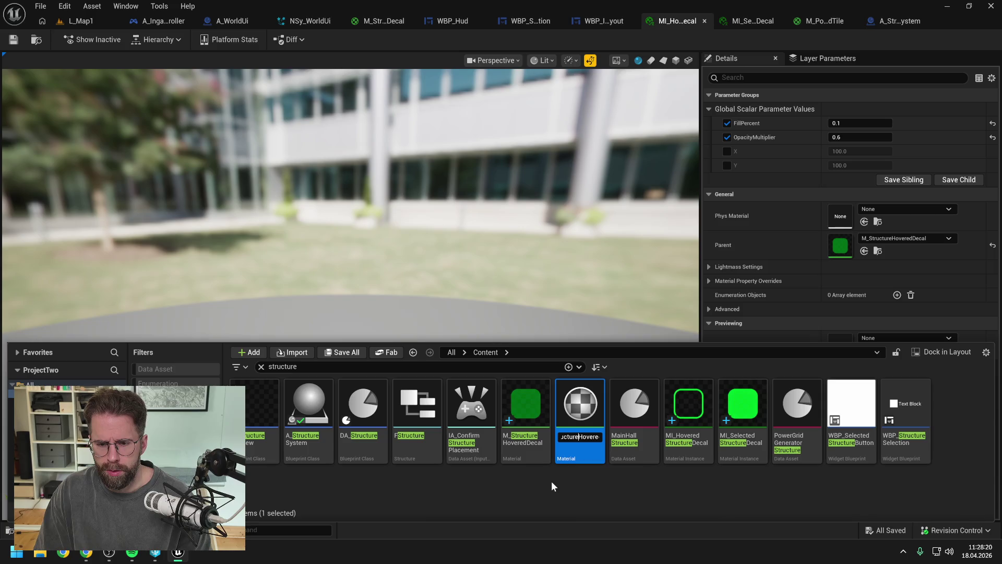
{"action": "key", "text": "Right"}
{"action": "key", "text": "Right"}
{"action": "key", "text": "Right"}
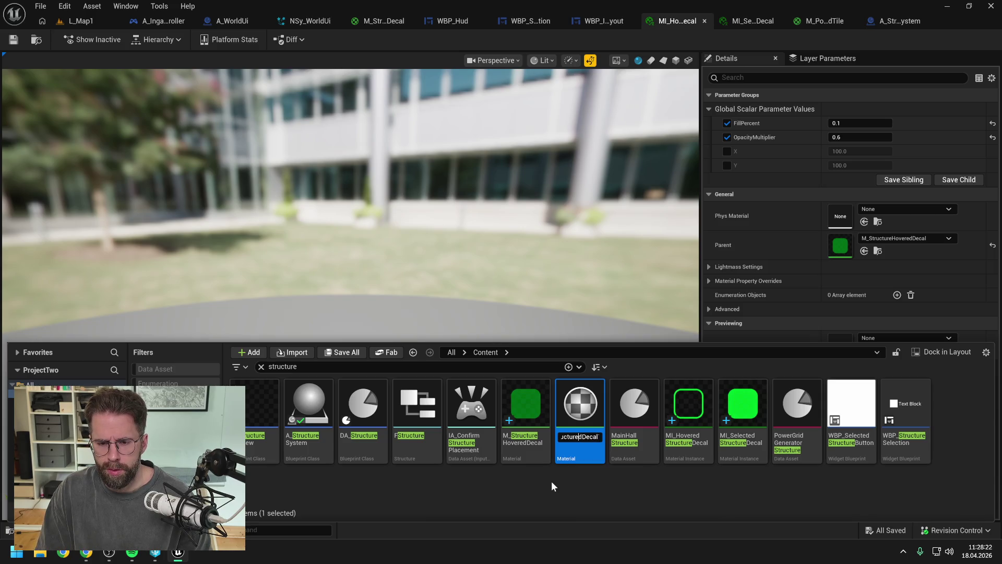
{"action": "type", "text": "Sele"}
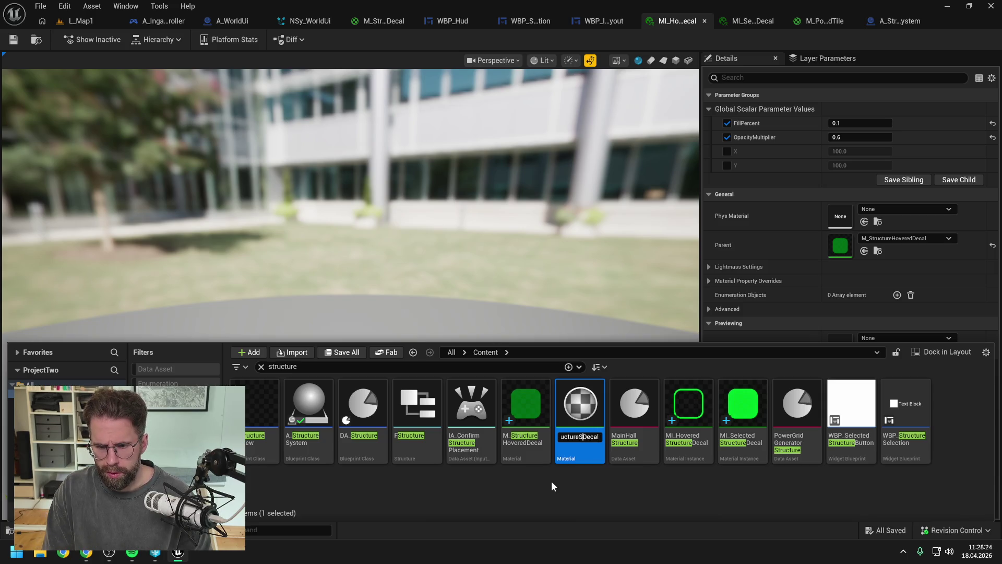
{"action": "type", "text": "cted"}
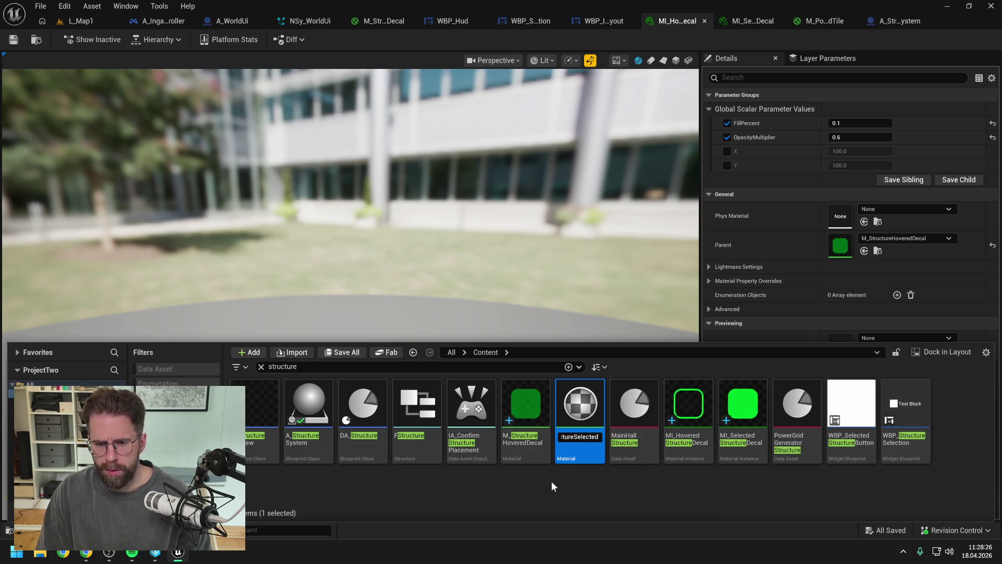
{"action": "key", "text": "Return"}
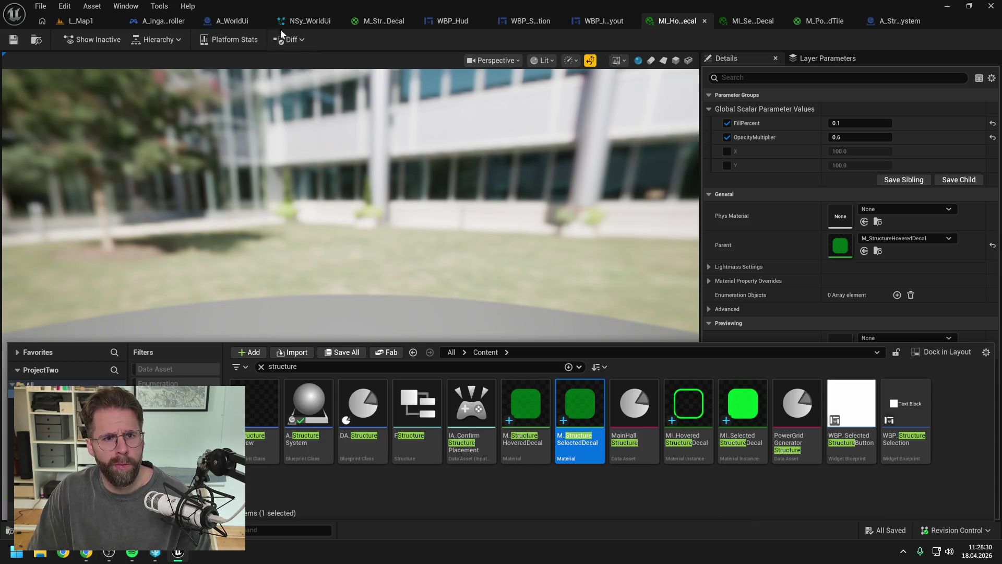
{"action": "left_click", "coordinate": [230, 20]}
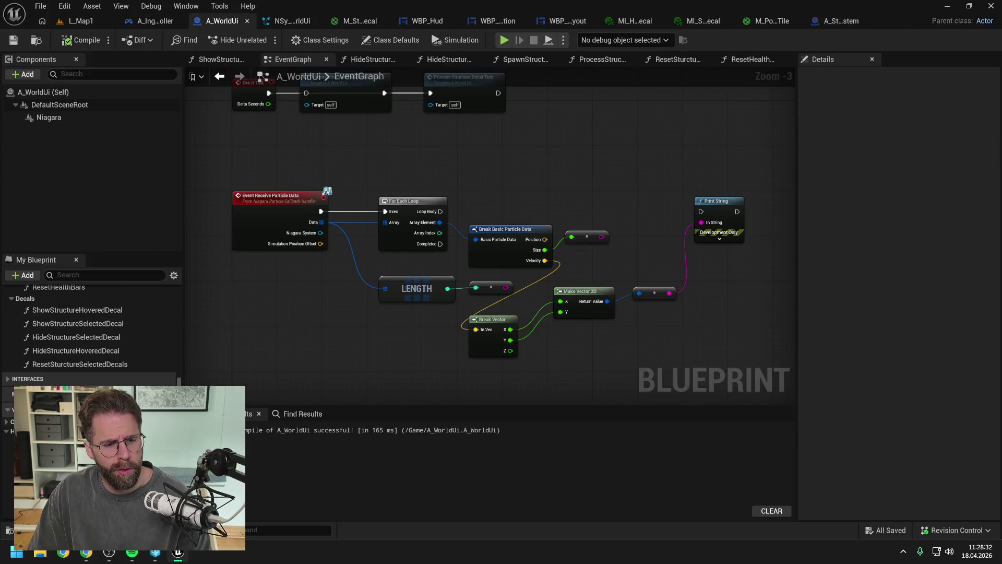
Check the structure decal materials in the Content Drawer, then go to NSy_WorldUi.
{"action": "scroll", "coordinate": [89, 329], "scroll_direction": "down", "scroll_amount": 3}
{"action": "scroll", "coordinate": [89, 324], "scroll_direction": "down", "scroll_amount": 2}
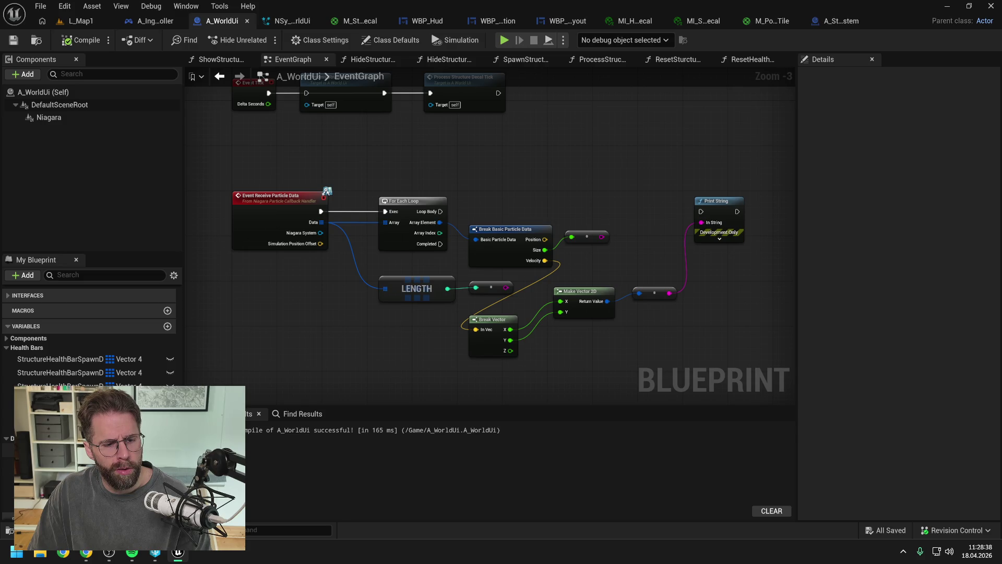
{"action": "scroll", "coordinate": [88, 329], "scroll_direction": "down", "scroll_amount": 1}
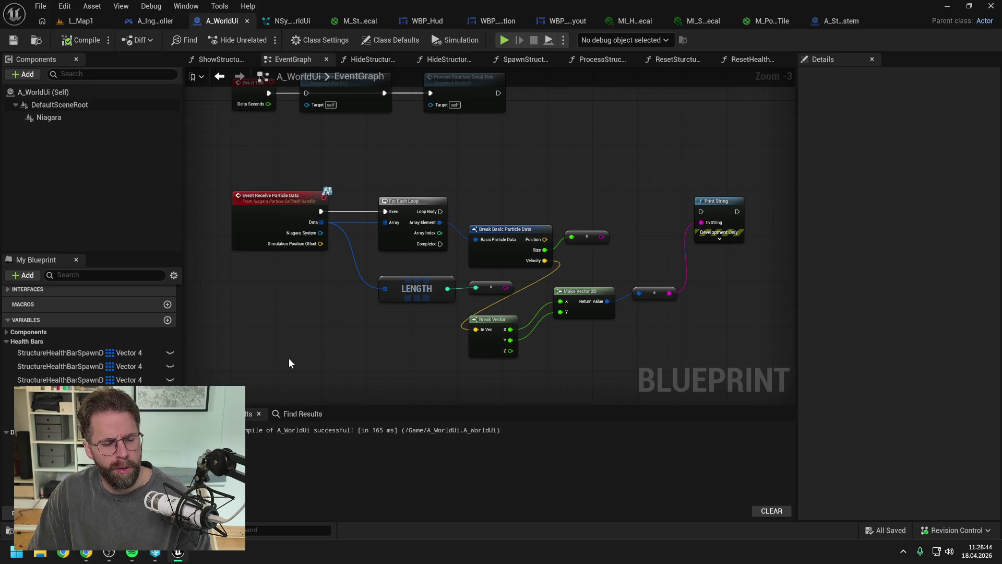
{"action": "key", "text": "ctrl+space"}
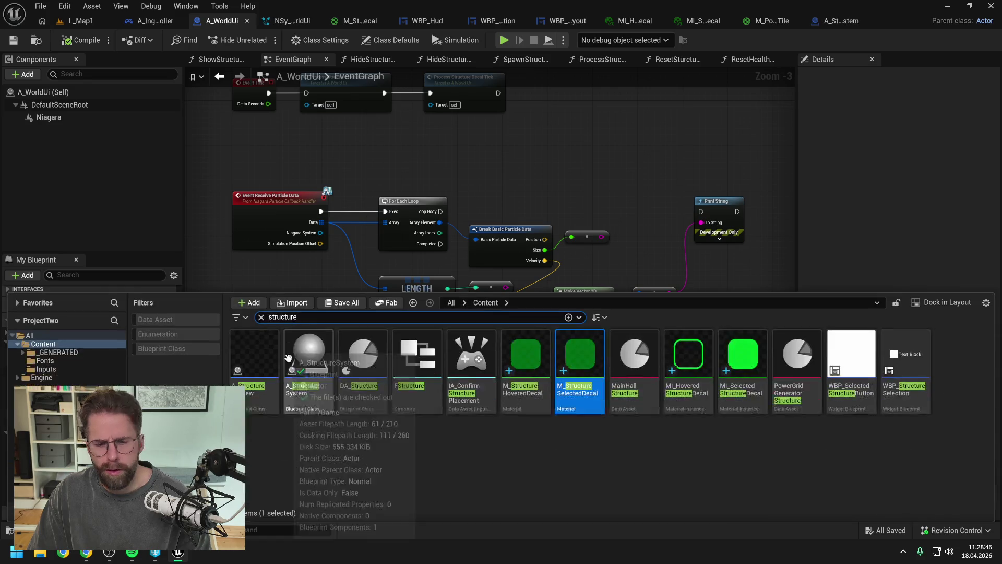
{"action": "mouse_move", "coordinate": [586, 400]}
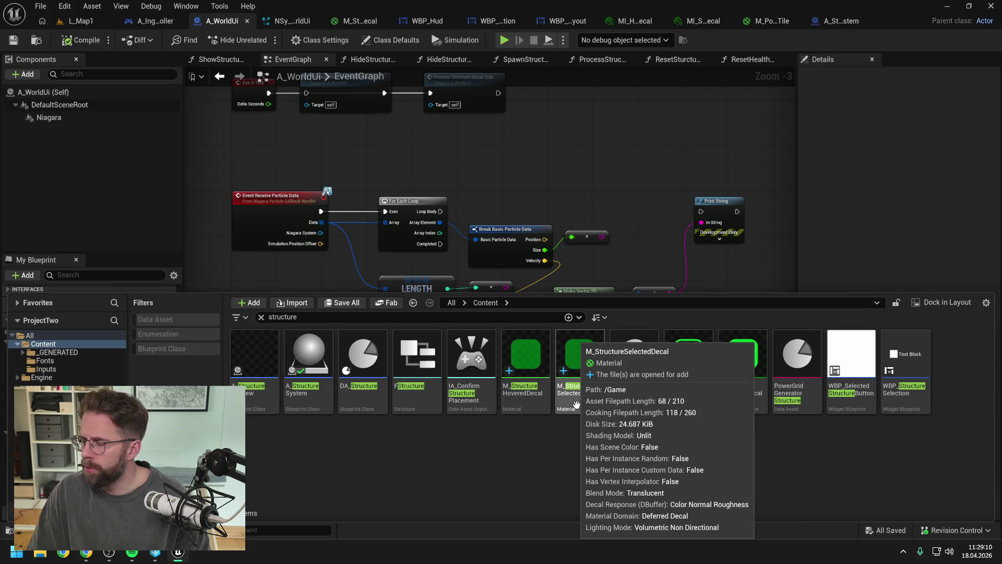
{"action": "left_click", "coordinate": [287, 20]}
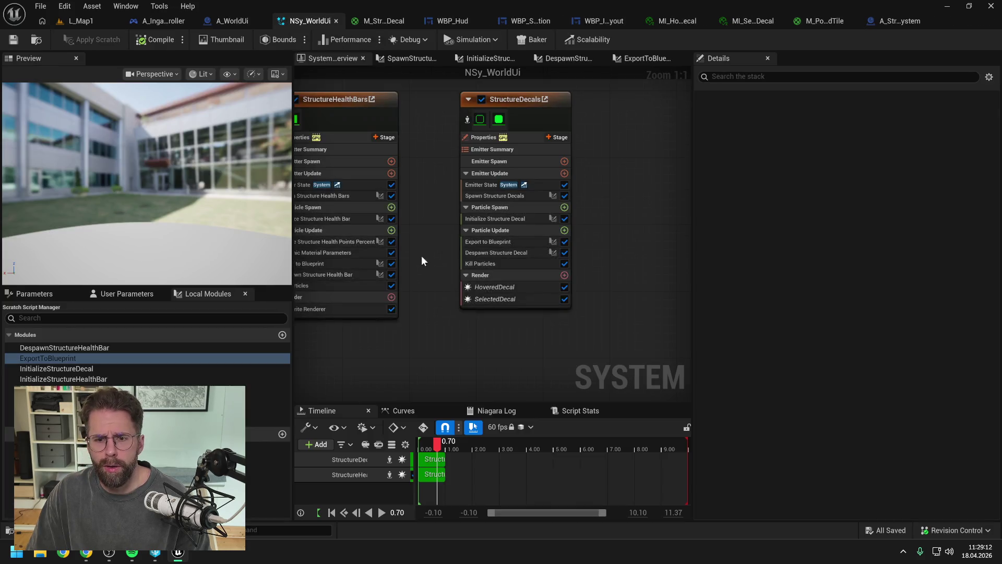
Set the HoveredDecal renderer's material to M_StructureHoveredDecal.
{"action": "left_click", "coordinate": [498, 288]}
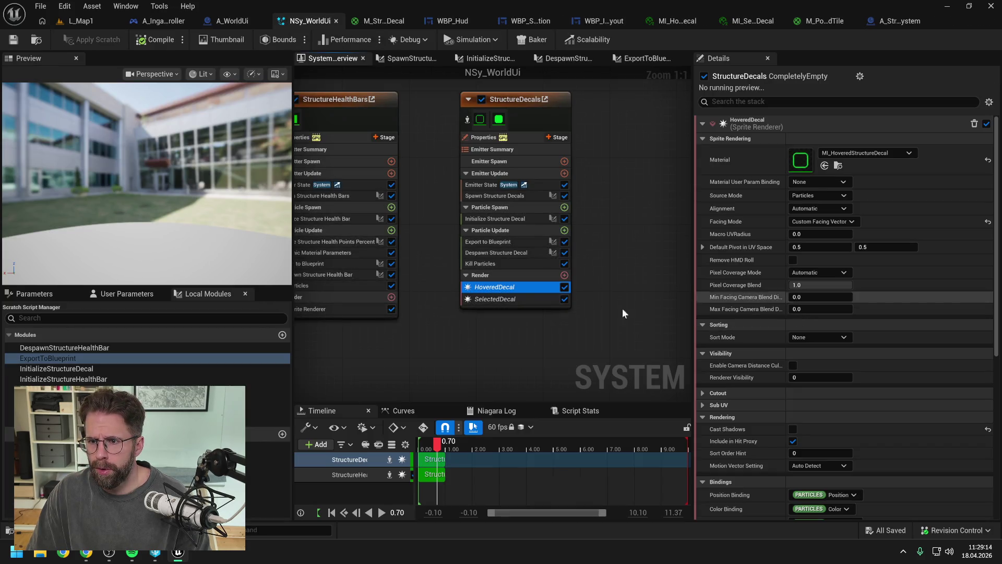
{"action": "left_click", "coordinate": [523, 298]}
{"action": "left_click", "coordinate": [878, 153]}
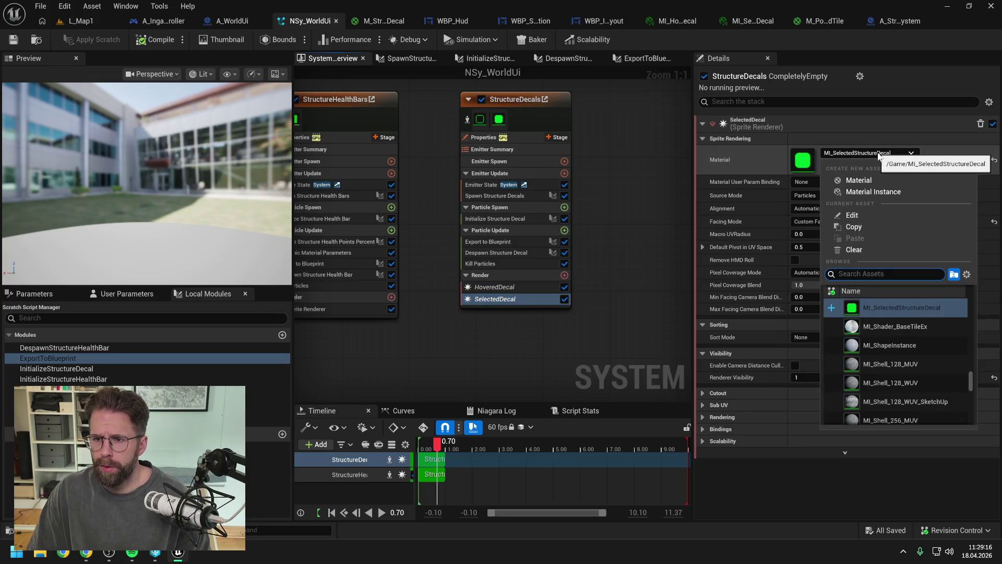
{"action": "key", "text": "Escape"}
{"action": "left_click", "coordinate": [528, 290]}
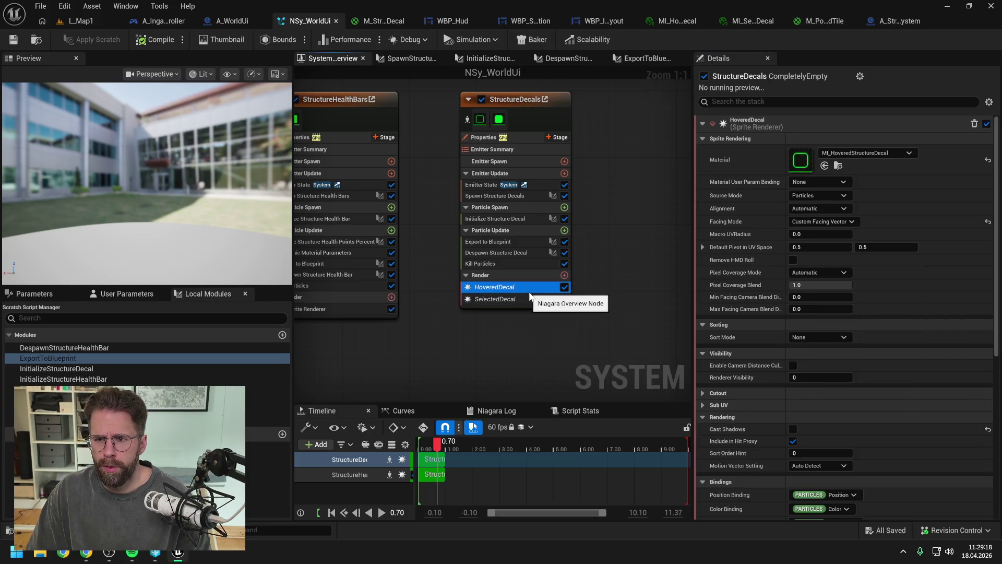
{"action": "left_click", "coordinate": [860, 153]}
{"action": "type", "text": "hovered"}
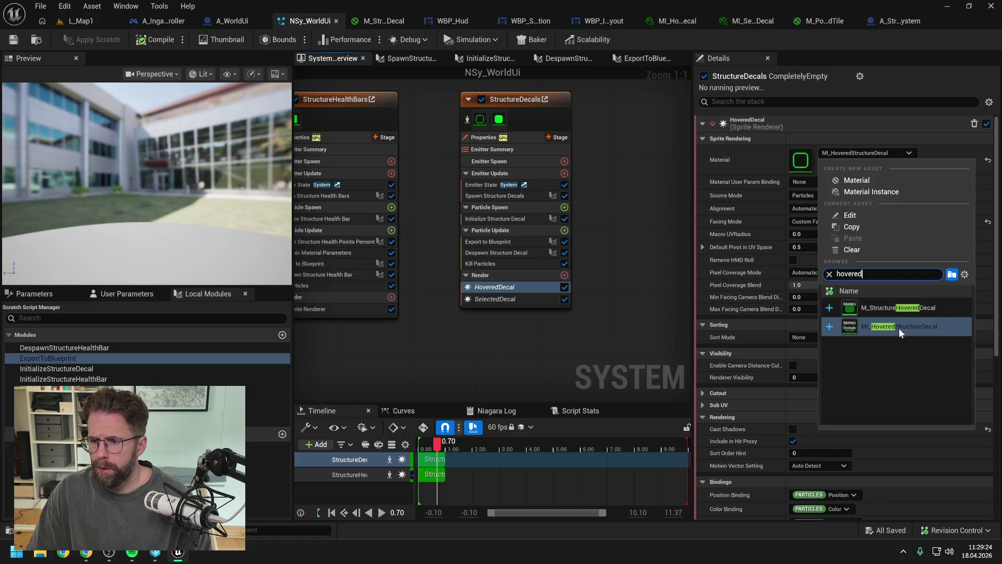
{"action": "left_click", "coordinate": [900, 308]}
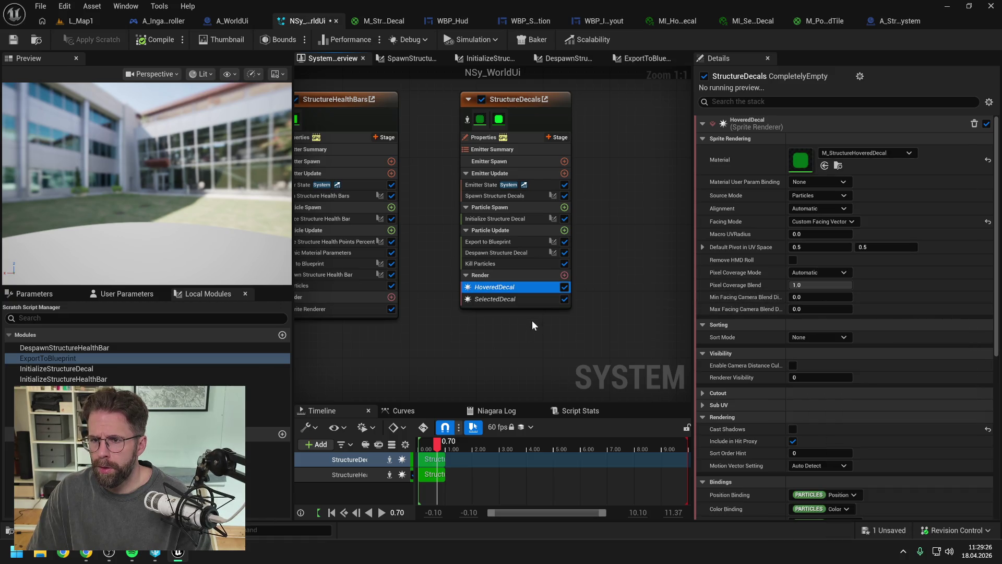
Set the SelectedDecal renderer's material to M_StructureSelectedDecal and save NSy_WorldUi.
{"action": "left_click", "coordinate": [505, 298]}
{"action": "left_click", "coordinate": [859, 154]}
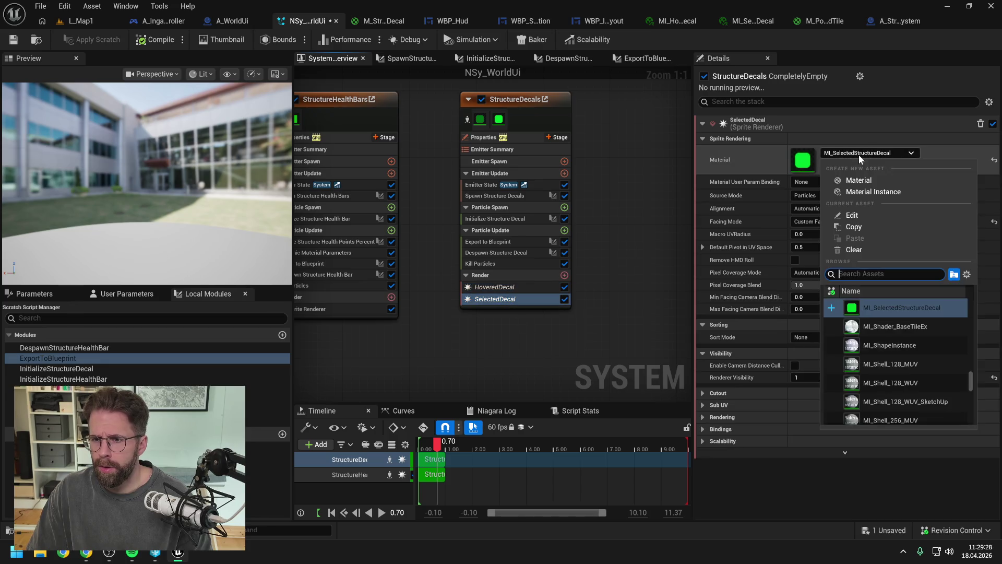
{"action": "type", "text": "selected"}
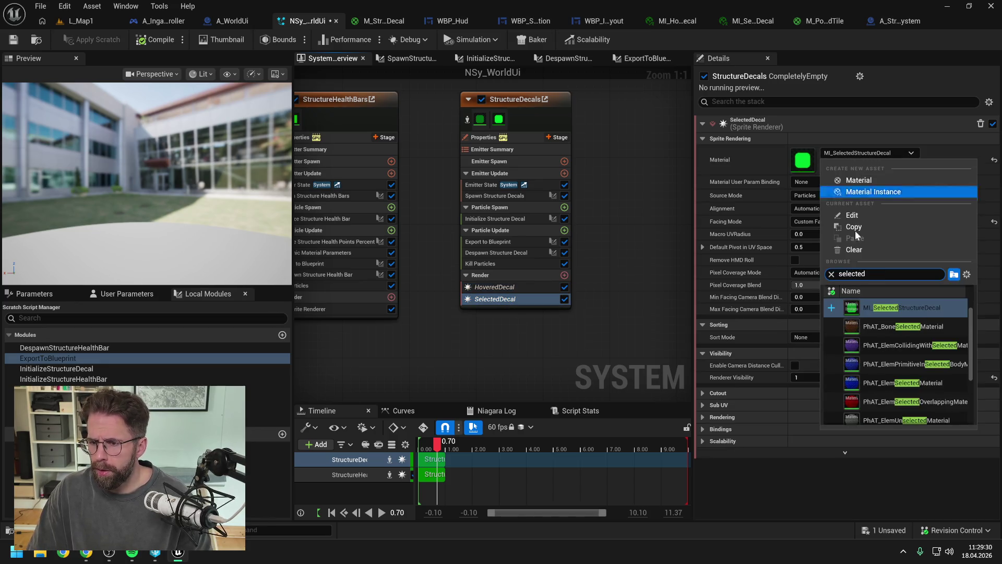
{"action": "left_click", "coordinate": [905, 312]}
{"action": "left_click", "coordinate": [13, 40]}
Select M_StructureHoveredDecal in the Content Drawer and begin renaming it.
{"action": "key", "text": "ctrl+space"}
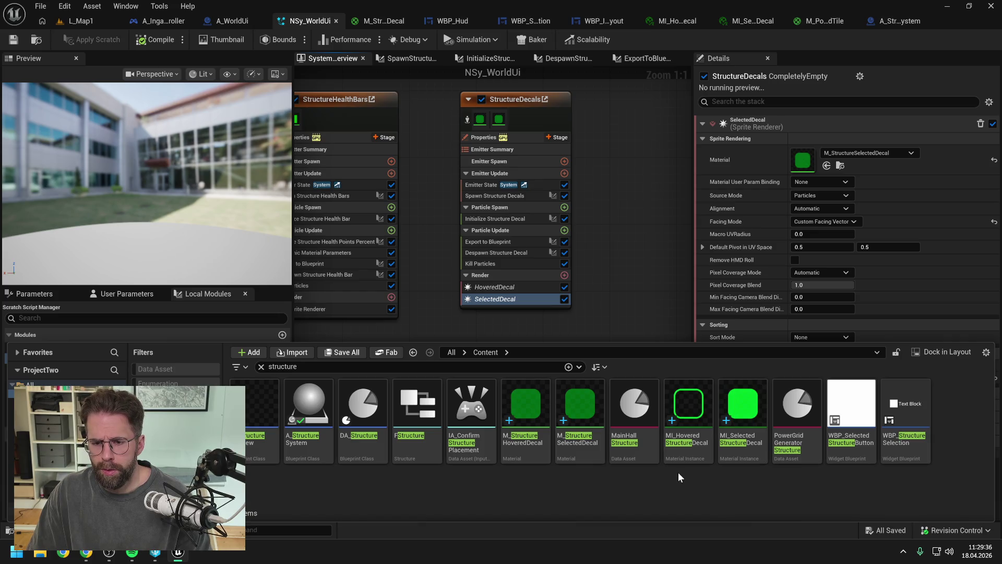
{"action": "left_click", "coordinate": [543, 457]}
{"action": "key", "text": "F2"}
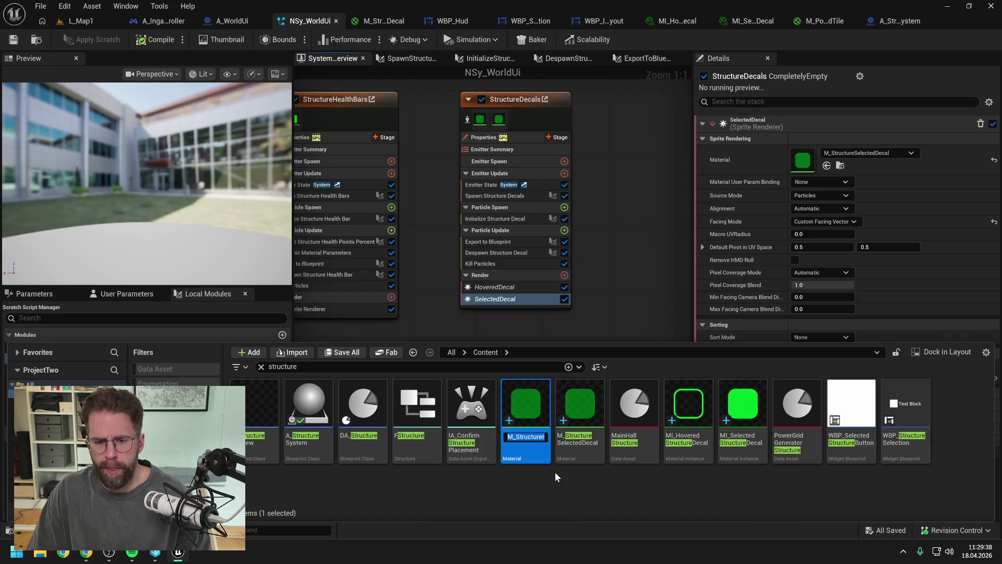